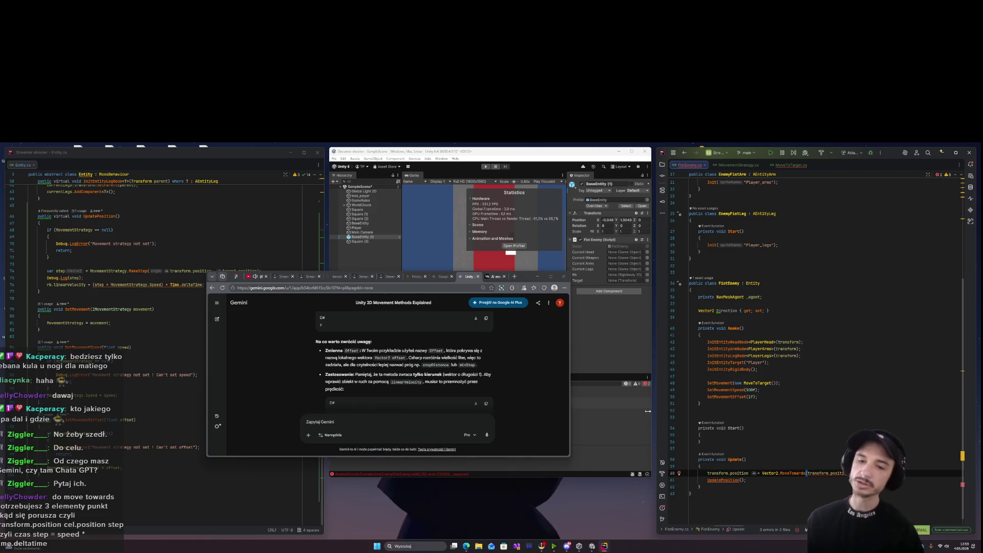
Open MoveToTarget.cs and delete the Vector2 dir line in MakeStep.
{"action": "left_click", "coordinate": [840, 474]}
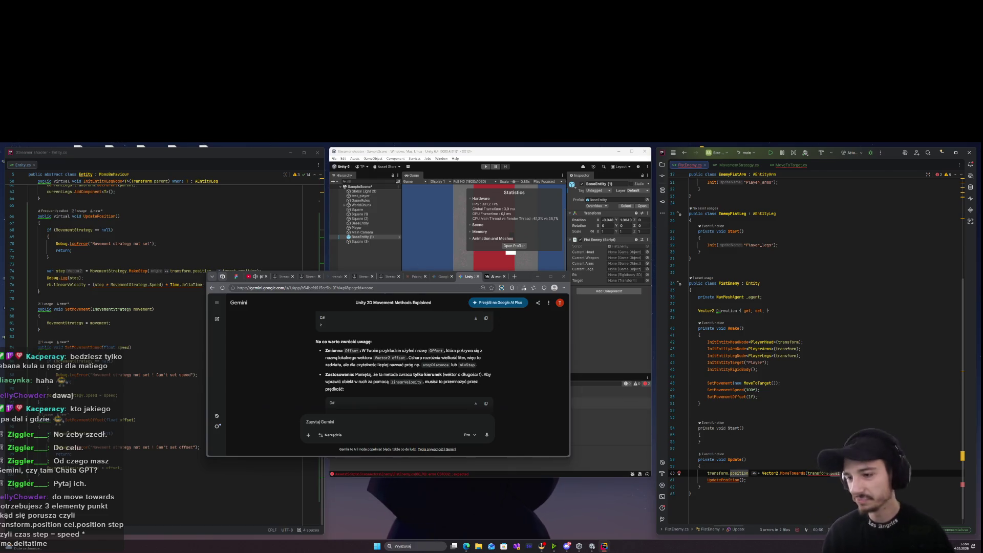
{"action": "left_click", "coordinate": [790, 165]}
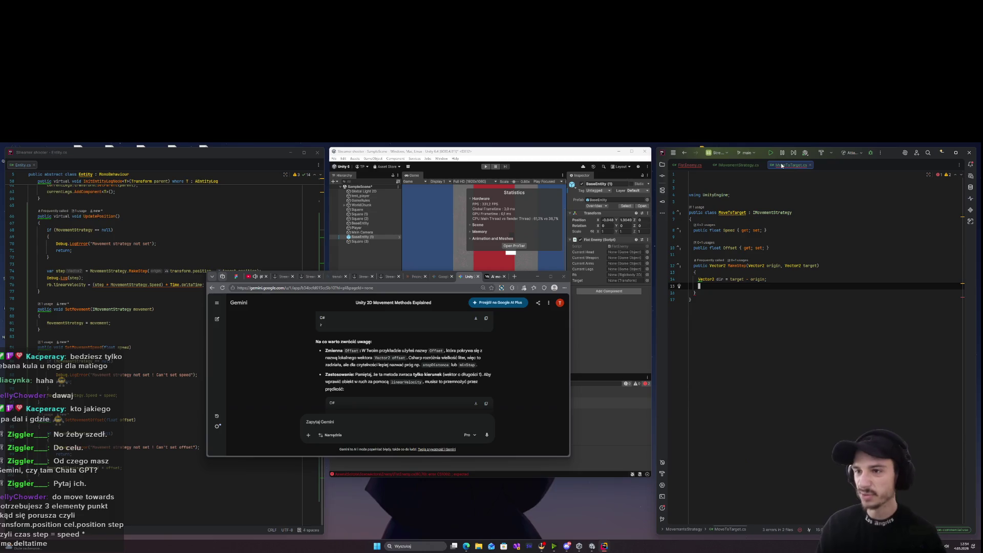
{"action": "left_click", "coordinate": [791, 284]}
{"action": "key", "text": "ctrl+z"}
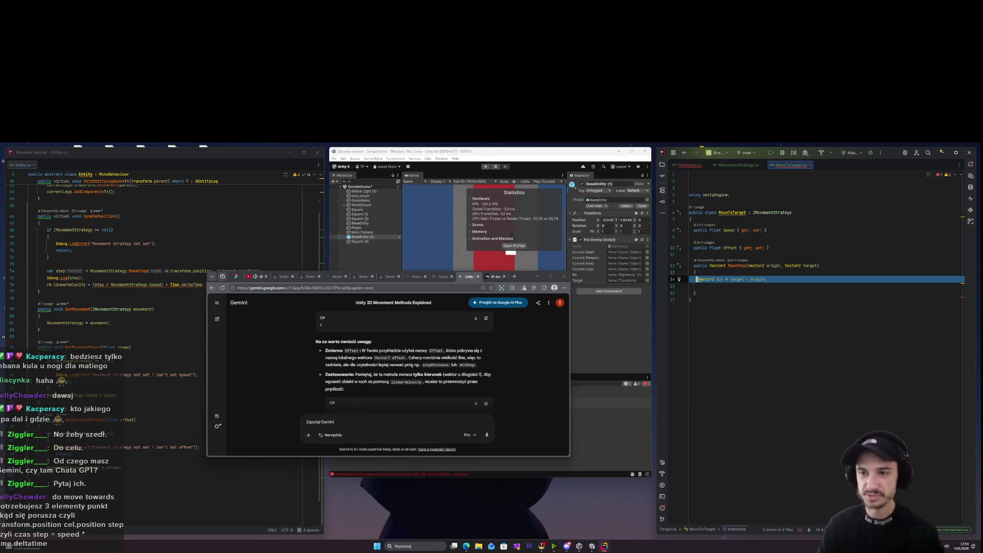
Write 'float dist = Vector2.Distance(target, origin);' in its place using completion.
{"action": "type", "text": "float ="}
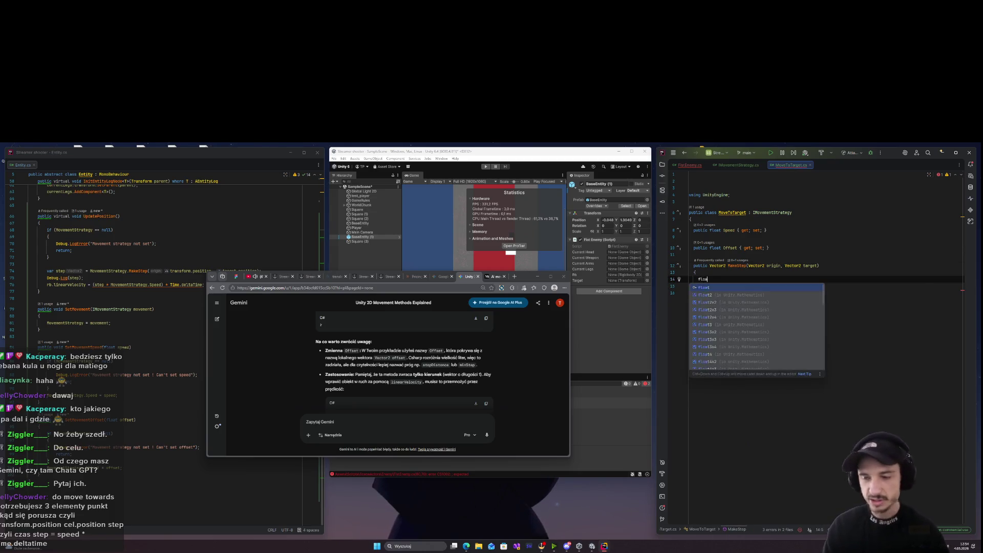
{"action": "key", "text": "BackSpace"}
{"action": "key", "text": "BackSpace"}
{"action": "type", "text": "dist = "}
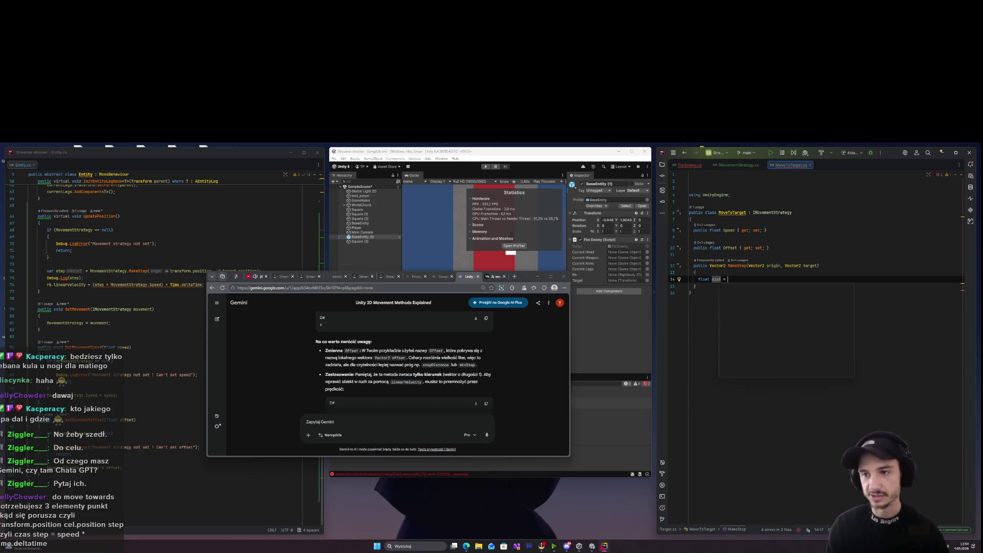
{"action": "type", "text": "Vector2.D"}
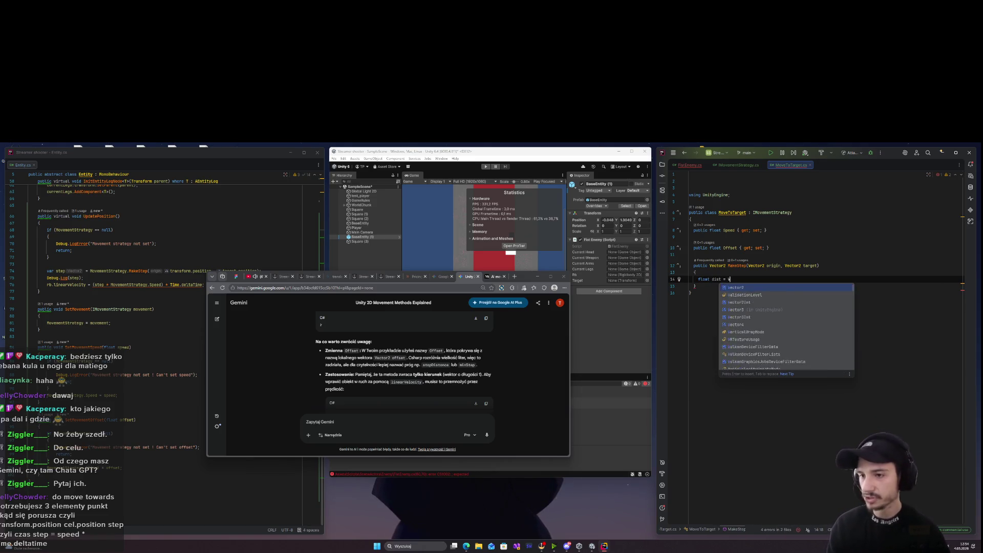
{"action": "key", "text": "Return"}
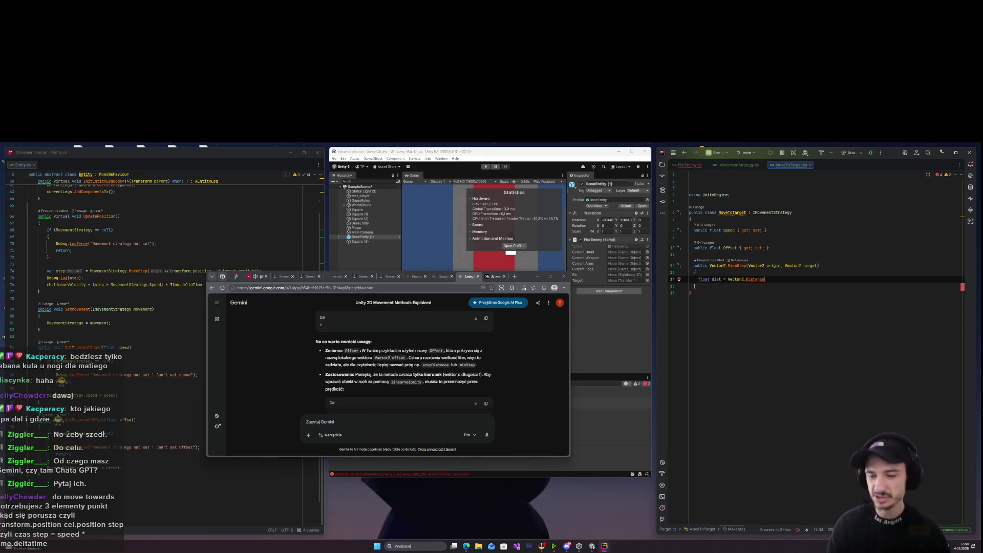
{"action": "type", "text": "(target"}
{"action": "key", "text": "Return"}
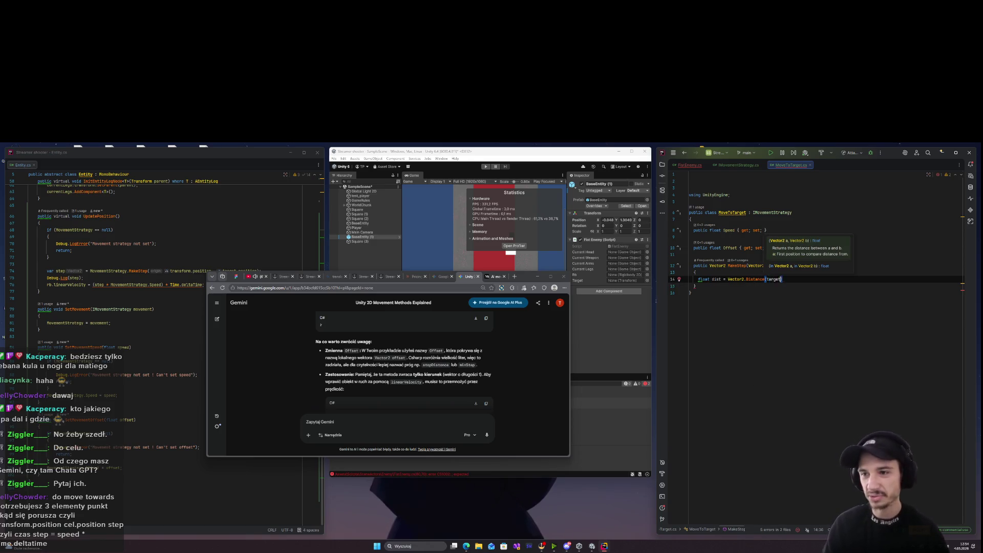
{"action": "key", "text": "BackSpace"}
{"action": "key", "text": "BackSpace"}
{"action": "key", "text": "BackSpace"}
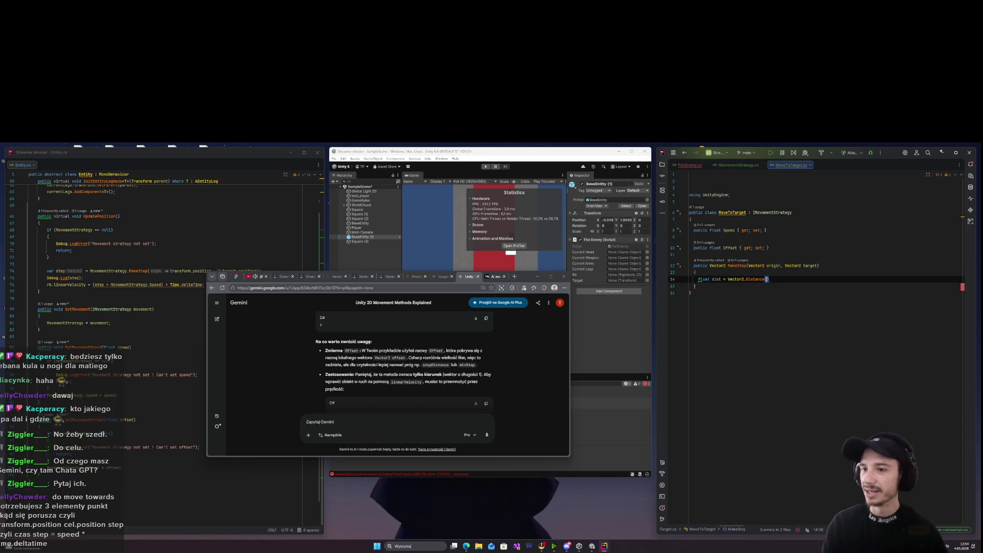
{"action": "type", "text": "target, o"}
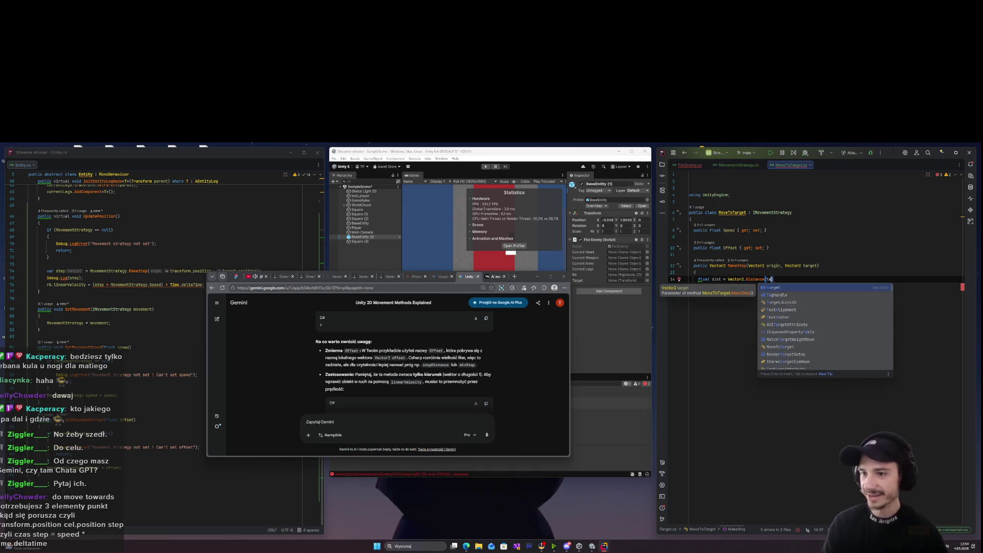
{"action": "key", "text": "Return"}
{"action": "type", "text": ");"}
{"action": "key", "text": "Return"}
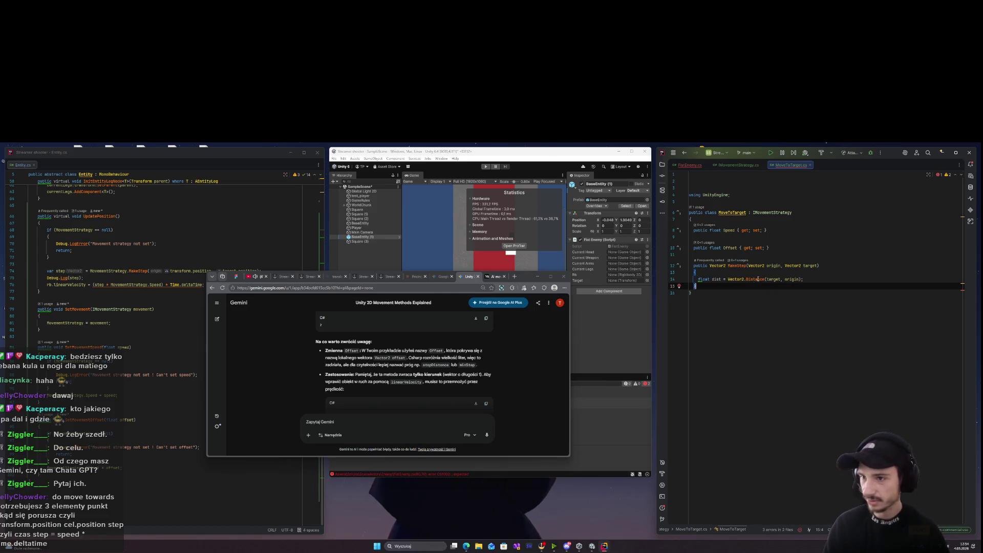
Dismiss the Distance documentation popup and add a blank line below the dist line.
{"action": "mouse_move", "coordinate": [758, 280]}
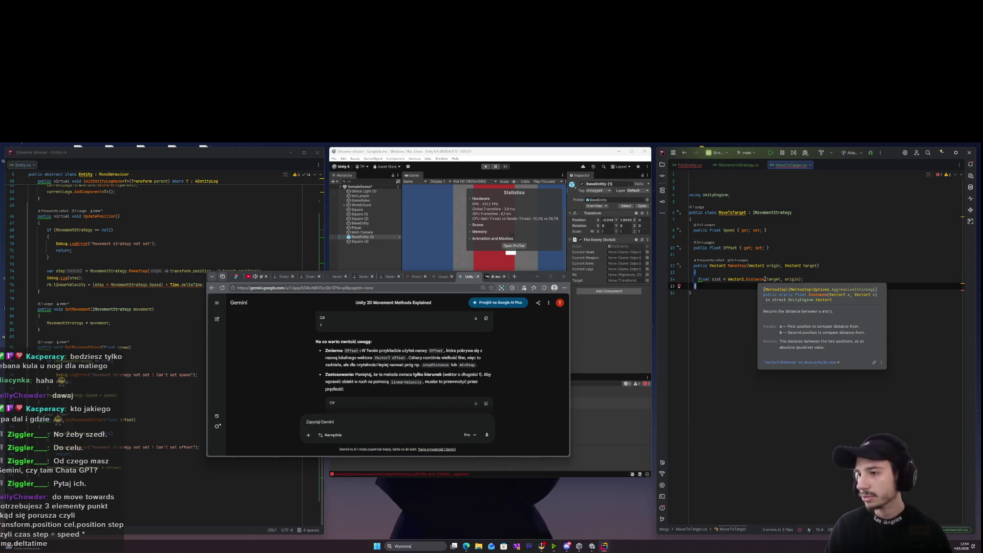
{"action": "left_click", "coordinate": [845, 277]}
{"action": "key", "text": "Return"}
{"action": "key", "text": "Return"}
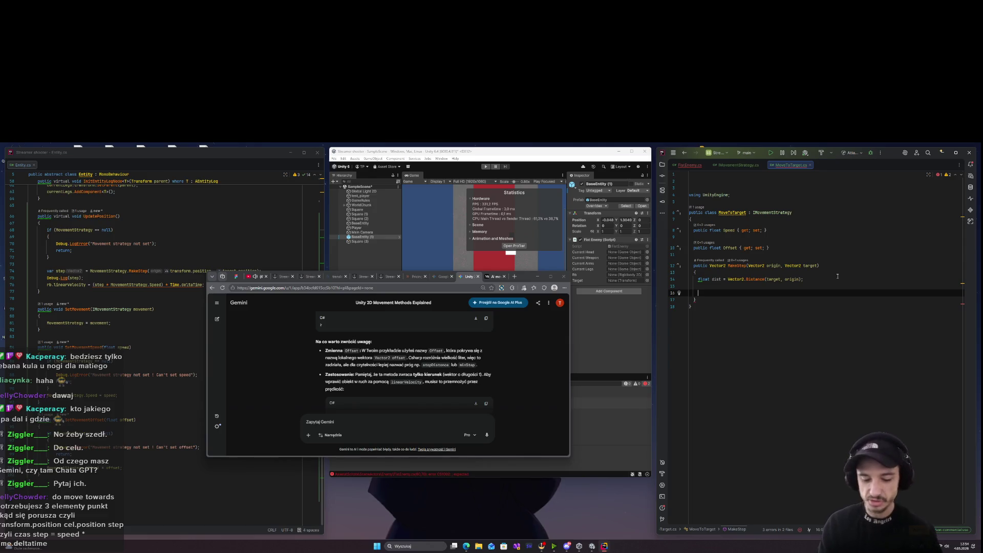
Discard the stray 1.0f and start the condition 'if(dist <' on the new line.
{"action": "type", "text": "1.0f"}
{"action": "key", "text": "BackSpace"}
{"action": "key", "text": "BackSpace"}
{"action": "key", "text": "BackSpace"}
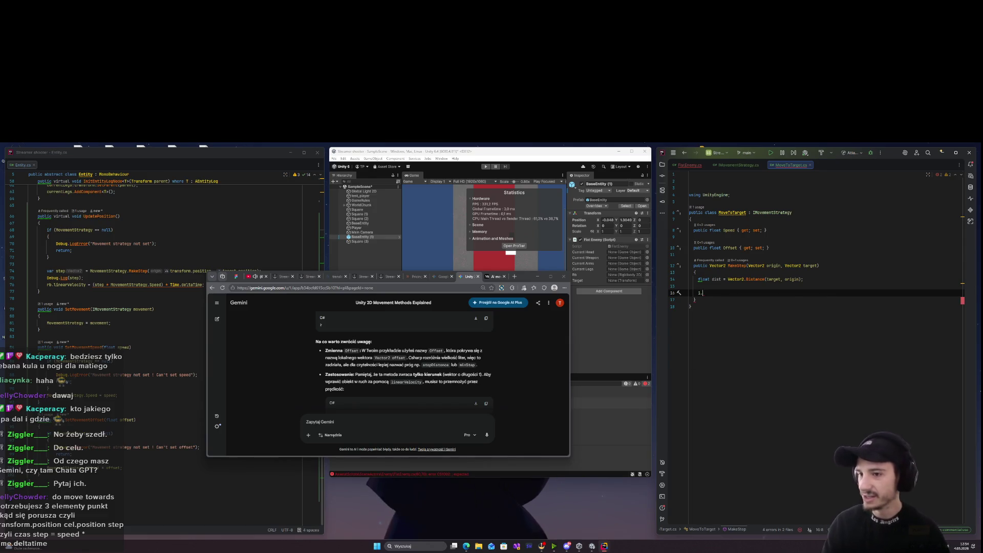
{"action": "type", "text": "if"}
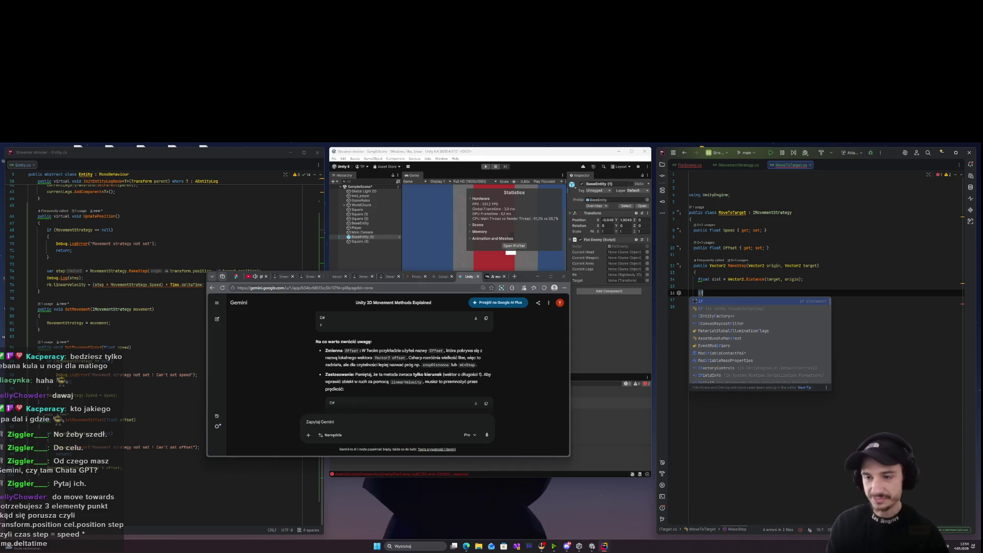
{"action": "type", "text": "(dist <"}
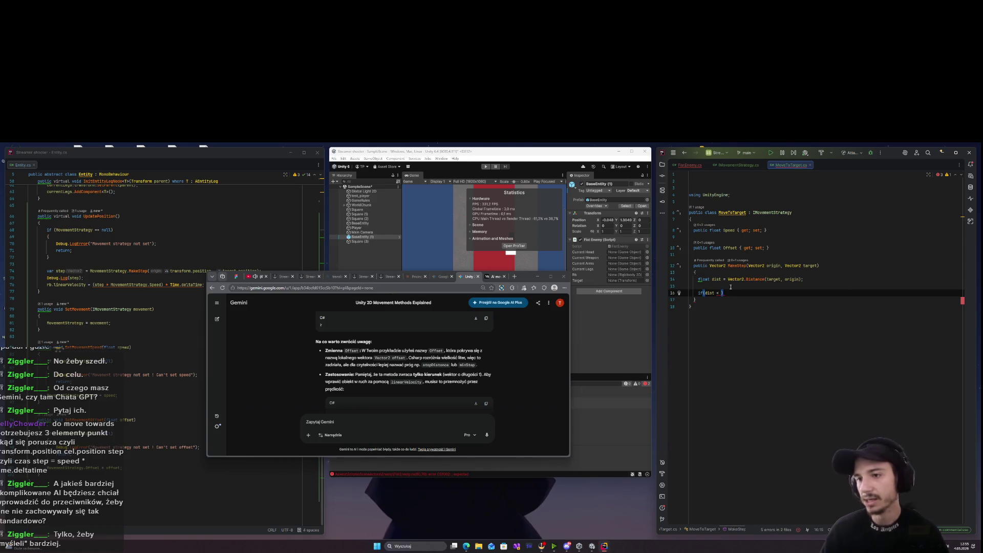
Complete the early exit 'if (dist < Offset) return Vector2.zero;'.
{"action": "type", "text": "Of"}
{"action": "key", "text": "Return"}
{"action": "type", "text": ")"}
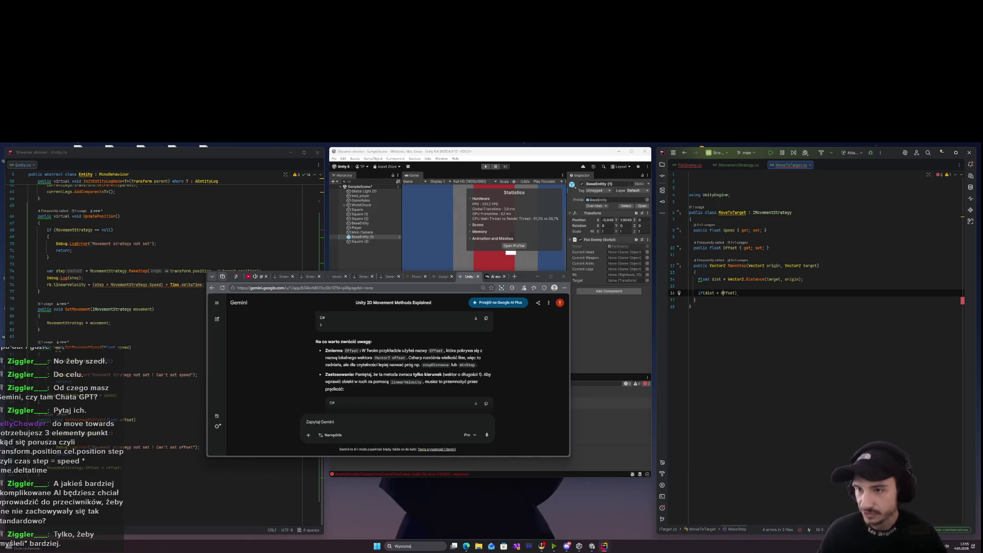
{"action": "key", "text": "Return"}
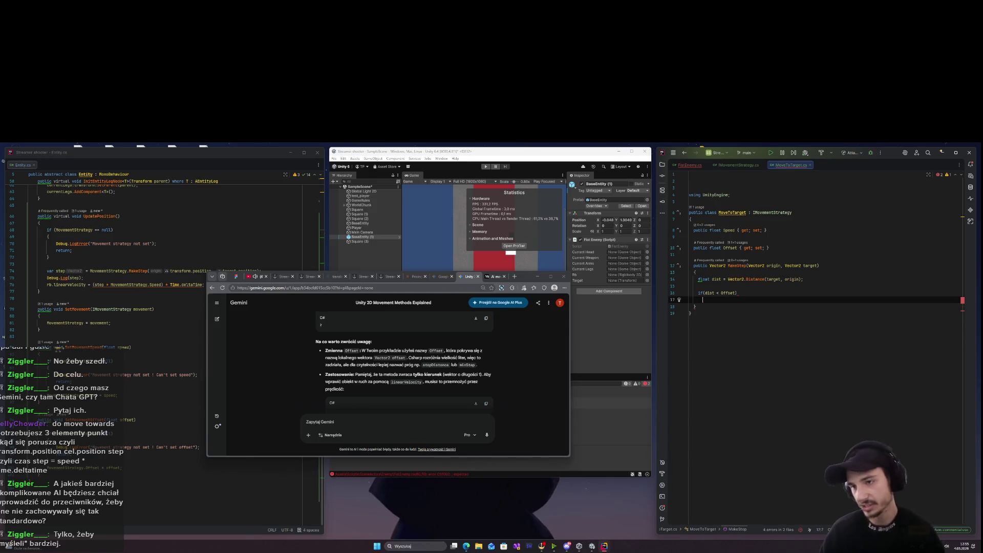
{"action": "type", "text": "r"}
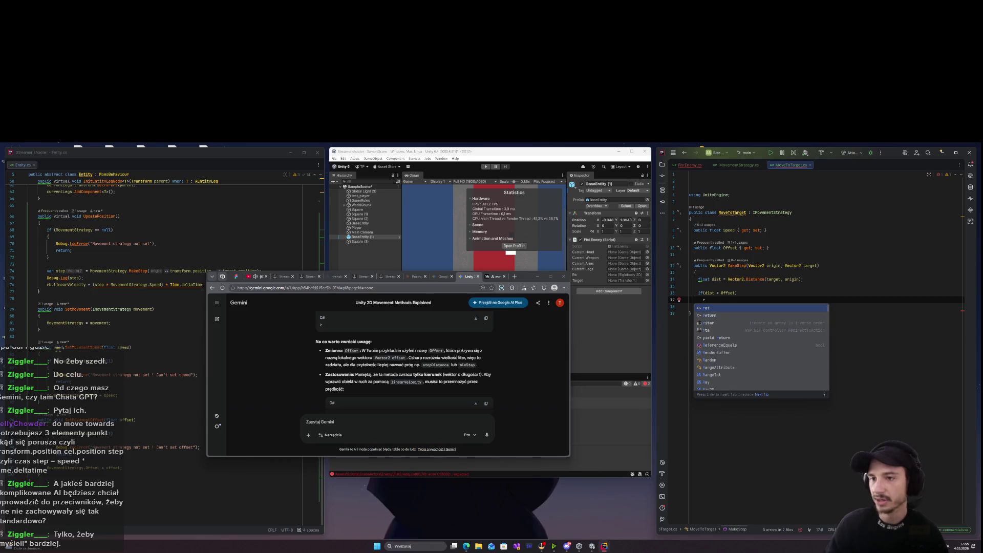
{"action": "key", "text": "Down"}
{"action": "key", "text": "Return"}
{"action": "type", "text": "Ve"}
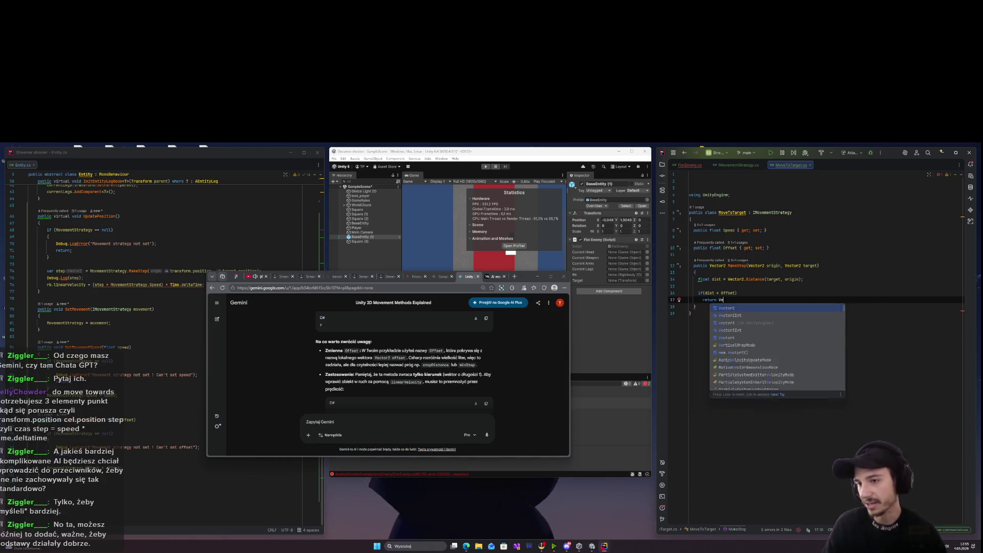
{"action": "key", "text": "Return"}
{"action": "type", "text": ".zero;"}
{"action": "key", "text": "Return"}
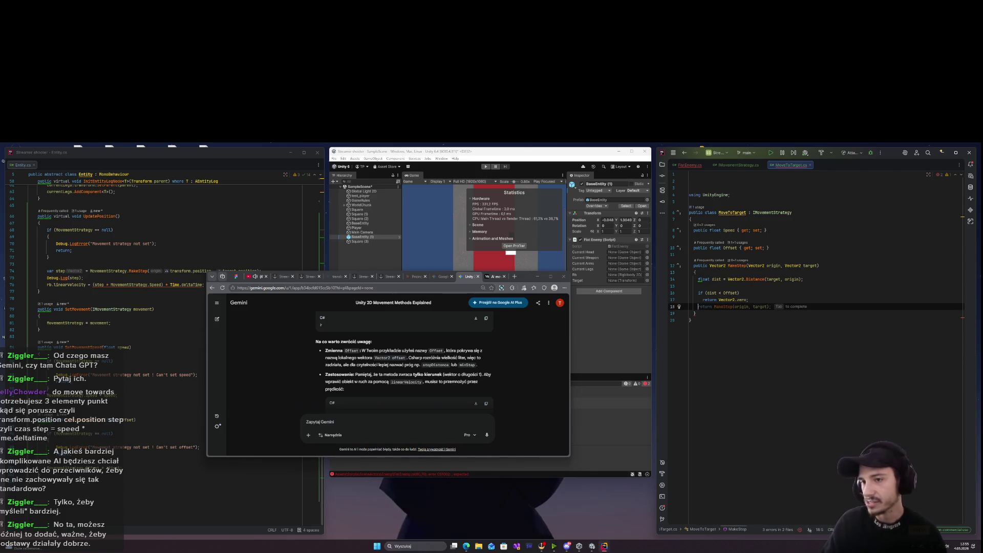
Otherwise return new Vector2(target.x - origin.x, target.y - origin.y).normalized.
{"action": "type", "text": "ret"}
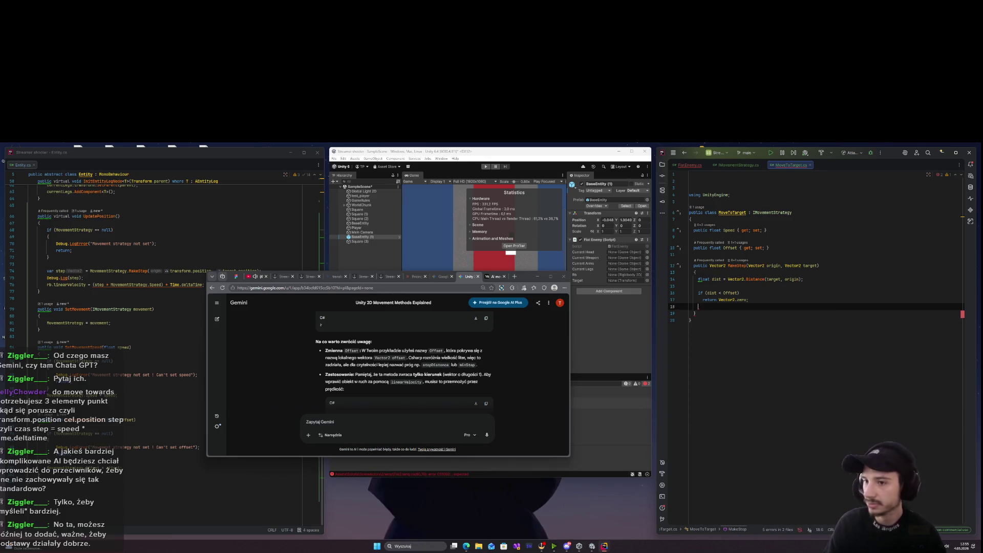
{"action": "type", "text": "return "}
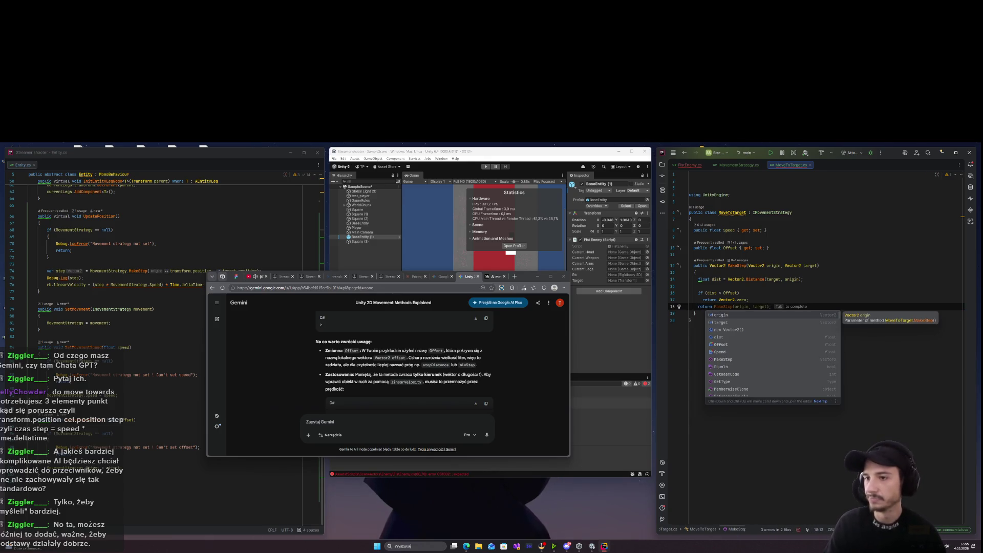
{"action": "type", "text": "(t"}
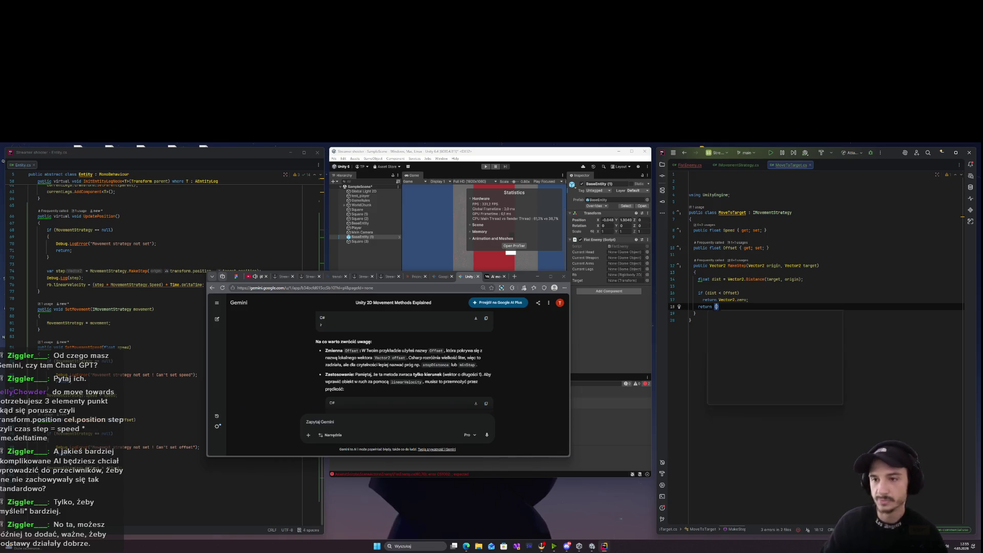
{"action": "type", "text": "arget - origin"}
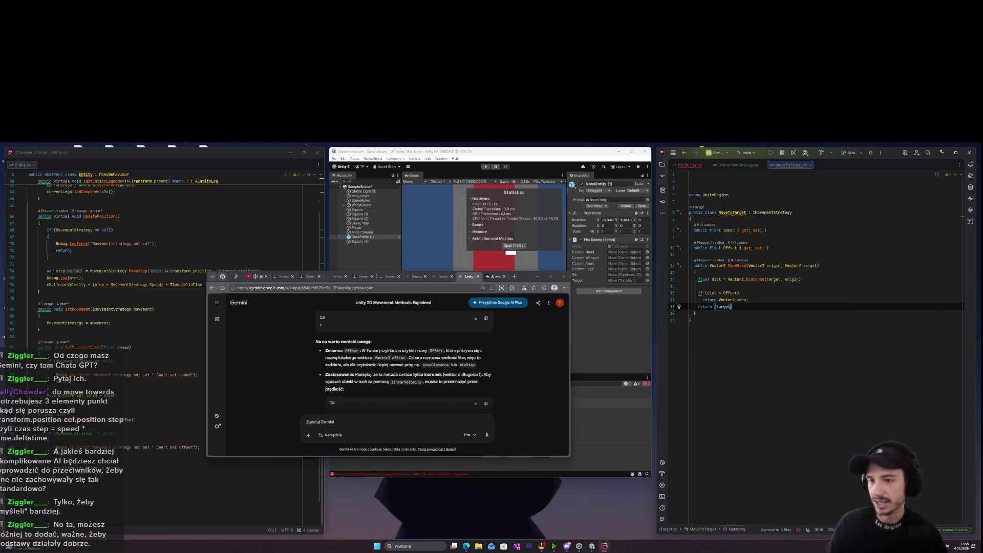
{"action": "type", "text": ")"}
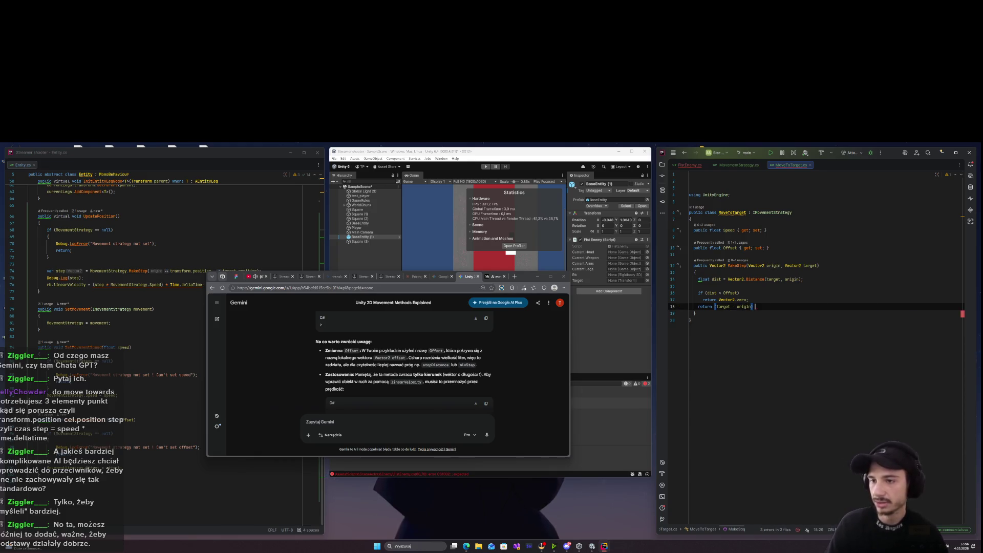
{"action": "type", "text": "-"}
{"action": "key", "text": "BackSpace"}
{"action": "key", "text": "BackSpace"}
{"action": "key", "text": "BackSpace"}
{"action": "type", "text": "/"}
{"action": "key", "text": "BackSpace"}
{"action": "key", "text": "BackSpace"}
{"action": "key", "text": "BackSpace"}
{"action": "key", "text": "BackSpace"}
{"action": "key", "text": "BackSpace"}
{"action": "type", "text": "new Vector2("}
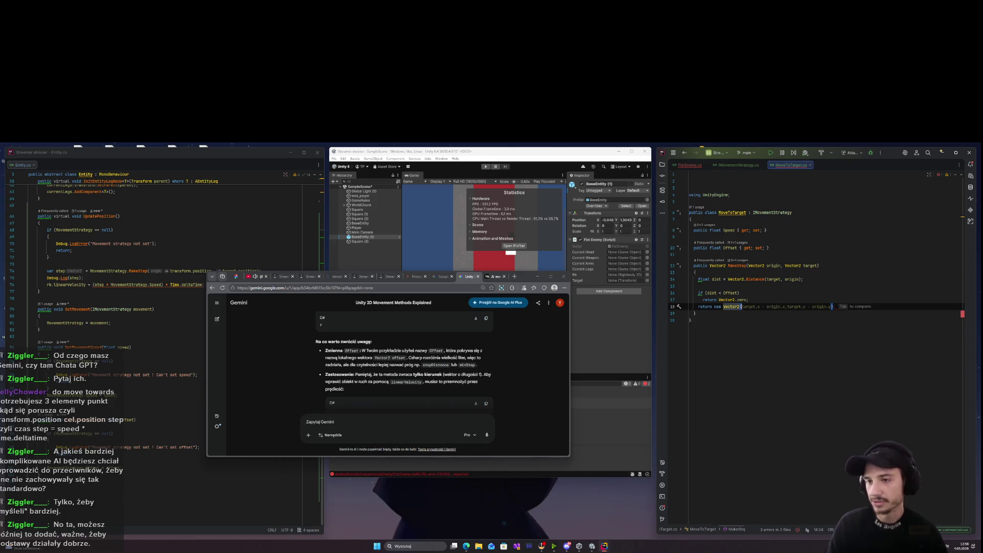
{"action": "key", "text": "Tab"}
{"action": "type", "text": "."}
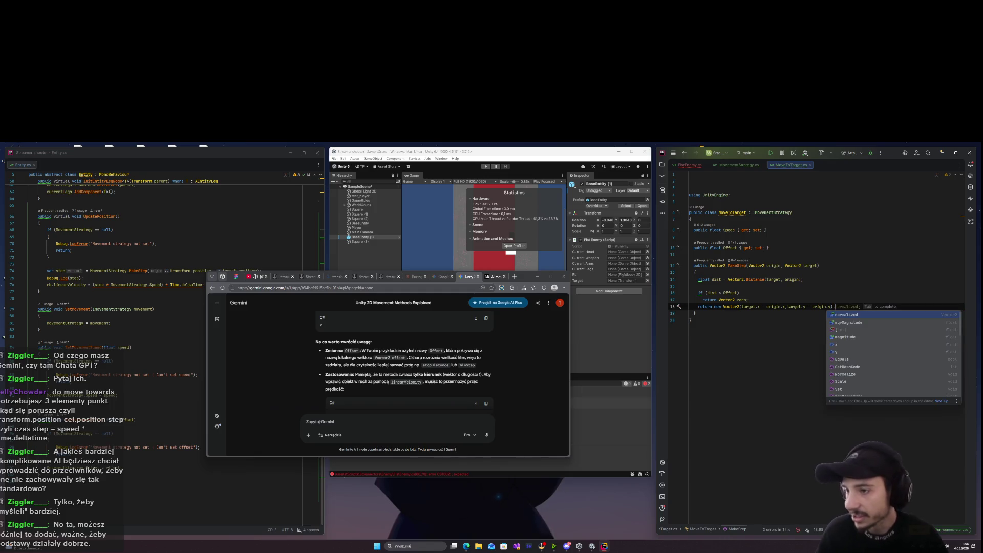
{"action": "key", "text": "Tab"}
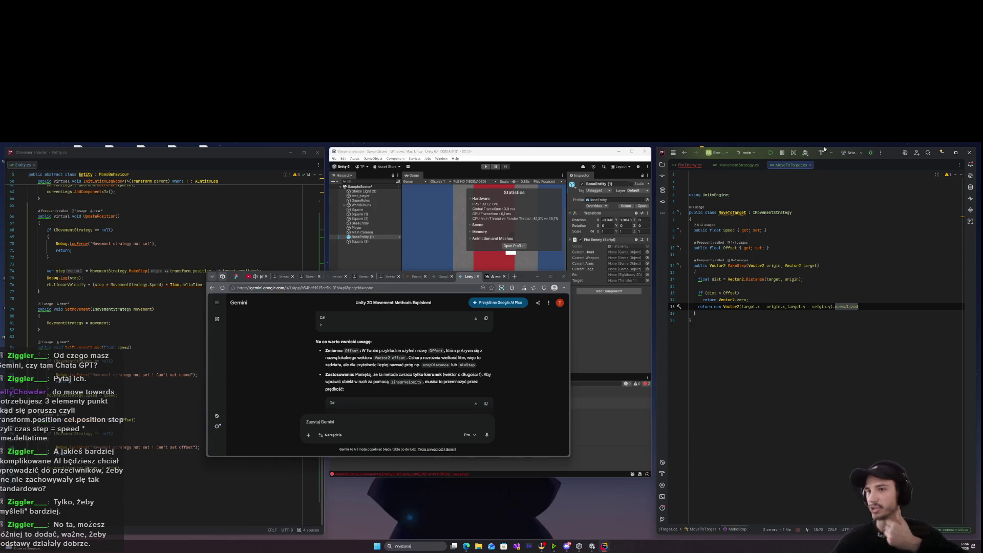
{"action": "left_click", "coordinate": [690, 165]}
Drop FistEnemy's MoveTowards line, review Entity.UpdatePosition's velocity code, then bring Unity forward and press Play.
{"action": "key", "text": "ctrl+z"}
{"action": "key", "text": "ctrl+z"}
{"action": "key", "text": "ctrl+z"}
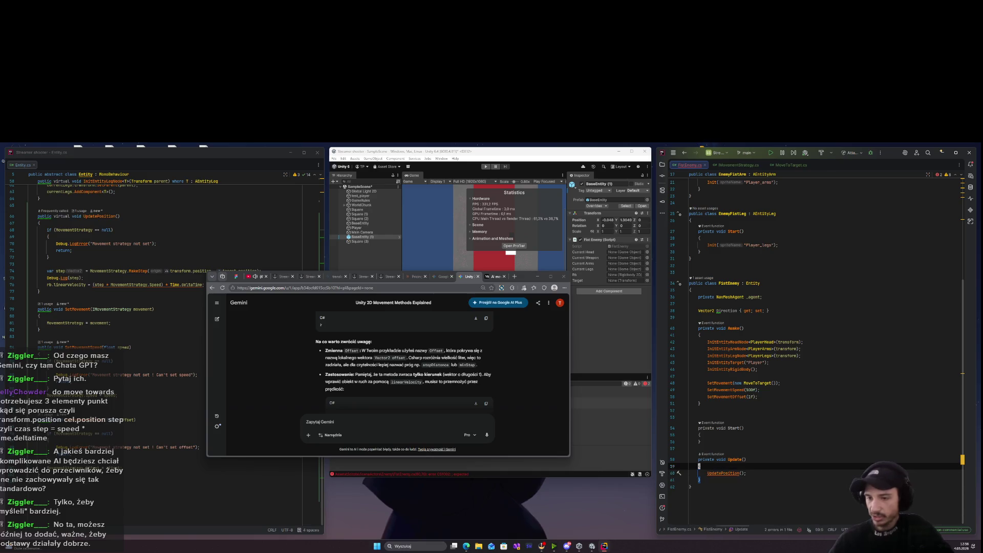
{"action": "left_click", "coordinate": [722, 474], "text": "ctrl"}
{"action": "left_click", "coordinate": [106, 337]}
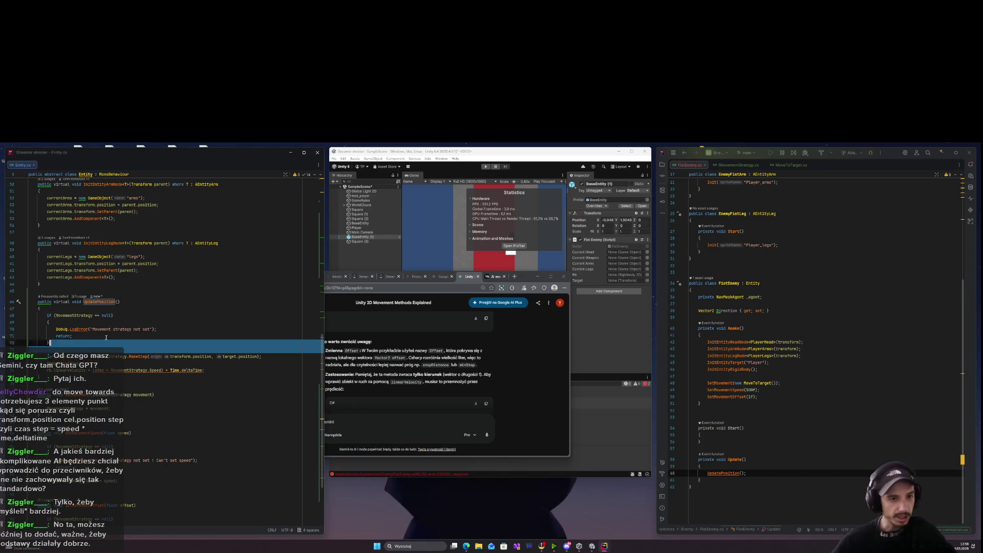
{"action": "key", "text": "Up"}
{"action": "key", "text": "Up"}
{"action": "key", "text": "Up"}
{"action": "left_click", "coordinate": [253, 356]}
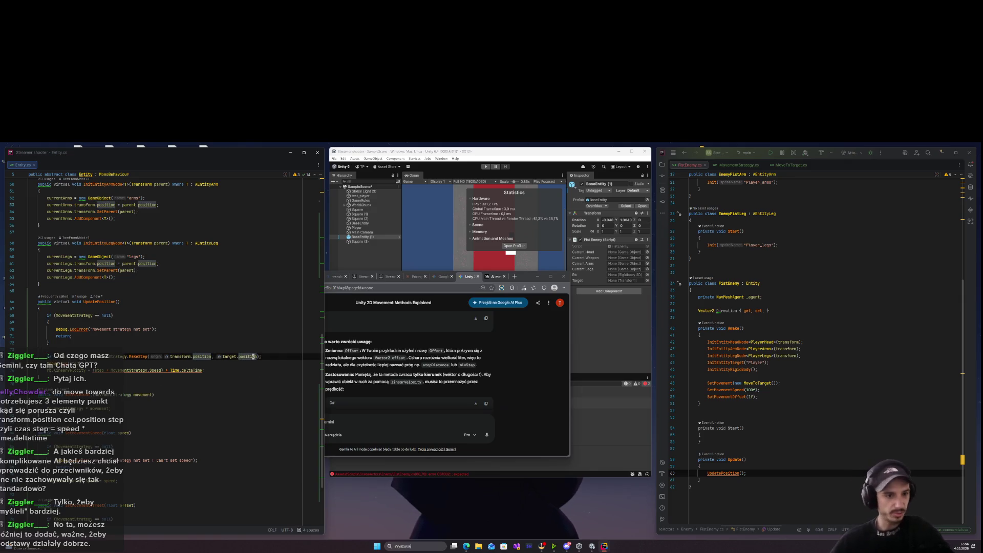
{"action": "left_click", "coordinate": [183, 370]}
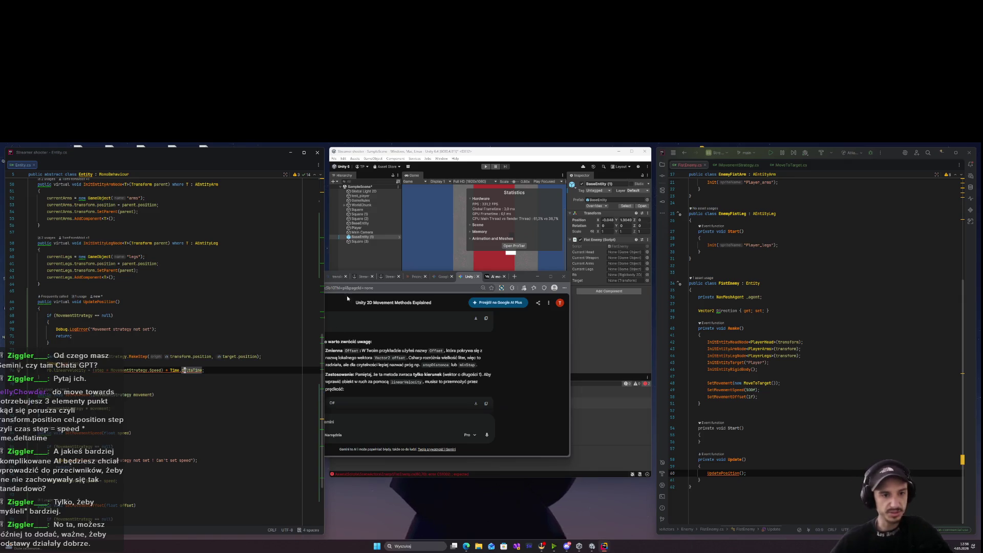
{"action": "key", "text": "alt+Tab"}
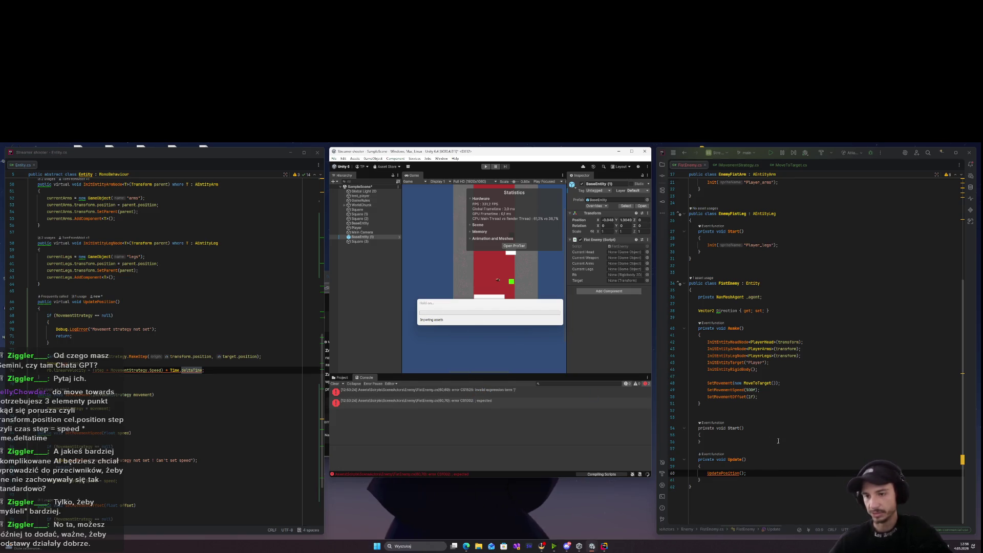
{"action": "left_click", "coordinate": [486, 167]}
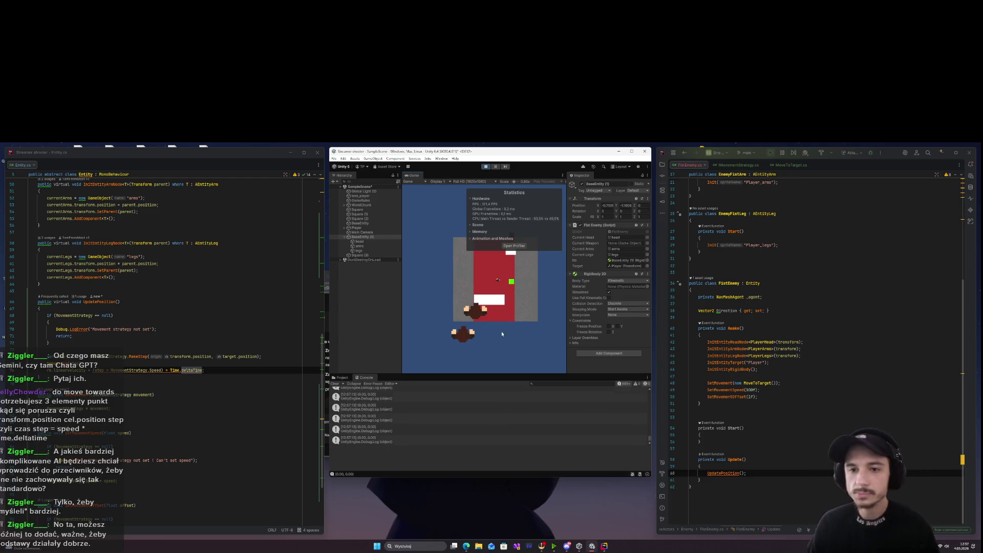
Place the cursor in the enemy's movement offset value in FistEnemy's Awake.
{"action": "left_click", "coordinate": [751, 397]}
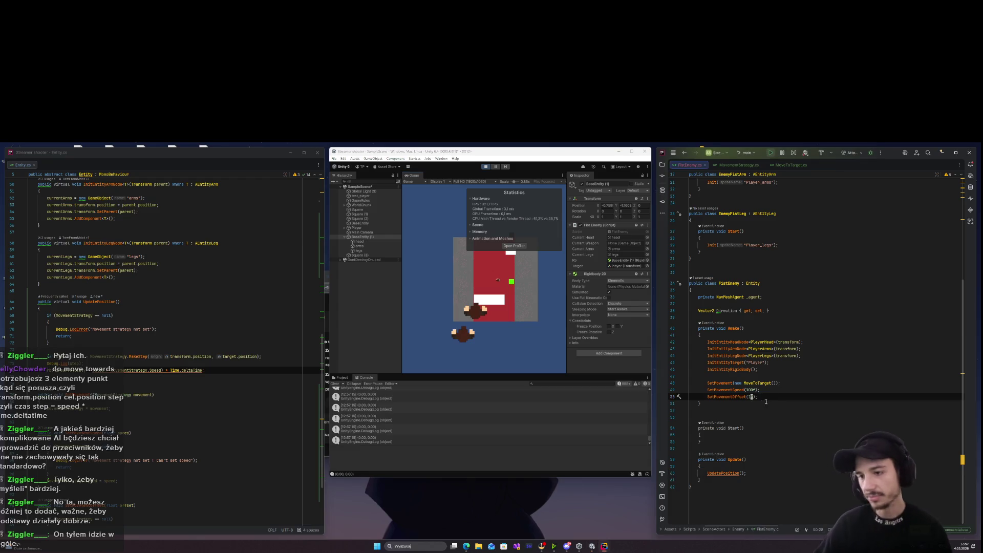
Edit the enemy's movement offset value, stop Play mode, and select the movement and speed setup lines.
{"action": "type", "text": "0."}
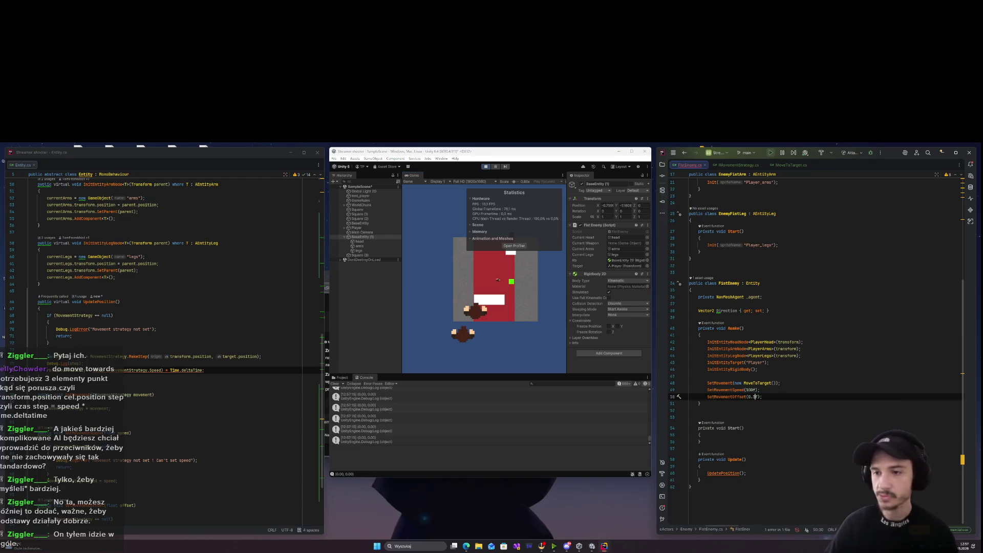
{"action": "left_click", "coordinate": [487, 169]}
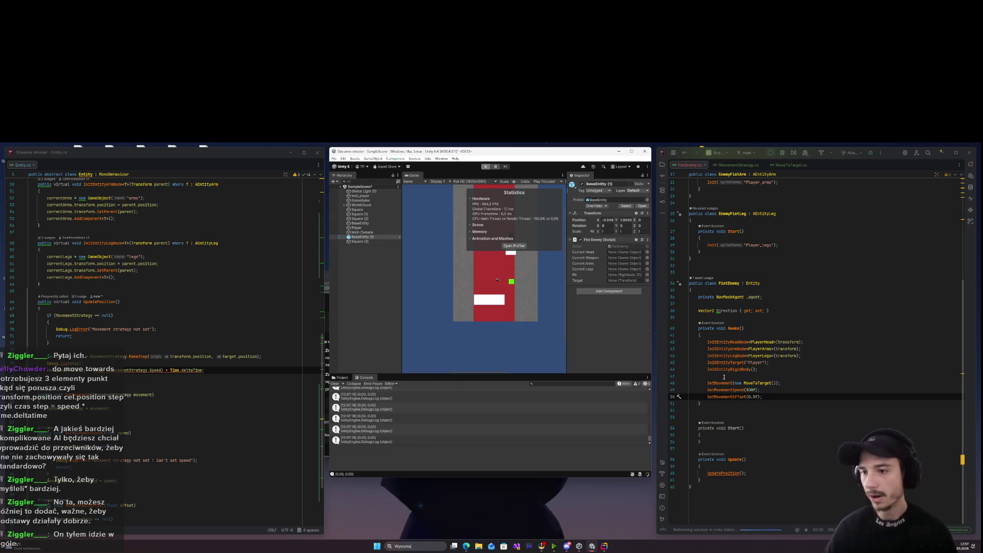
{"action": "left_click", "coordinate": [756, 390]}
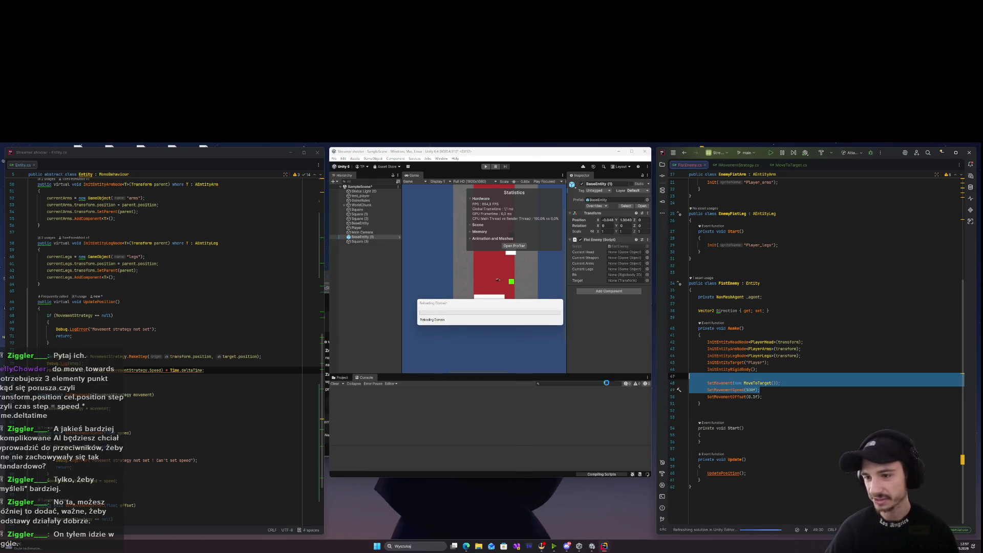
{"action": "left_click", "coordinate": [761, 396]}
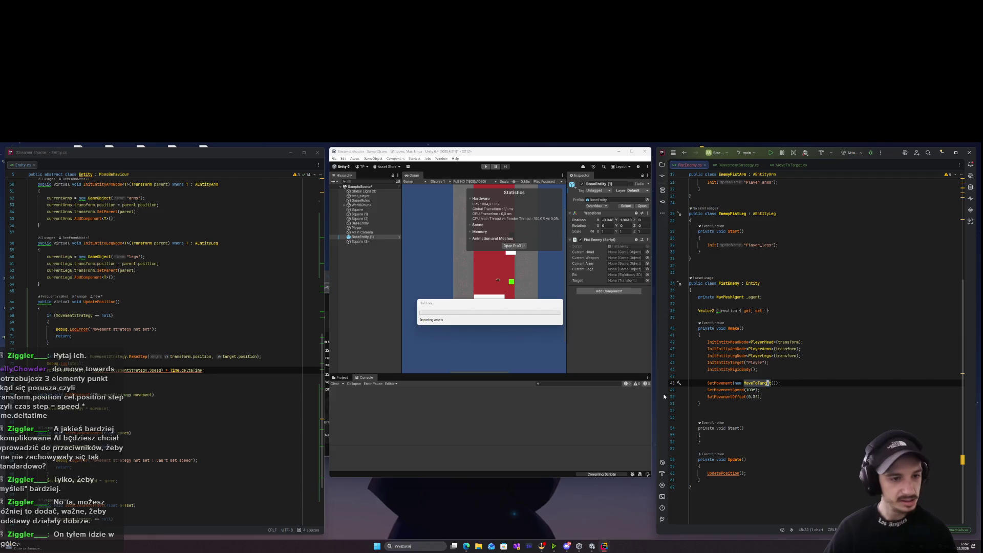
{"action": "left_click", "coordinate": [798, 389]}
{"action": "left_click_drag", "start_coordinate": [798, 390], "coordinate": [690, 383]}
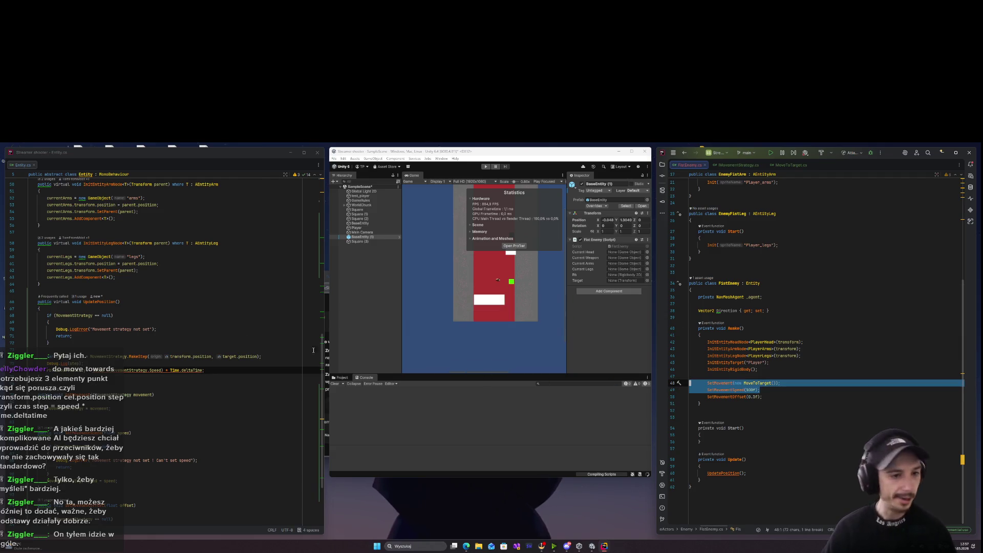
{"action": "left_click", "coordinate": [94, 287]}
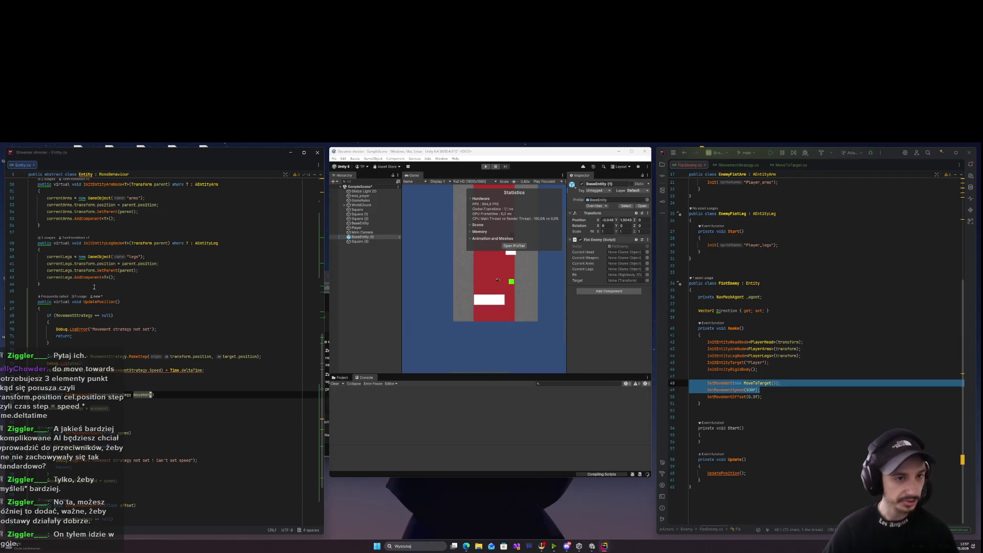
Check the MovementStrategy usage in UpdatePosition, then review Gemini's suggested C# movement code.
{"action": "left_click", "coordinate": [144, 371]}
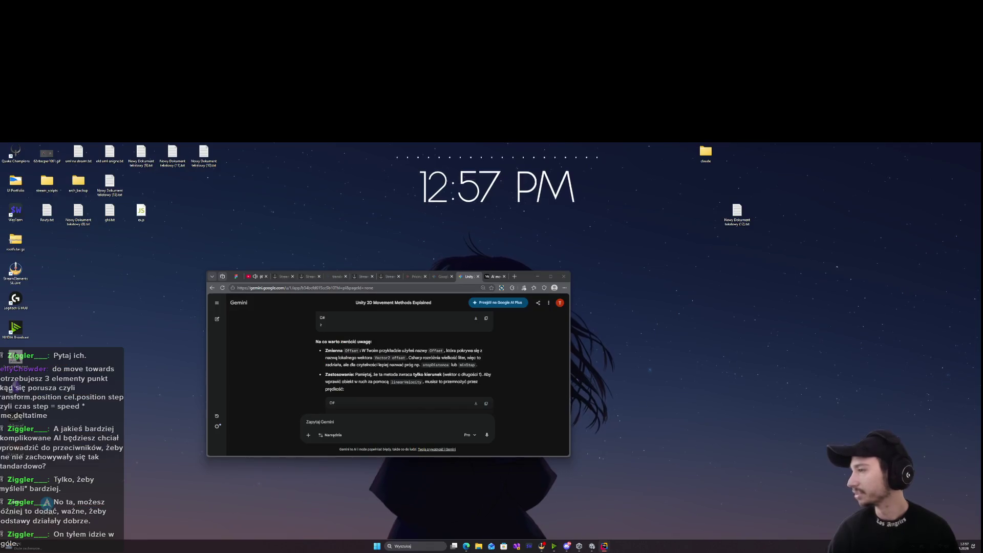
{"action": "left_click", "coordinate": [535, 517]}
{"action": "scroll", "coordinate": [375, 342], "scroll_direction": "down", "scroll_amount": 10}
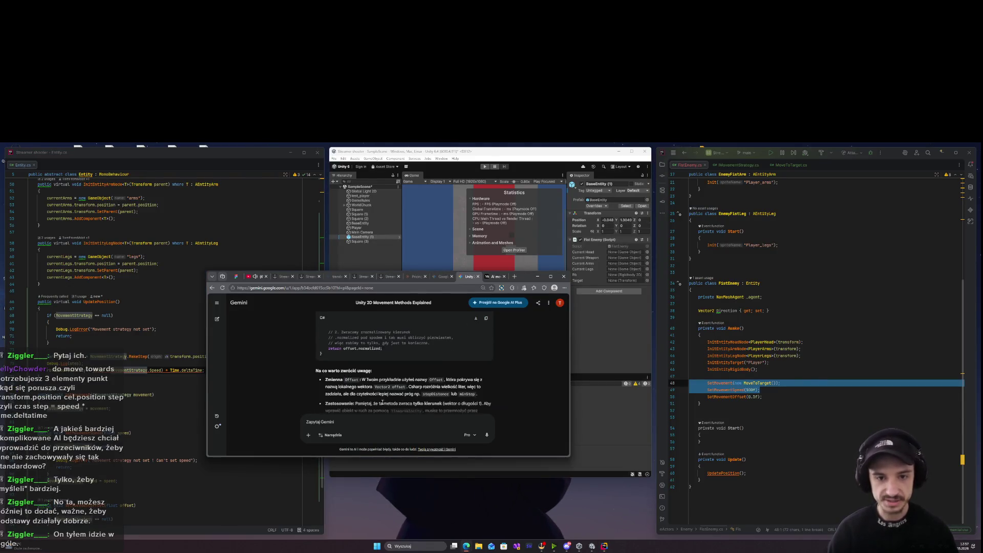
{"action": "scroll", "coordinate": [396, 369], "scroll_direction": "down", "scroll_amount": 15}
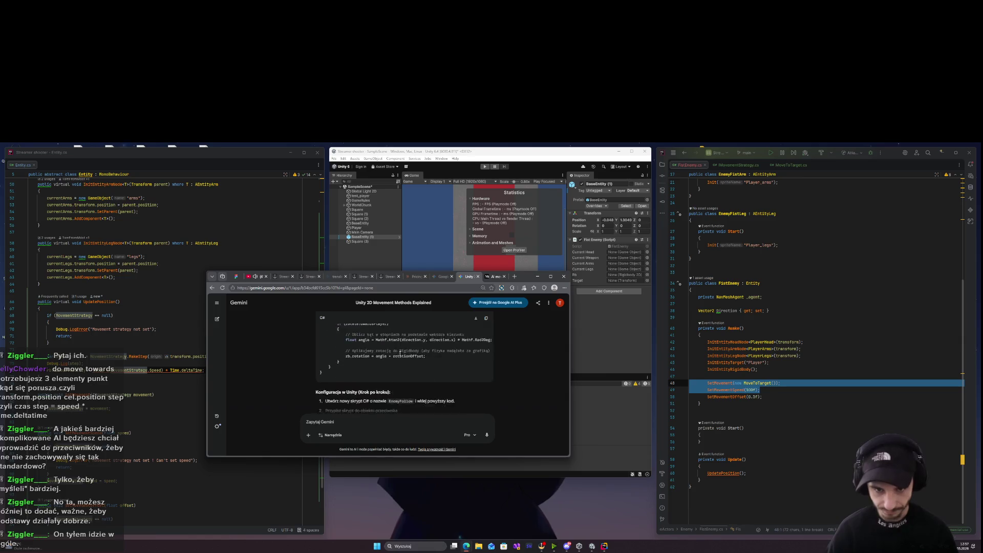
{"action": "scroll", "coordinate": [405, 365], "scroll_direction": "up", "scroll_amount": 10}
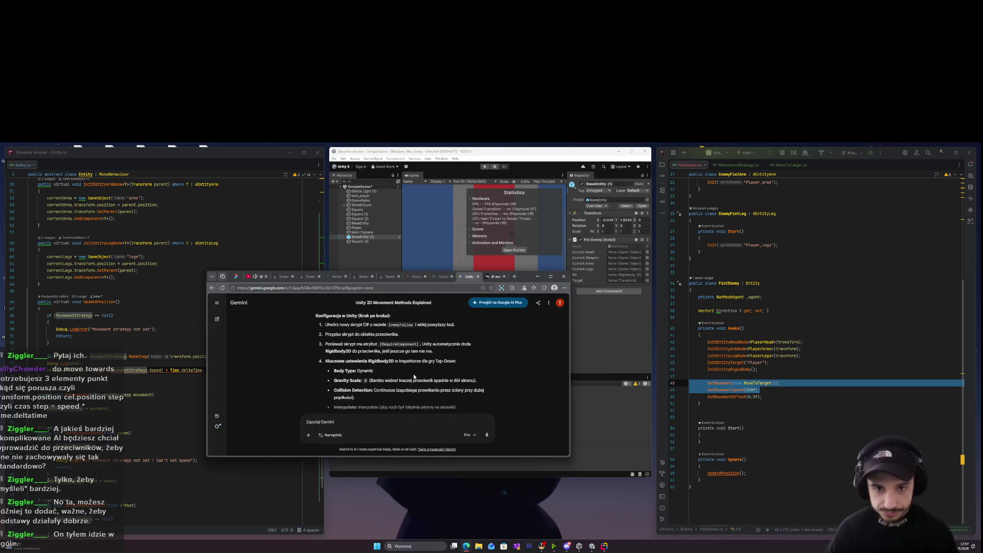
{"action": "mouse_move", "coordinate": [440, 391]}
{"action": "left_mouse_down"}
{"action": "mouse_move", "coordinate": [443, 328]}
{"action": "mouse_move", "coordinate": [446, 366]}
{"action": "mouse_move", "coordinate": [411, 395]}
{"action": "left_mouse_up"}
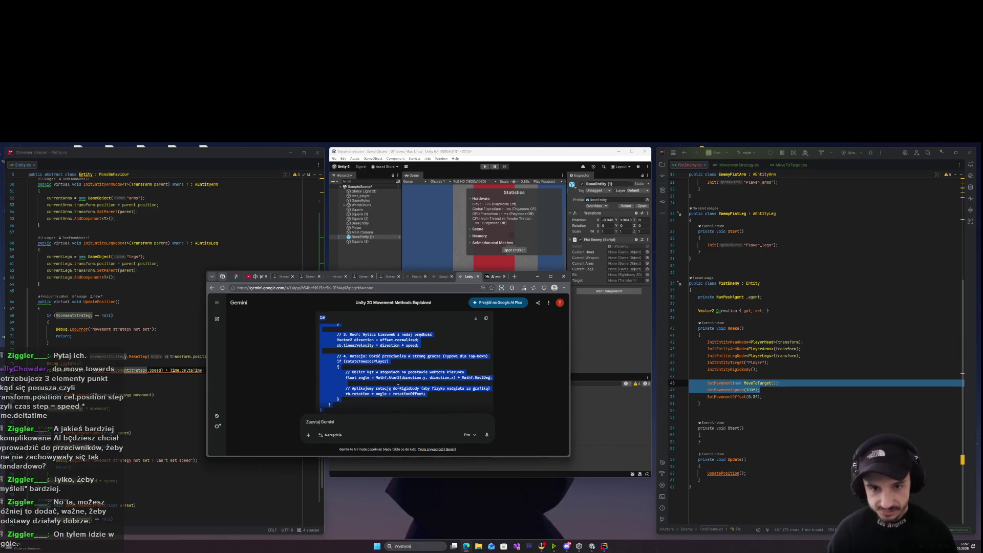
{"action": "left_click", "coordinate": [376, 407]}
Select Gemini's 'rb.linearVelocity = direction * speed;' line and return to Entity's velocity line.
{"action": "scroll", "coordinate": [376, 406], "scroll_direction": "up", "scroll_amount": 1}
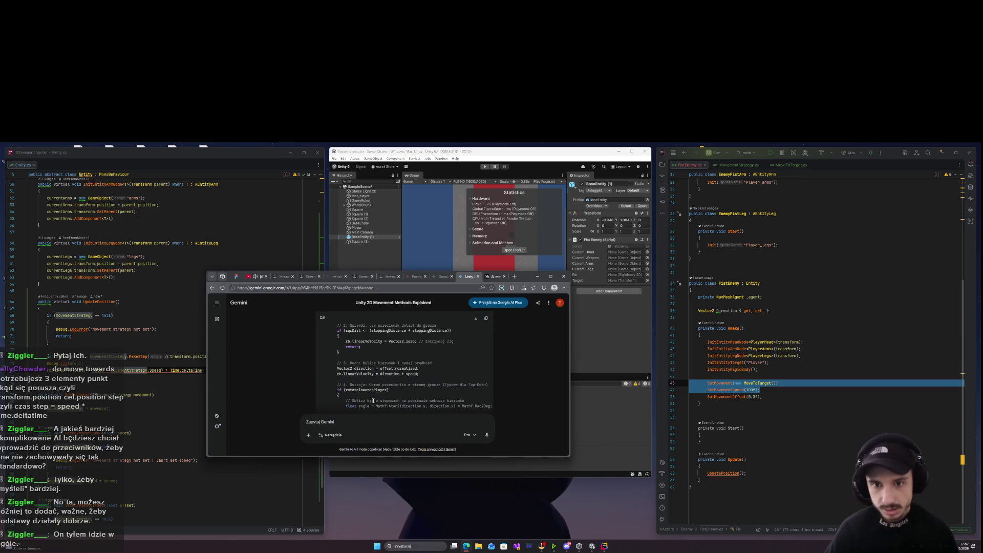
{"action": "scroll", "coordinate": [373, 402], "scroll_direction": "down", "scroll_amount": 2}
{"action": "scroll", "coordinate": [367, 394], "scroll_direction": "up", "scroll_amount": 2}
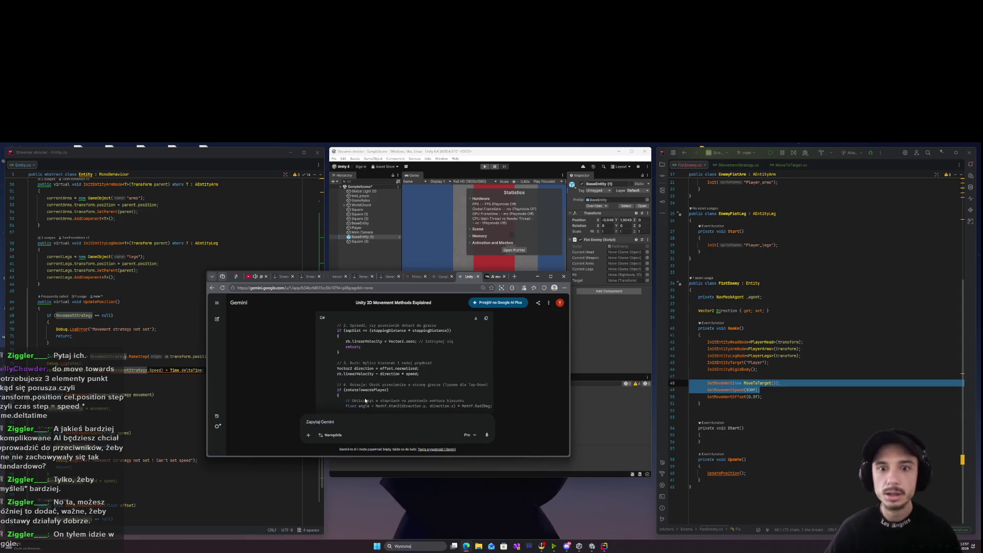
{"action": "scroll", "coordinate": [366, 400], "scroll_direction": "down", "scroll_amount": 1}
{"action": "scroll", "coordinate": [426, 395], "scroll_direction": "up", "scroll_amount": 1}
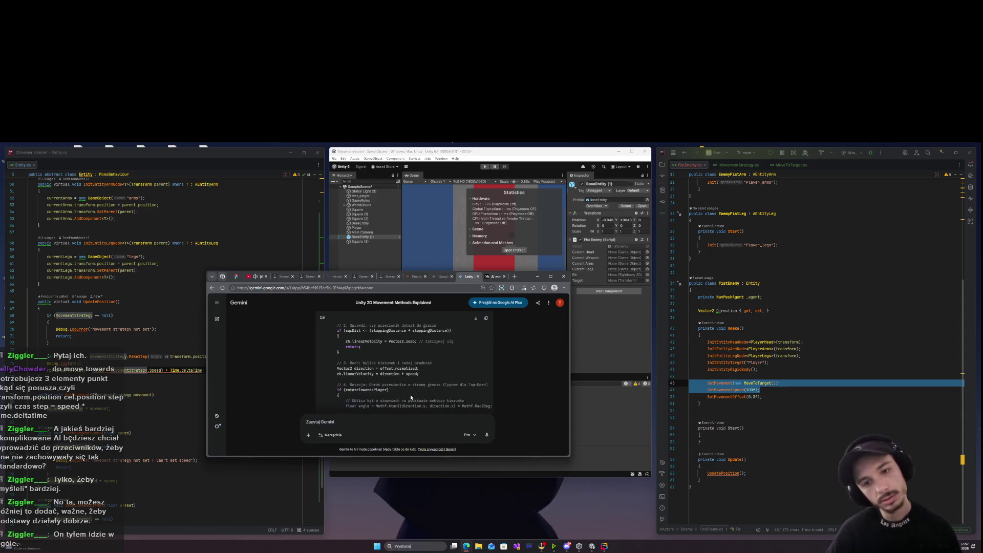
{"action": "scroll", "coordinate": [408, 393], "scroll_direction": "down", "scroll_amount": 1}
{"action": "scroll", "coordinate": [380, 378], "scroll_direction": "up", "scroll_amount": 1}
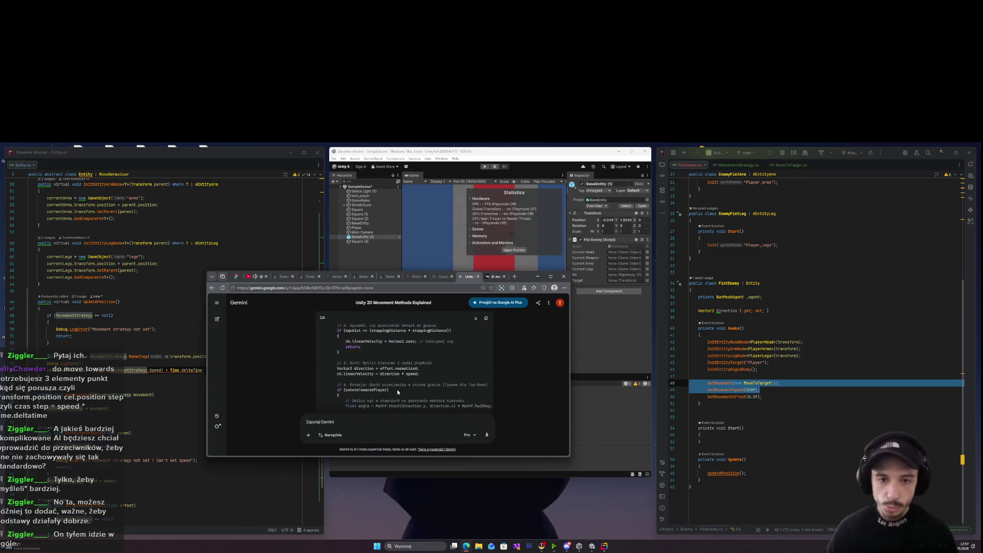
{"action": "left_click_drag", "start_coordinate": [434, 372], "coordinate": [330, 374]}
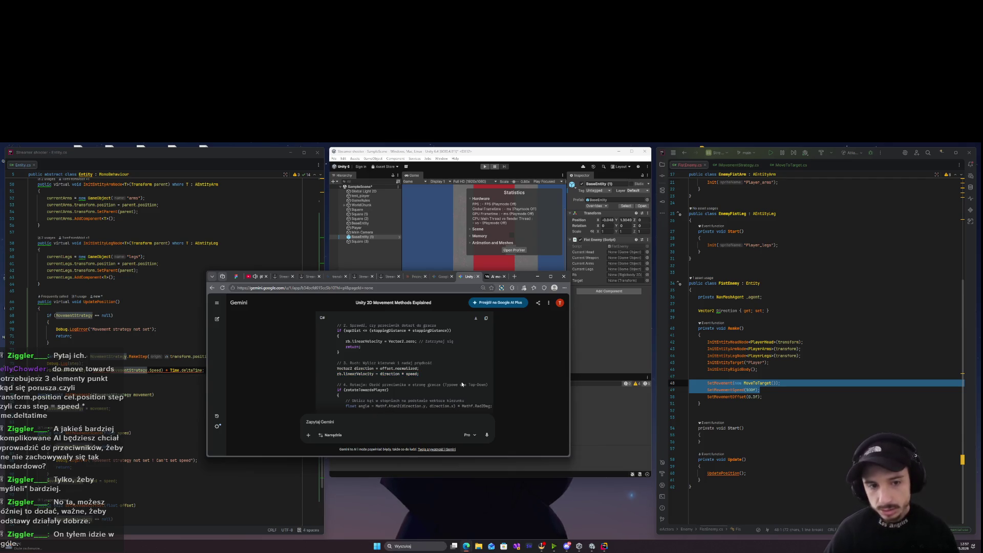
{"action": "left_click", "coordinate": [156, 370]}
Use MovementStrategy.Speed in the velocity line and remove the Time.deltaTime factor.
{"action": "type", "text": "Speed"}
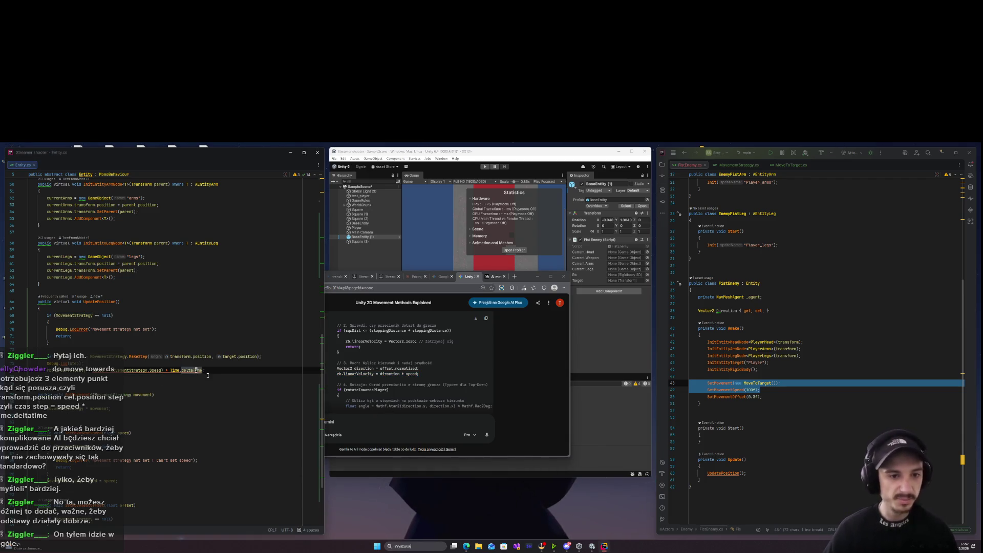
{"action": "key", "text": "BackSpace"}
{"action": "key", "text": "BackSpace"}
{"action": "key", "text": "BackSpace"}
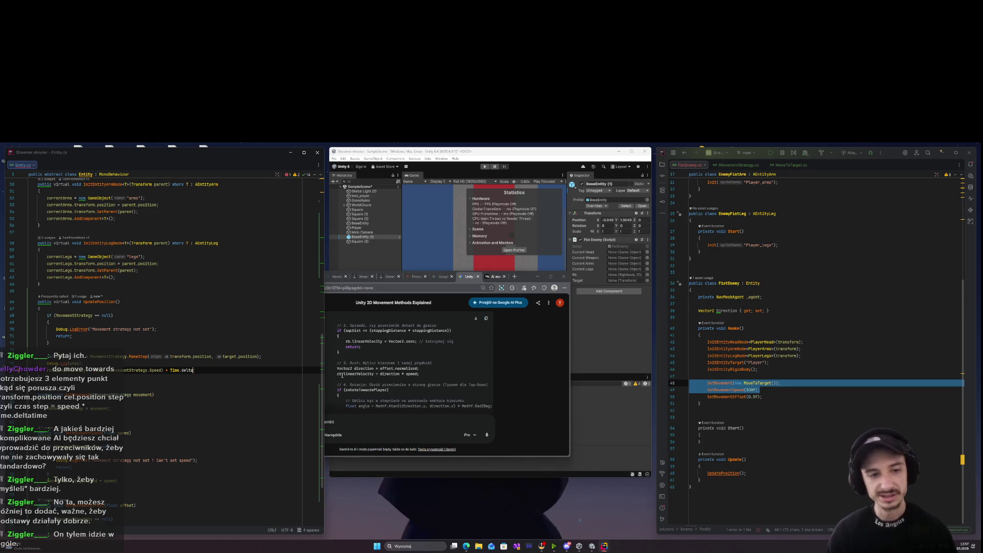
{"action": "key", "text": "BackSpace"}
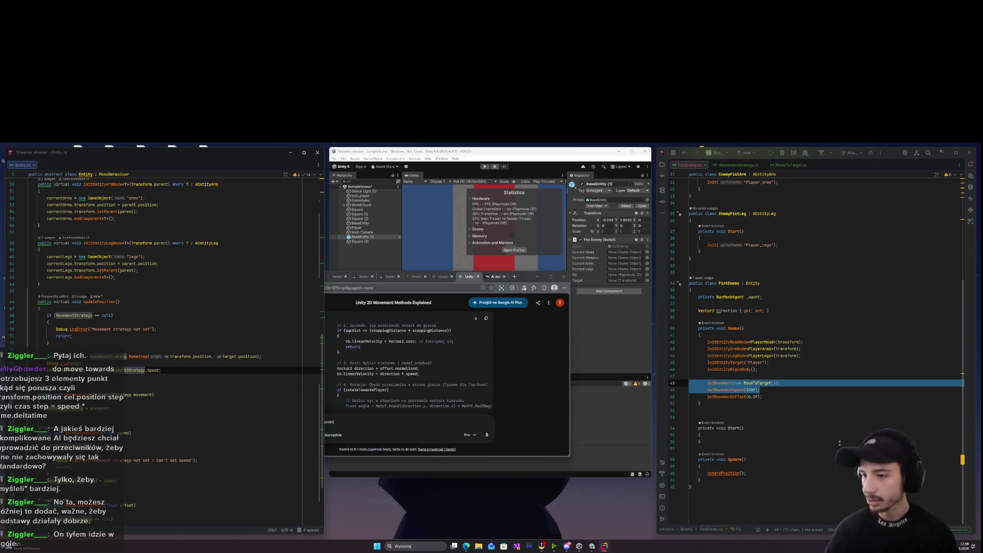
Change the enemy's movement speed from 100f to 5f and run the game in Unity.
{"action": "left_click", "coordinate": [753, 390]}
{"action": "key", "text": "BackSpace"}
{"action": "key", "text": "BackSpace"}
{"action": "key", "text": "BackSpace"}
{"action": "type", "text": "5"}
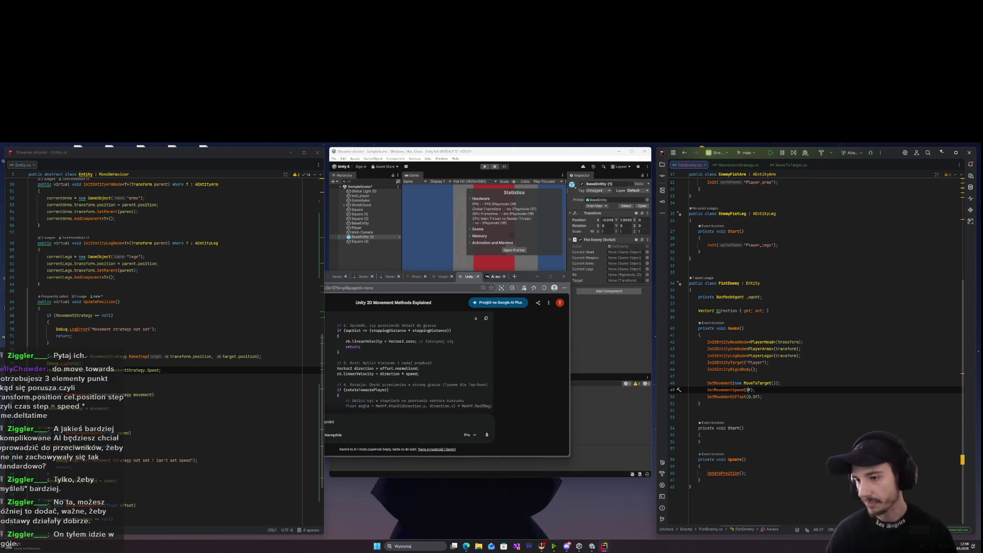
{"action": "mouse_move", "coordinate": [527, 277]}
{"action": "left_mouse_down"}
{"action": "mouse_move", "coordinate": [412, 279]}
{"action": "mouse_move", "coordinate": [416, 472]}
{"action": "mouse_move", "coordinate": [539, 466]}
{"action": "left_mouse_up"}
{"action": "left_click", "coordinate": [485, 167]}
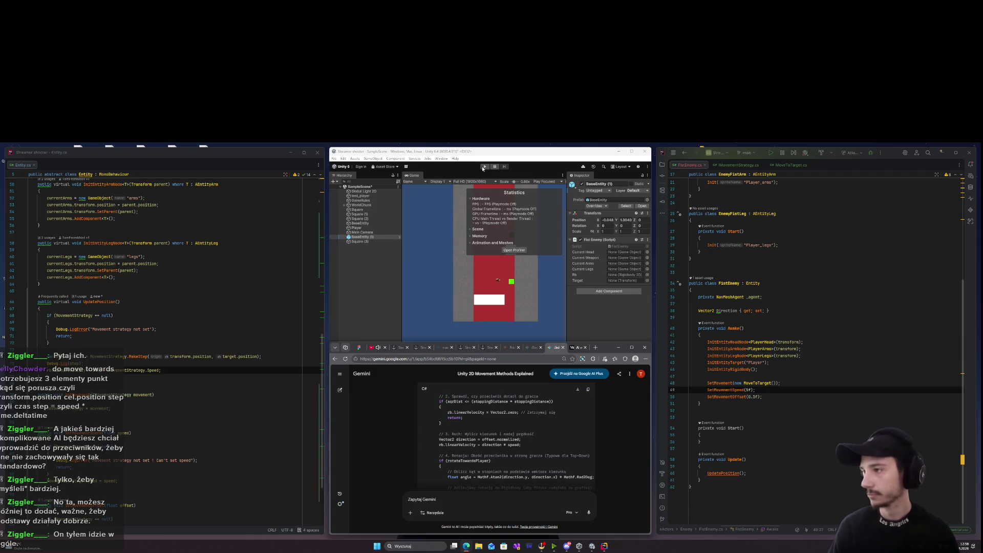
Set the enemy's movement speed to 1f and replay the scene.
{"action": "left_click", "coordinate": [484, 167]}
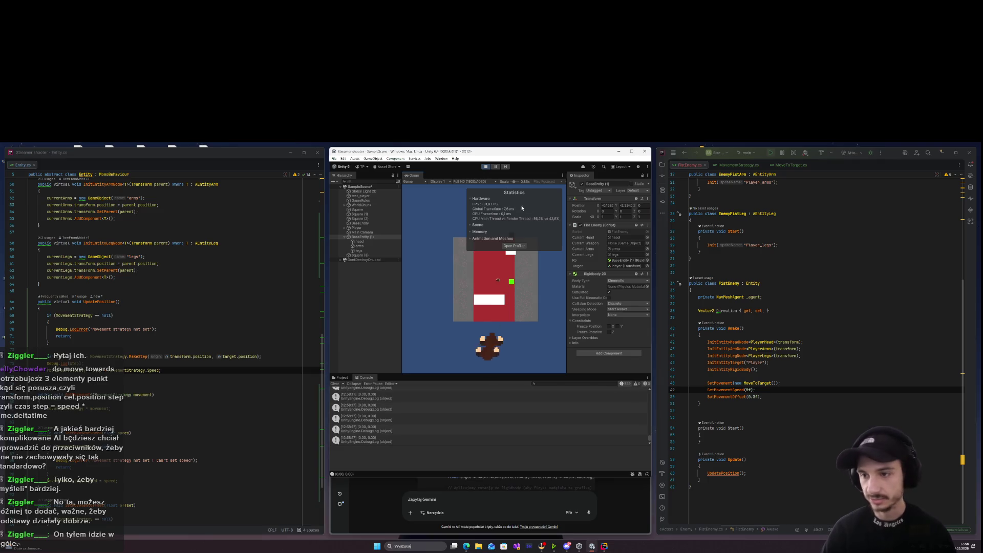
{"action": "left_click", "coordinate": [486, 167]}
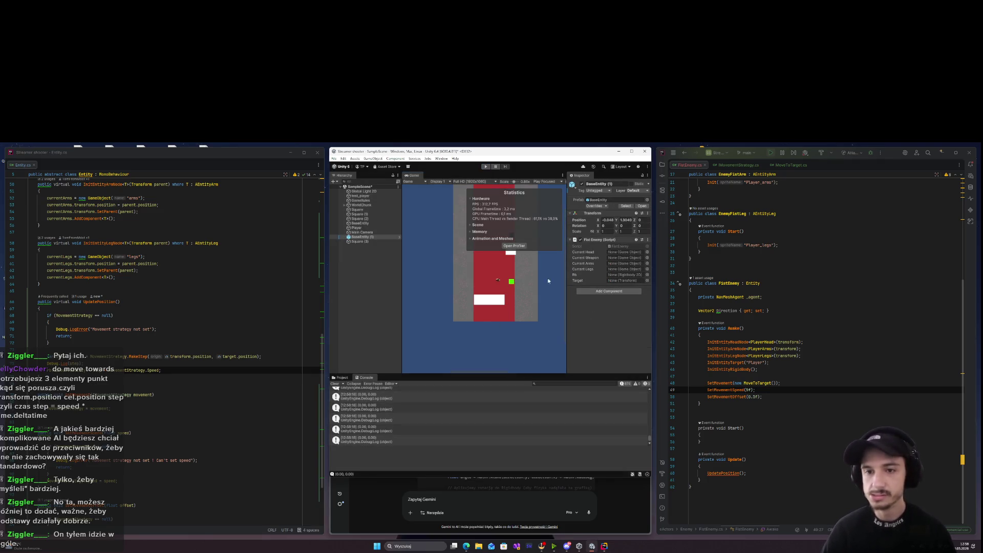
{"action": "left_click", "coordinate": [742, 390]}
{"action": "double_click", "coordinate": [746, 391]}
{"action": "type", "text": "1f"}
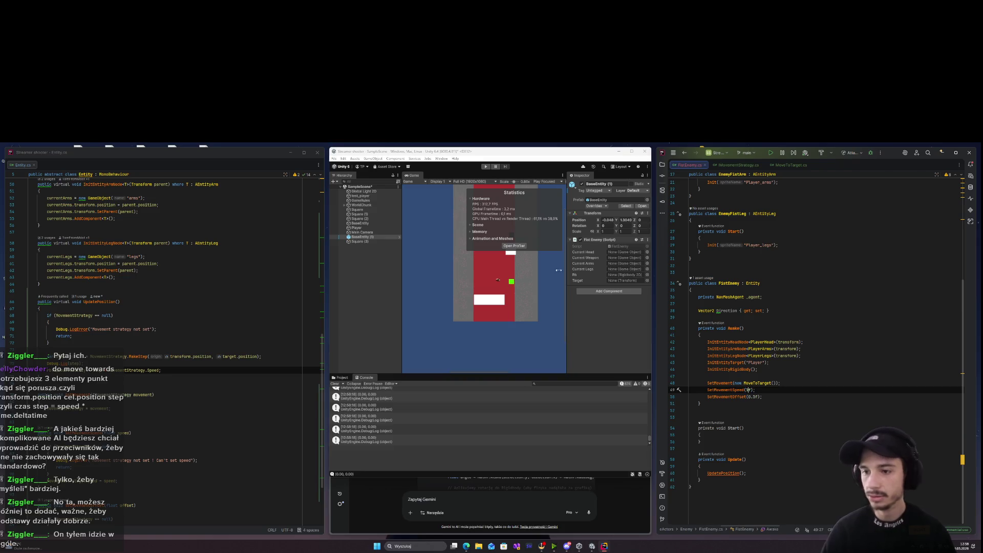
{"action": "left_click", "coordinate": [486, 167]}
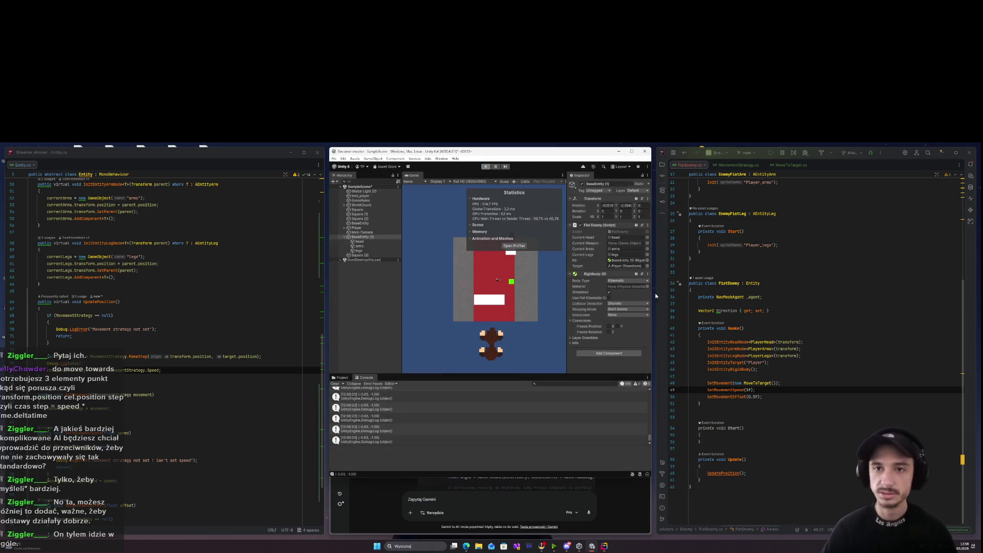
Multiply the velocity by Time.deltaTime after MovementStrategy.Speed in Entity.cs and run the game again.
{"action": "left_click", "coordinate": [160, 370]}
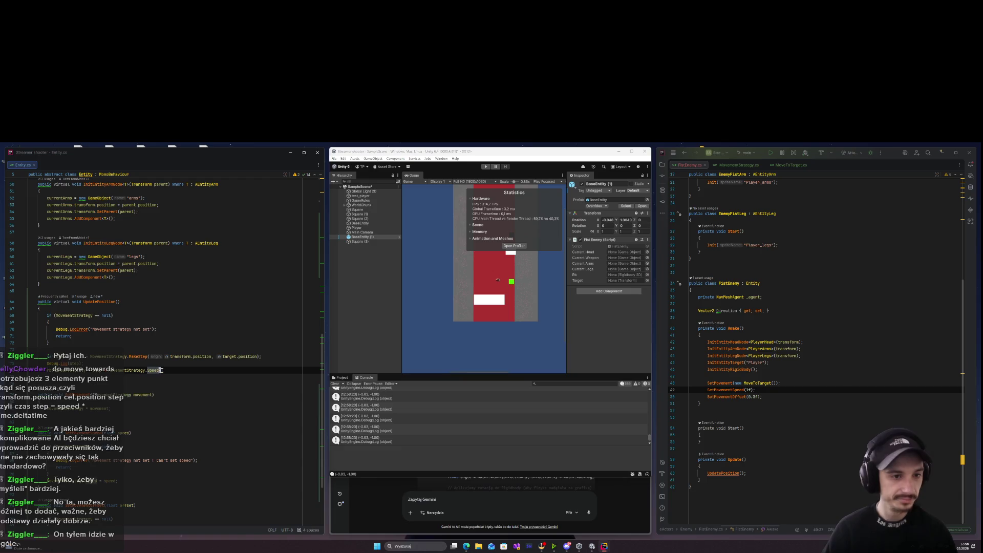
{"action": "type", "text": ";"}
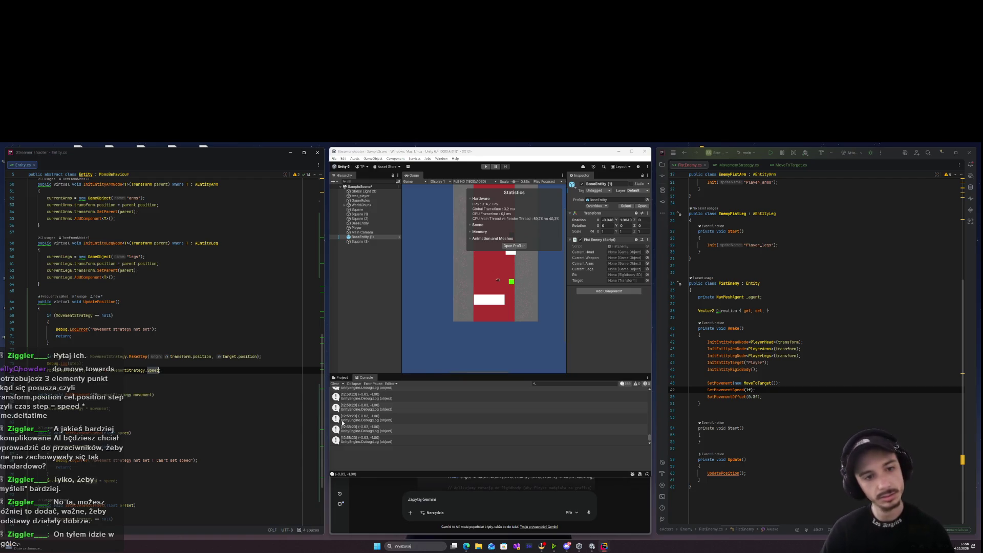
{"action": "type", "text": "*"}
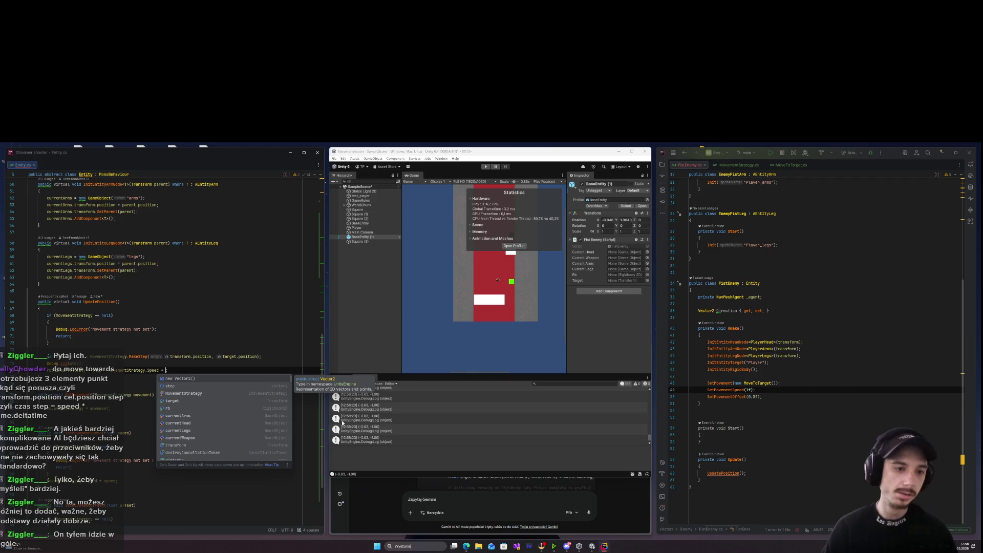
{"action": "key", "text": "BackSpace"}
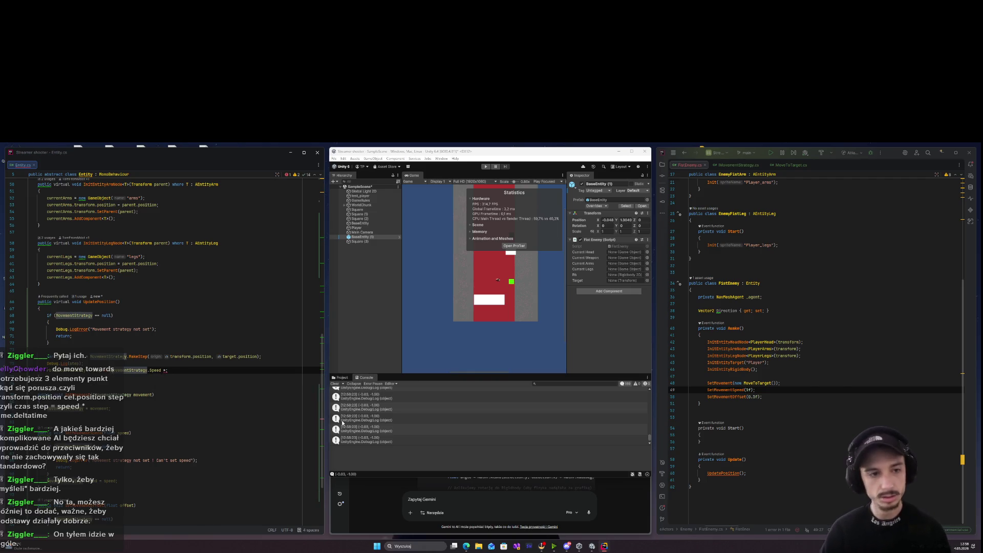
{"action": "key", "text": "ctrl+Right"}
{"action": "key", "text": "ctrl+Right"}
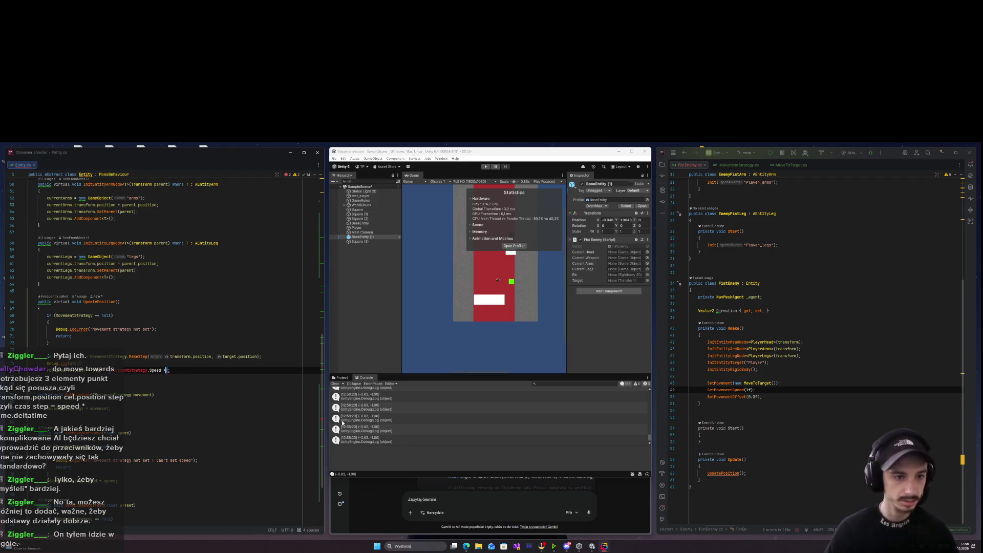
{"action": "type", "text": "Time.deltaTime"}
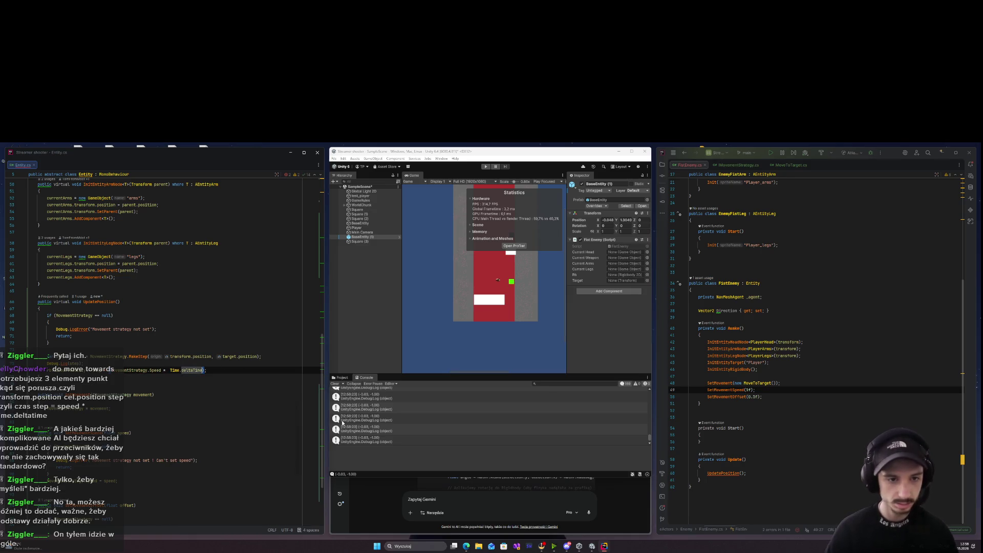
{"action": "left_click", "coordinate": [131, 433]}
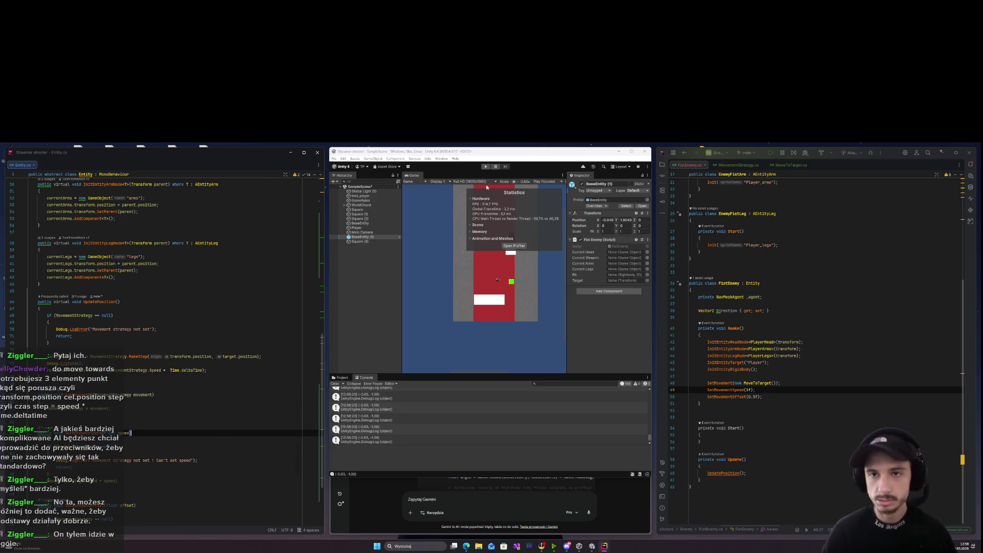
{"action": "left_click", "coordinate": [488, 167]}
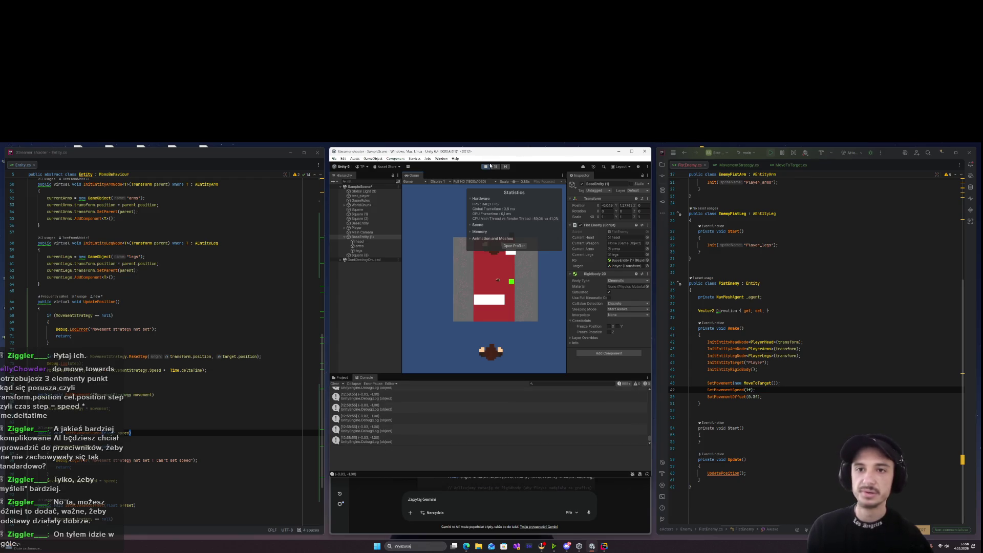
Change the enemy's movement speed to 20f and play the scene to test it.
{"action": "left_click", "coordinate": [490, 165]}
{"action": "left_click", "coordinate": [748, 390]}
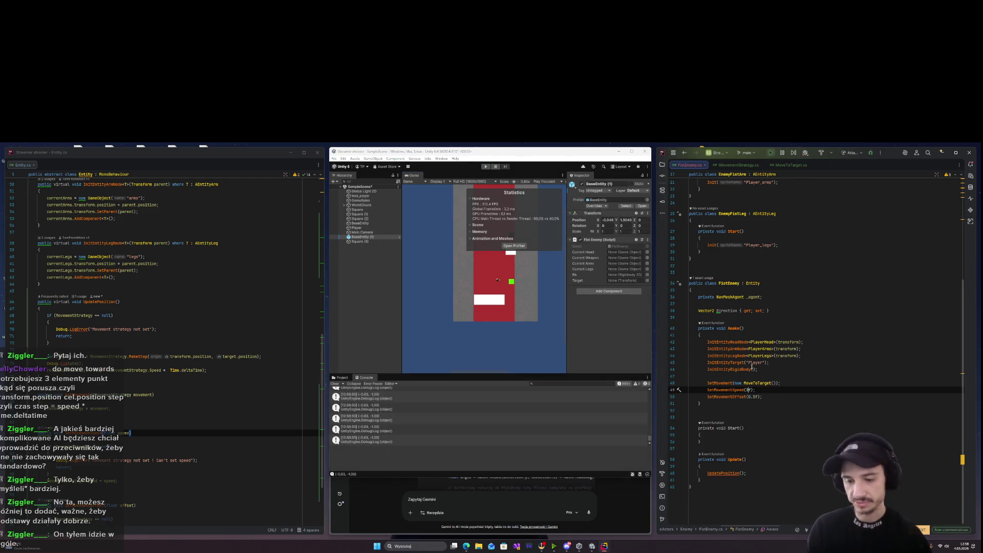
{"action": "key", "text": "BackSpace"}
{"action": "type", "text": "20"}
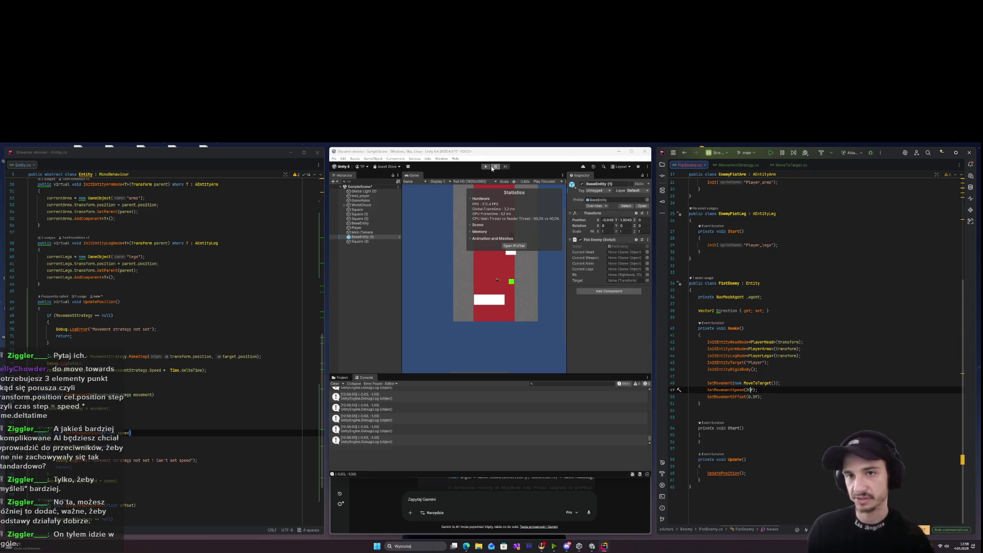
{"action": "left_click", "coordinate": [486, 167]}
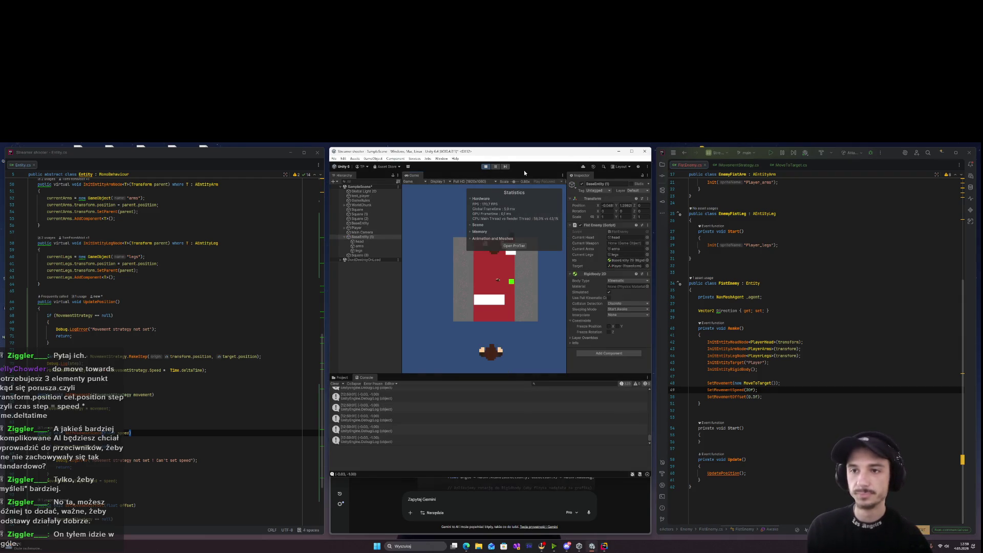
Stop the game, edit the speed value toward 25f, and return to Unity to recompile.
{"action": "left_click", "coordinate": [485, 166]}
{"action": "left_click", "coordinate": [758, 369]}
{"action": "left_click", "coordinate": [748, 390]}
{"action": "left_click", "coordinate": [536, 374]}
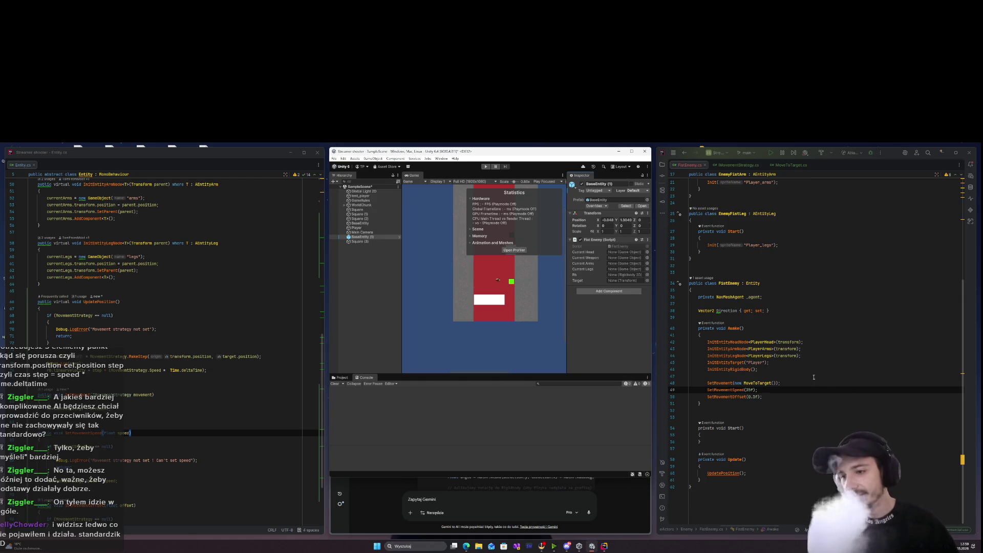
Play the game with the enemy speed at 25, enlarging the Game view to watch.
{"action": "double_click", "coordinate": [756, 390]}
{"action": "left_click_drag", "start_coordinate": [540, 476], "coordinate": [526, 339]}
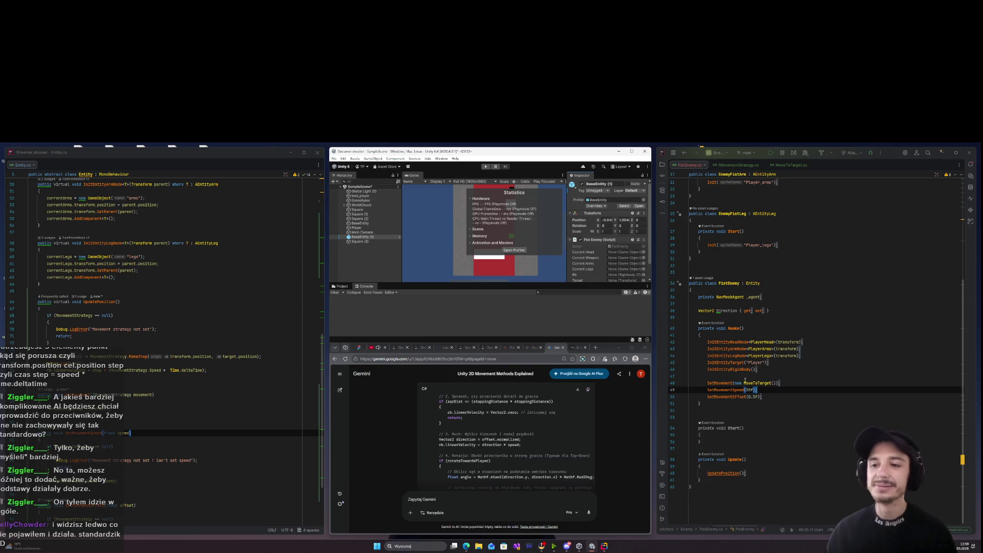
{"action": "left_click", "coordinate": [745, 382]}
{"action": "left_click", "coordinate": [485, 167]}
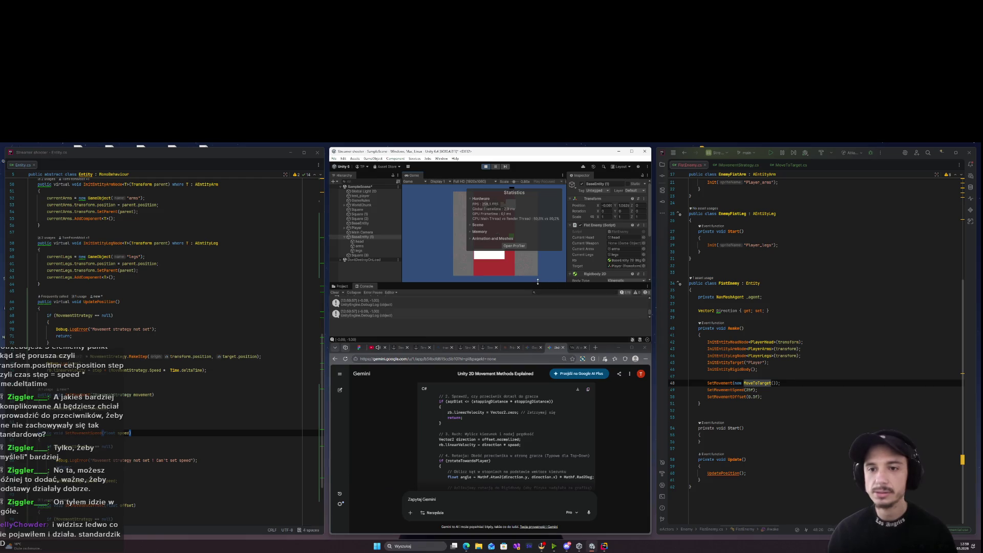
{"action": "left_click_drag", "start_coordinate": [536, 282], "coordinate": [532, 361]}
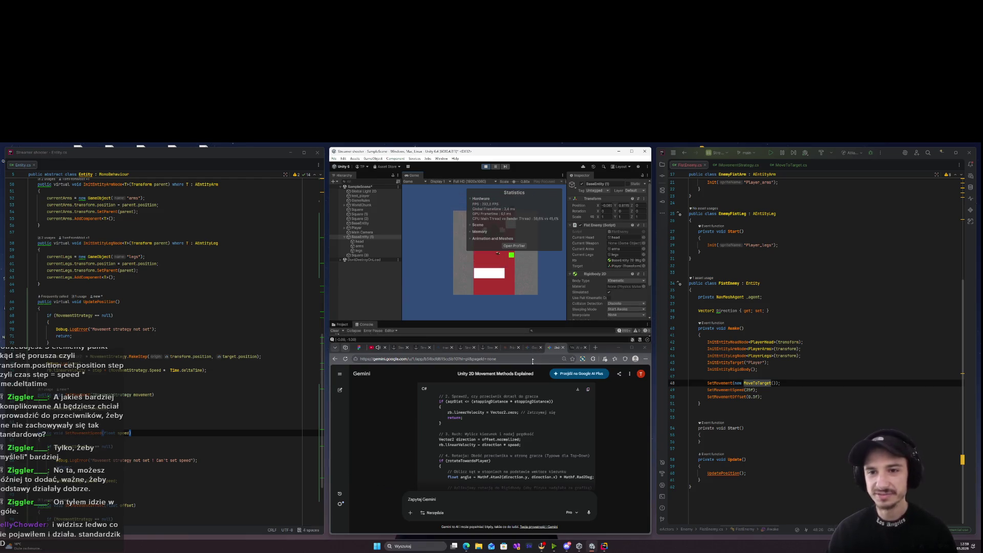
{"action": "left_click", "coordinate": [486, 166]}
Change the enemy speed value to 100 and test it in play mode.
{"action": "double_click", "coordinate": [750, 390]}
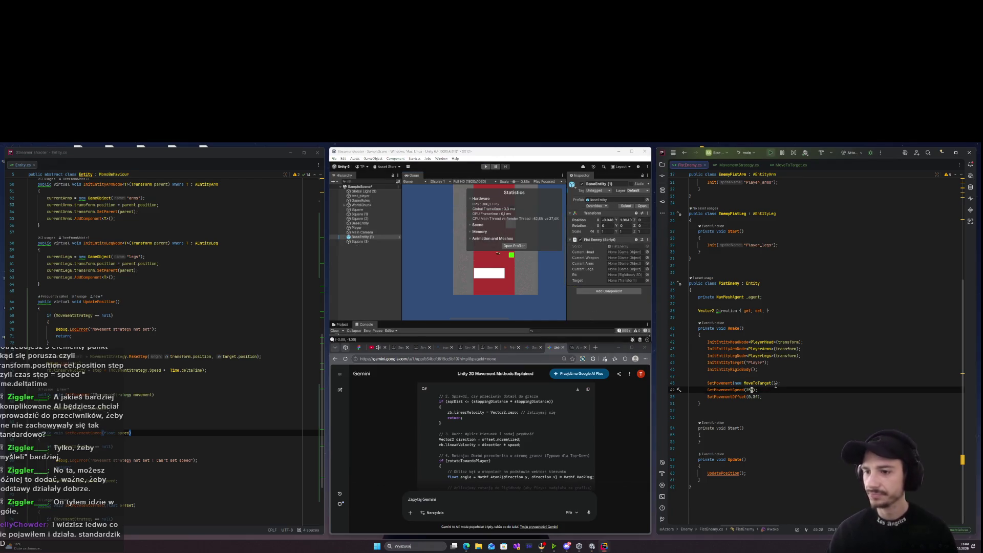
{"action": "type", "text": "100"}
{"action": "left_click", "coordinate": [486, 166]}
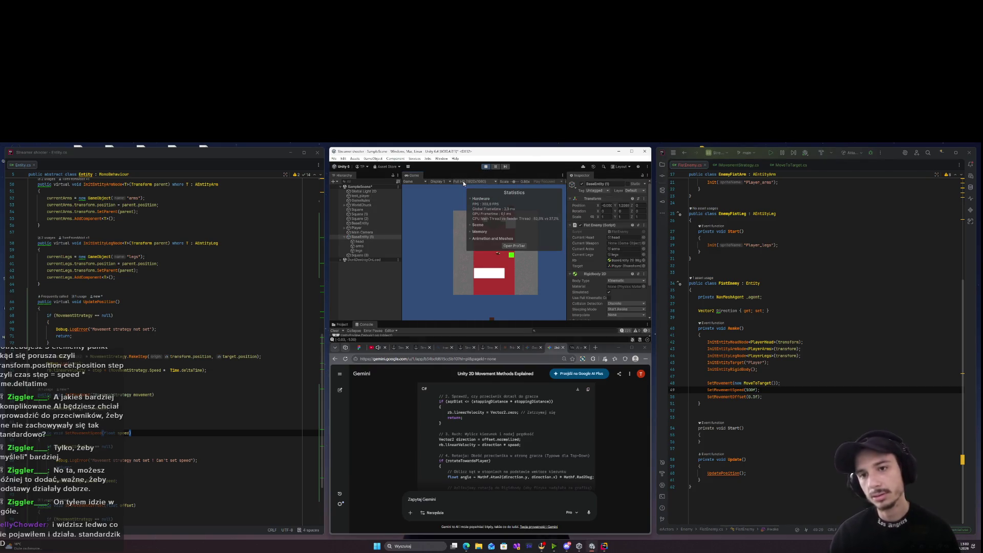
{"action": "left_click", "coordinate": [503, 224]}
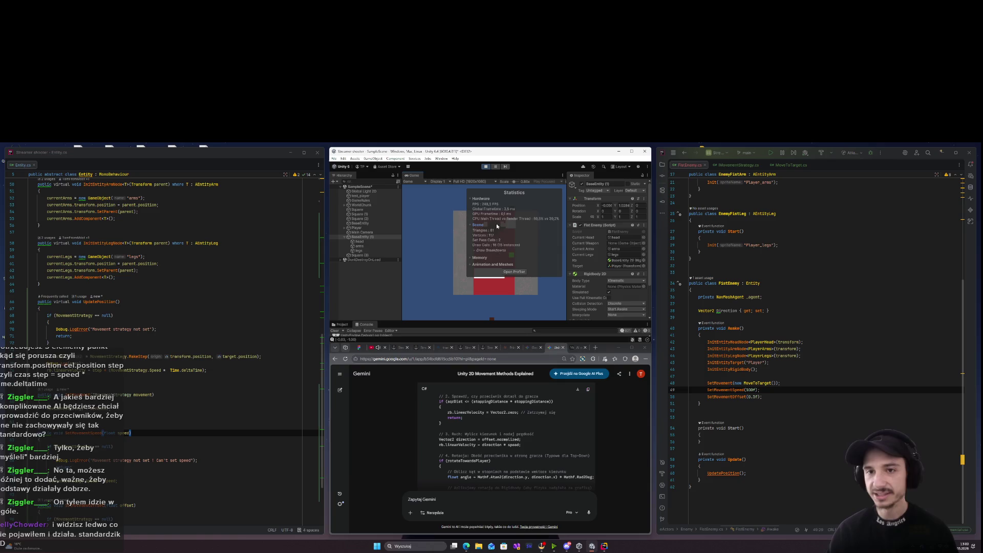
{"action": "left_click", "coordinate": [497, 225]}
{"action": "left_click", "coordinate": [486, 166]}
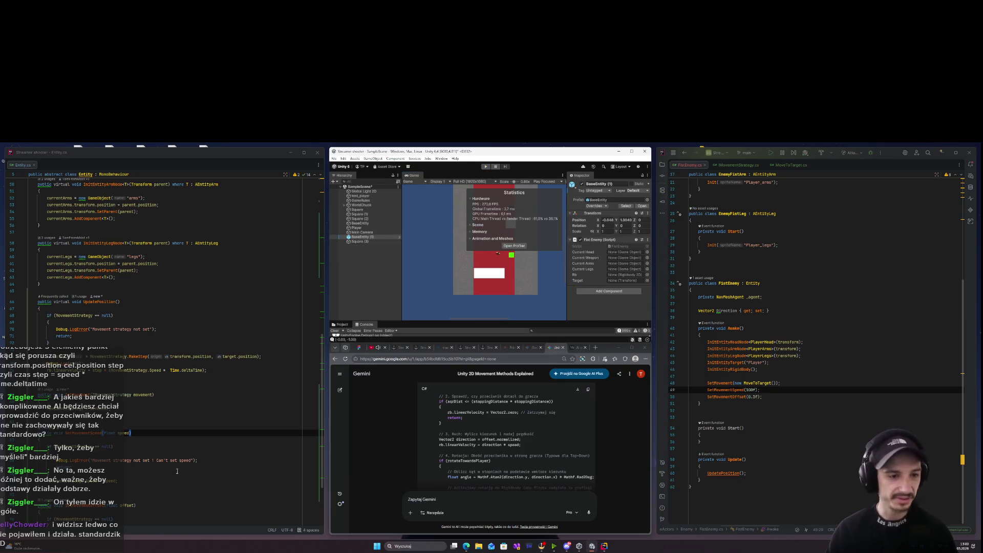
Review the Gemini chat, then delete the speed times deltaTime expression in UpdatePosition.
{"action": "left_click", "coordinate": [580, 400]}
{"action": "scroll", "coordinate": [186, 363], "scroll_direction": "down", "scroll_amount": 4}
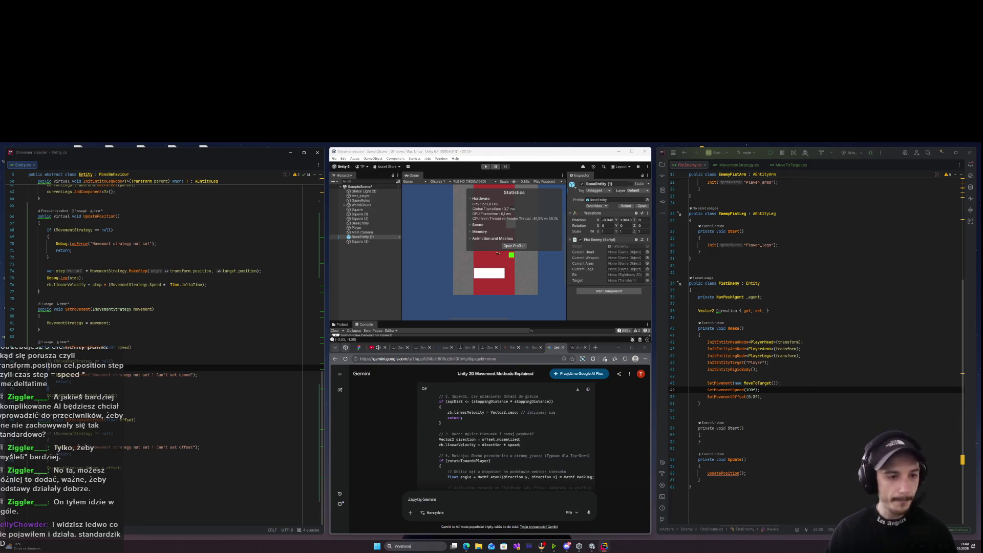
{"action": "scroll", "coordinate": [198, 354], "scroll_direction": "up", "scroll_amount": 3}
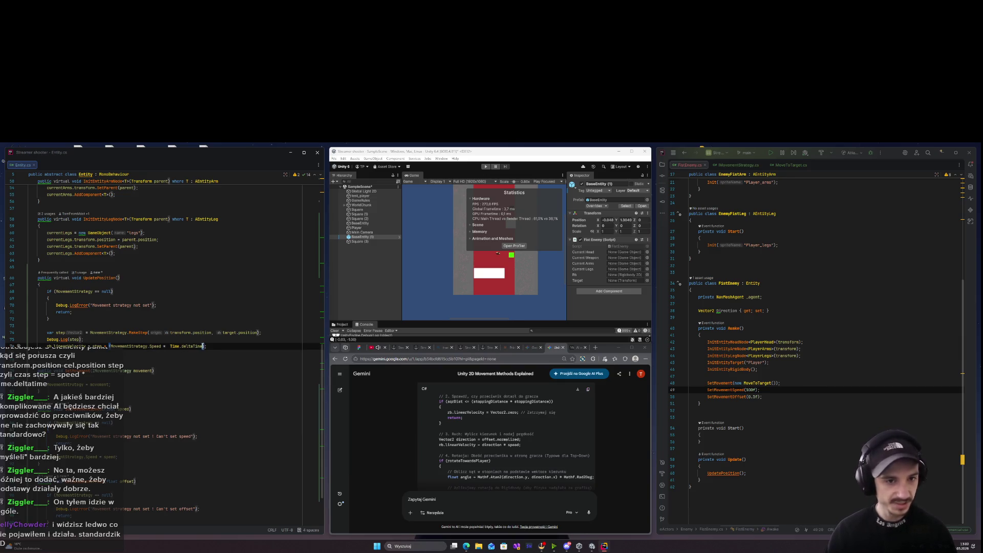
{"action": "left_click_drag", "start_coordinate": [205, 347], "coordinate": [106, 347]}
{"action": "key", "text": "BackSpace"}
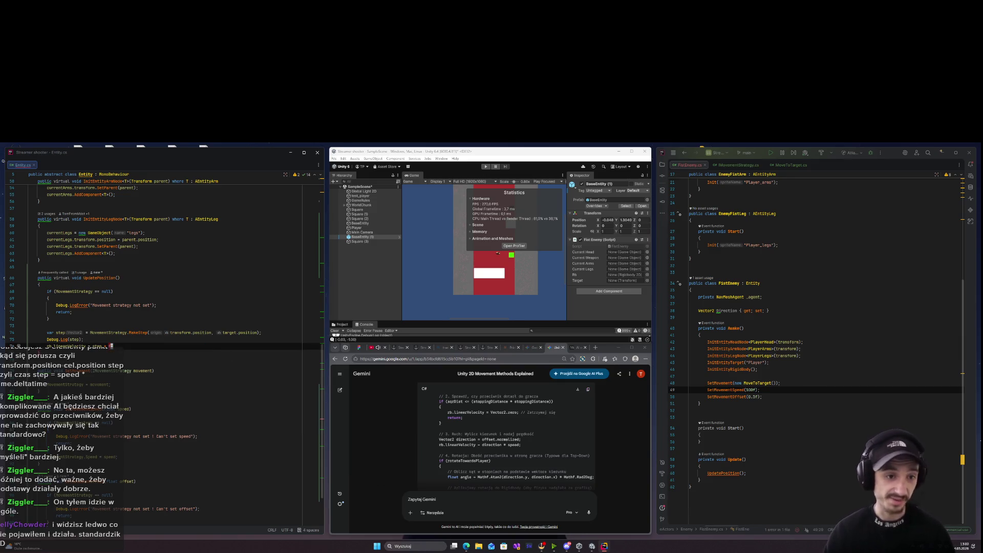
{"action": "key", "text": "BackSpace"}
Replace it with MovementStrategy.Speed using code completion, then let Unity recompile.
{"action": "type", "text": "Sp"}
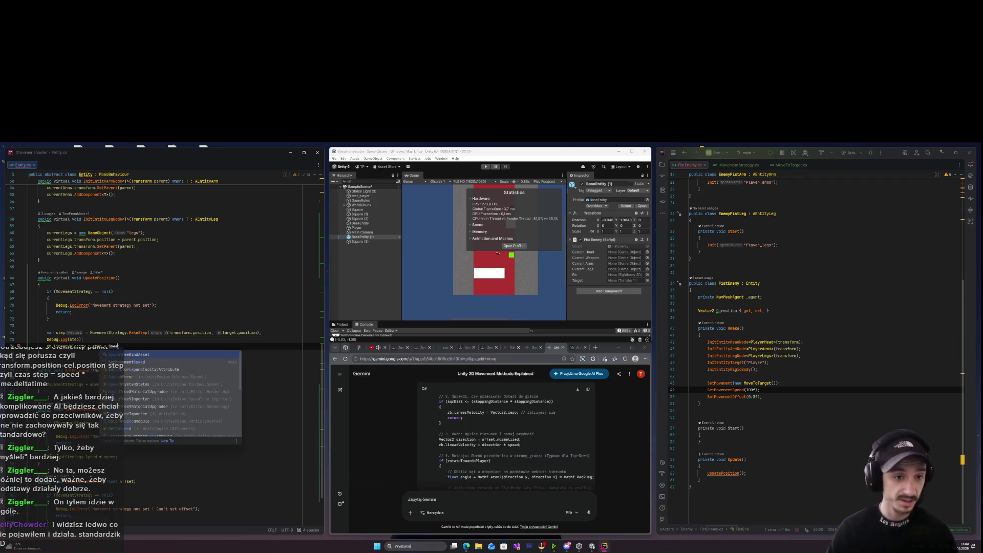
{"action": "type", "text": "eed"}
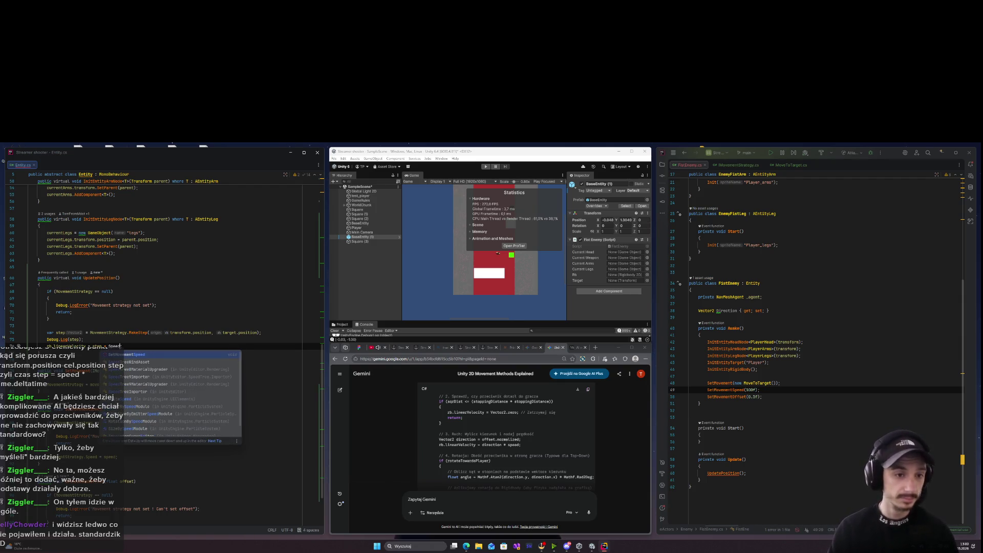
{"action": "key", "text": "BackSpace"}
{"action": "key", "text": "BackSpace"}
{"action": "key", "text": "BackSpace"}
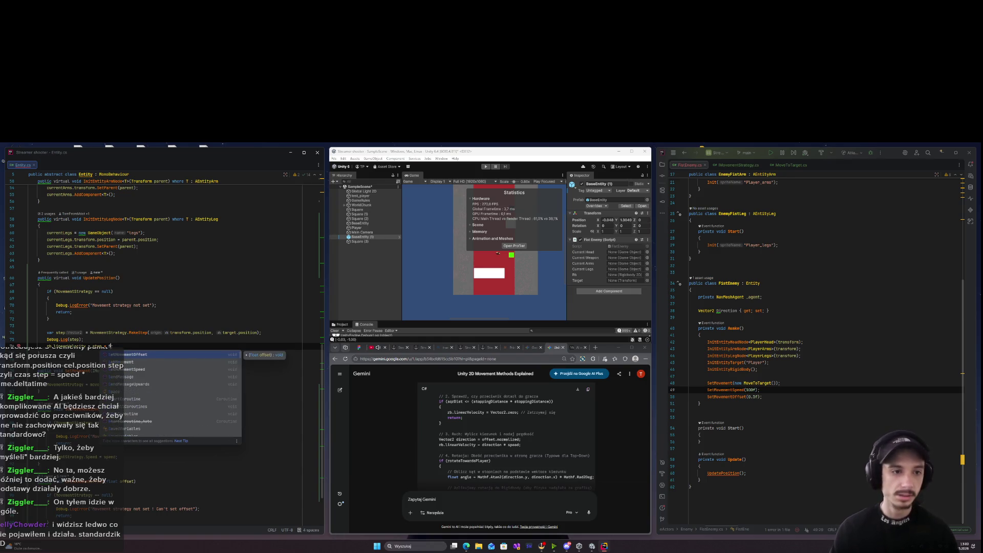
{"action": "type", "text": "M"}
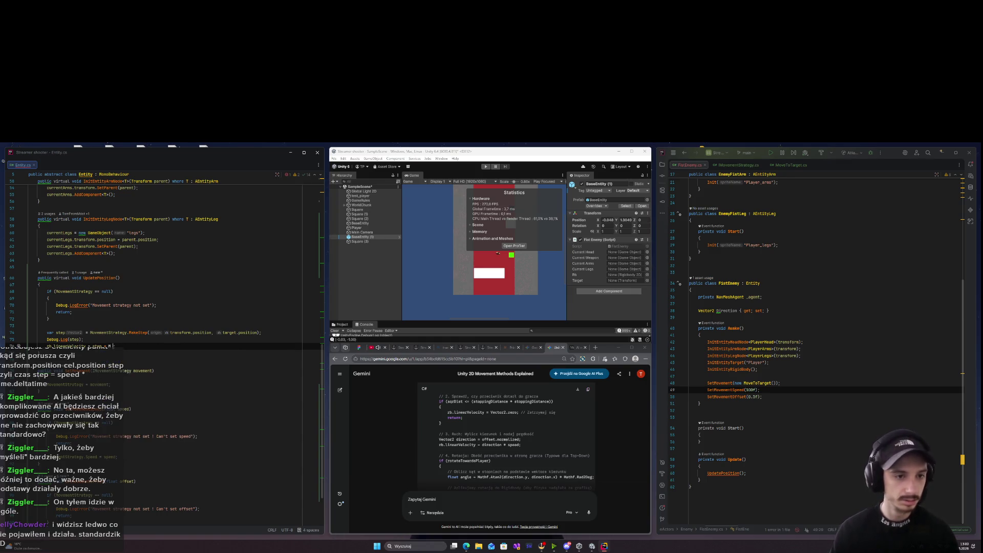
{"action": "type", "text": "Move"}
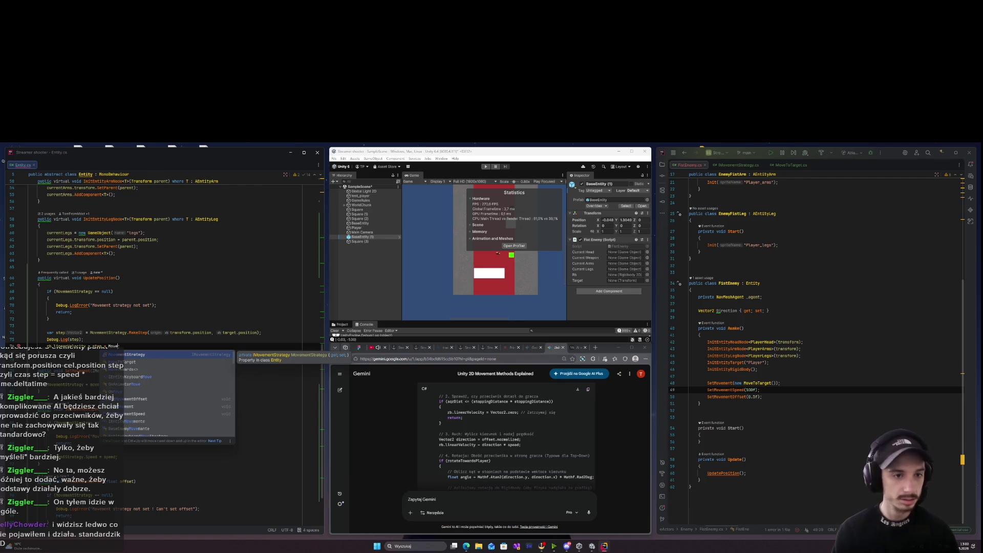
{"action": "key", "text": "BackSpace"}
{"action": "key", "text": "BackSpace"}
{"action": "key", "text": "BackSpace"}
{"action": "type", "text": "ov"}
{"action": "type", "text": "ovement"}
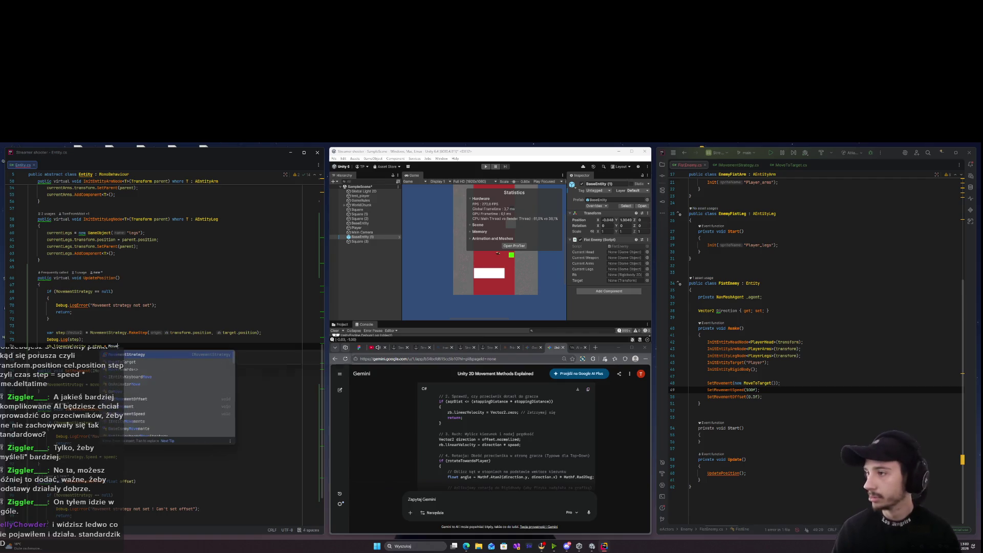
{"action": "key", "text": "Return"}
{"action": "type", "text": ".;"}
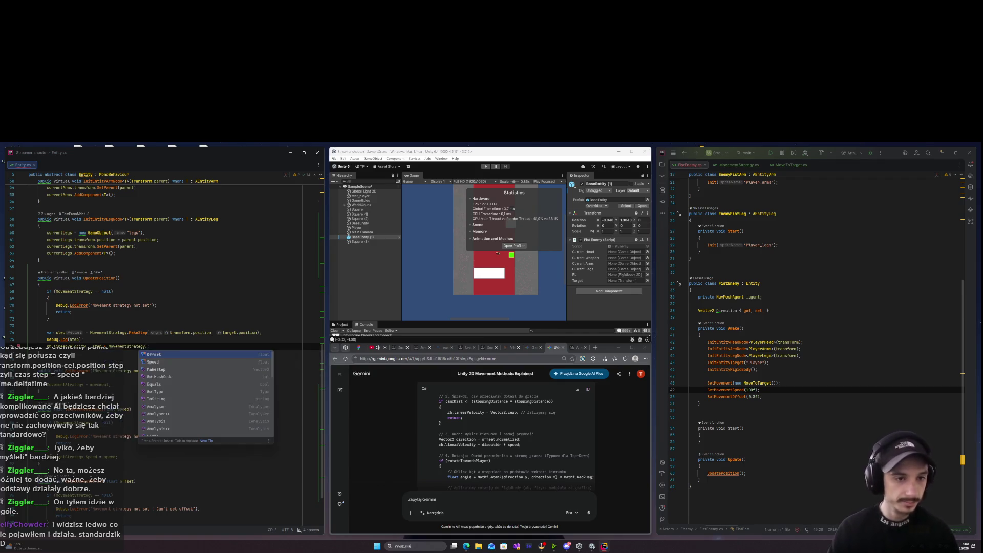
{"action": "key", "text": "Return"}
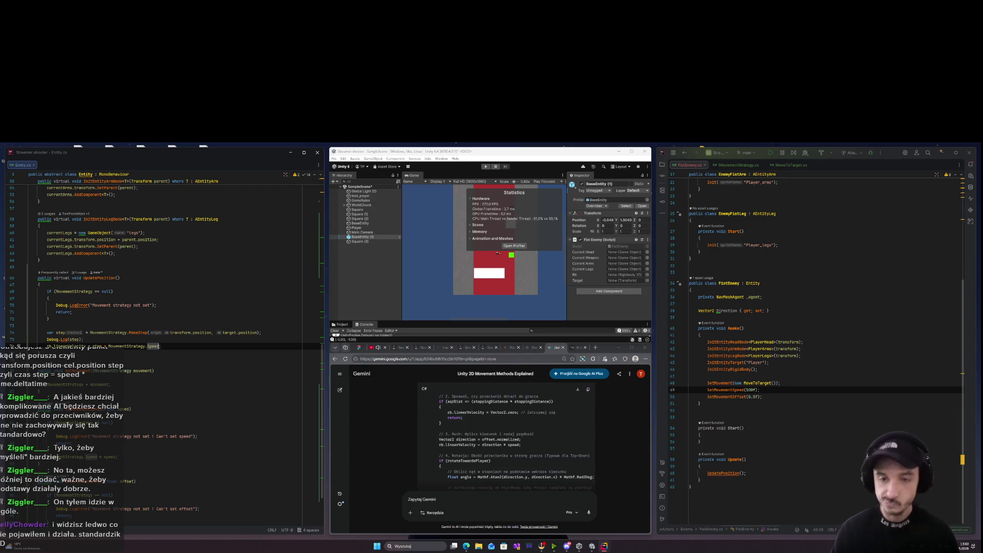
{"action": "left_click", "coordinate": [490, 170]}
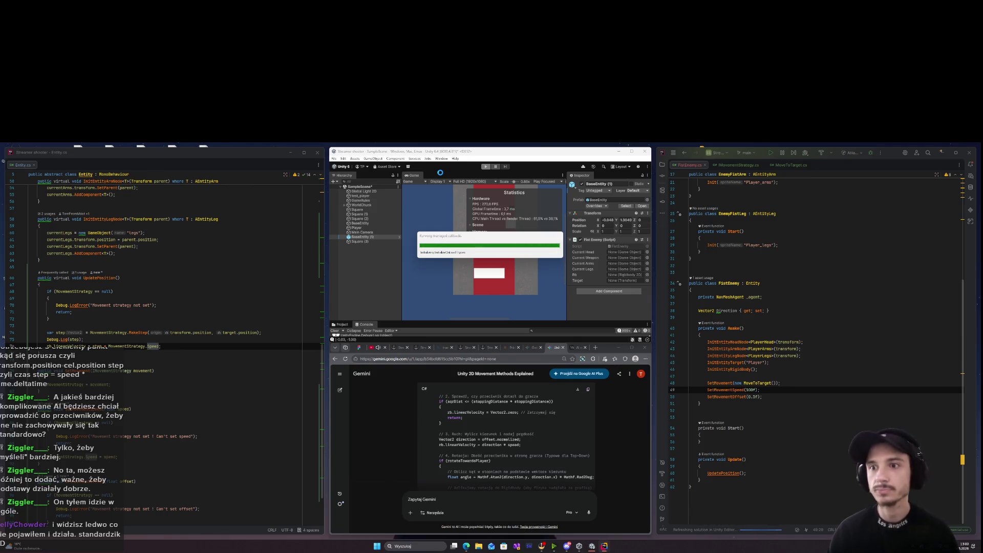
Play the scene in Unity to watch the enemy move down the road, then stop.
{"action": "left_click", "coordinate": [486, 166]}
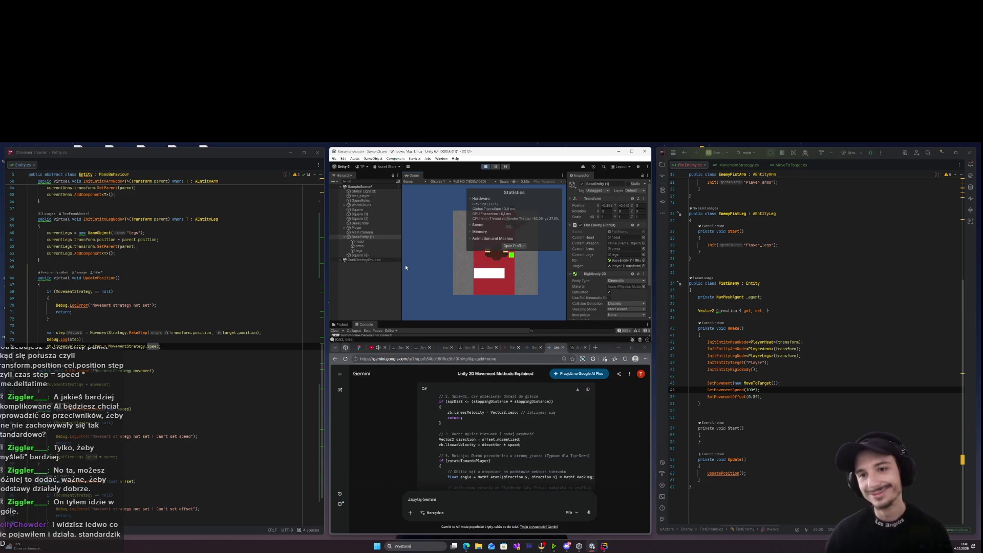
{"action": "key", "text": "ctrl+p"}
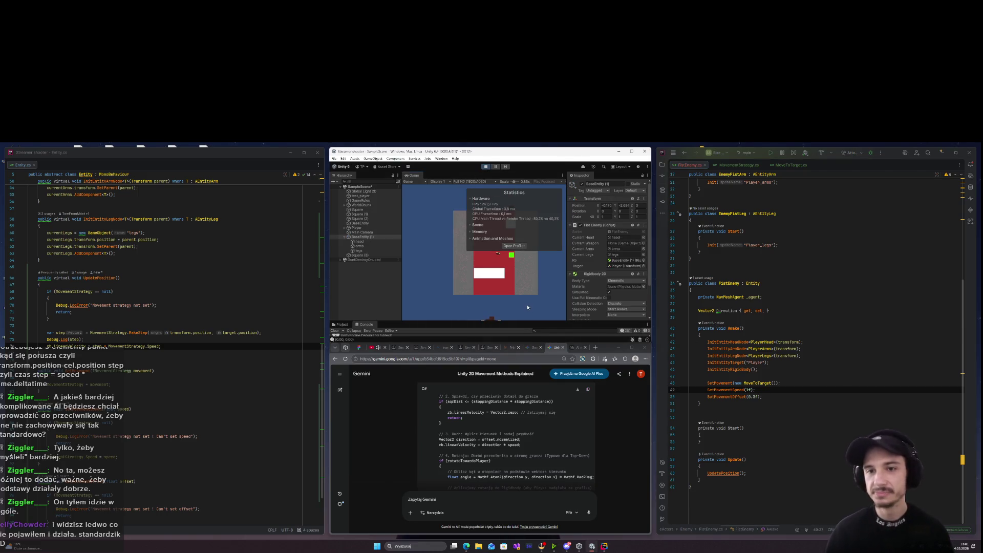
{"action": "left_click", "coordinate": [486, 167]}
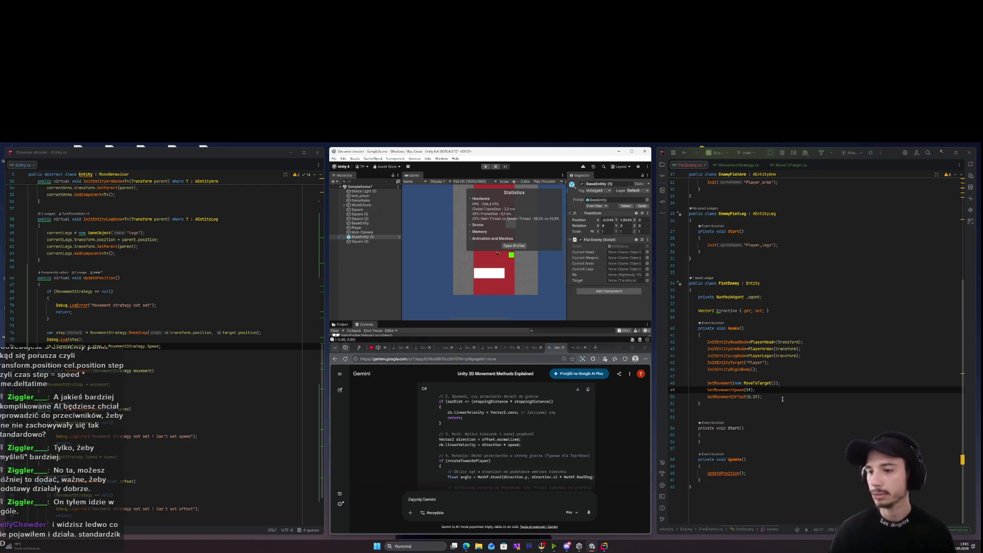
Change SetMovementOffset's argument in FistEnemy.Awake to 1f and save.
{"action": "left_click", "coordinate": [760, 397]}
{"action": "key", "text": "Left"}
{"action": "key", "text": "BackSpace"}
{"action": "key", "text": "Delete"}
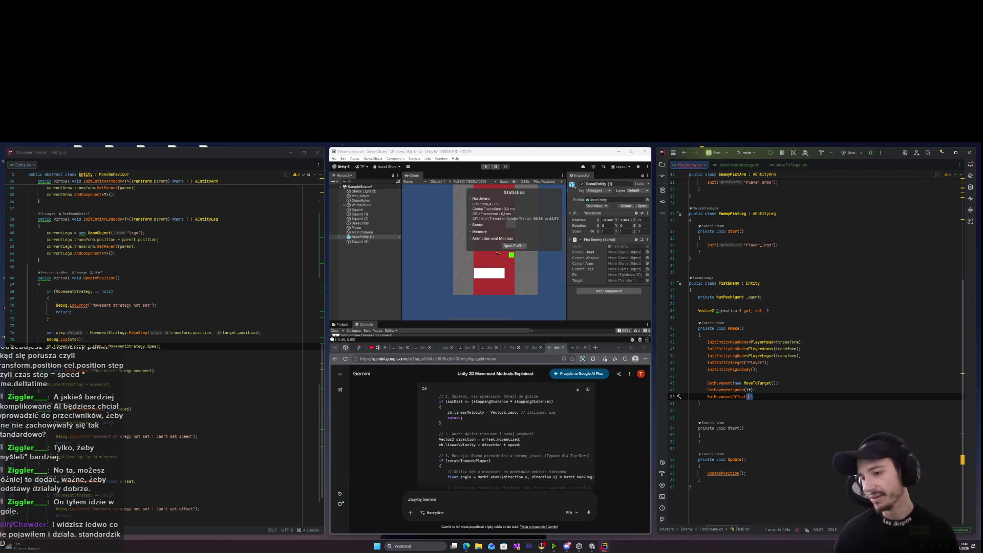
{"action": "key", "text": "ctrl+s"}
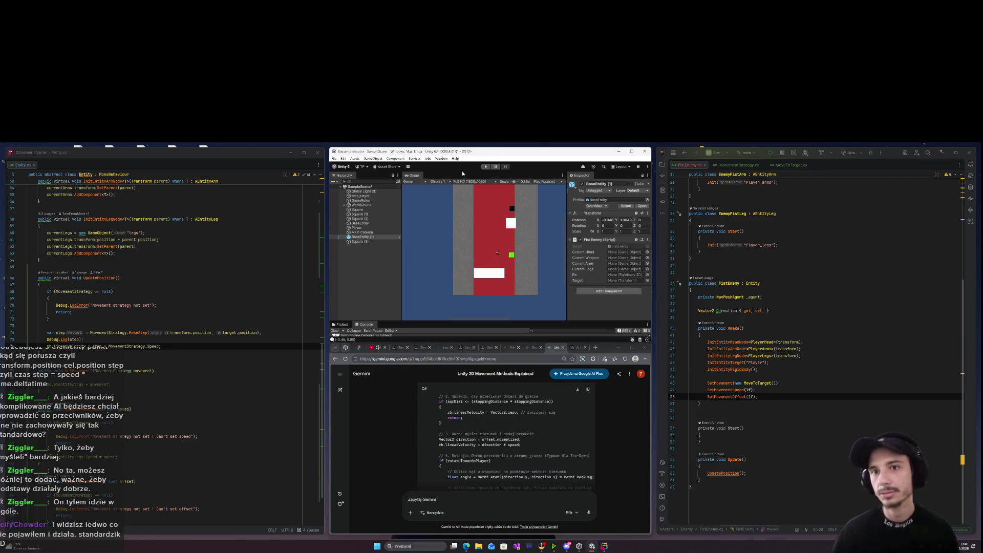
Play the scene in Unity to test the 1f offset, then stop it.
{"action": "left_click", "coordinate": [485, 167]}
{"action": "left_click", "coordinate": [486, 167]}
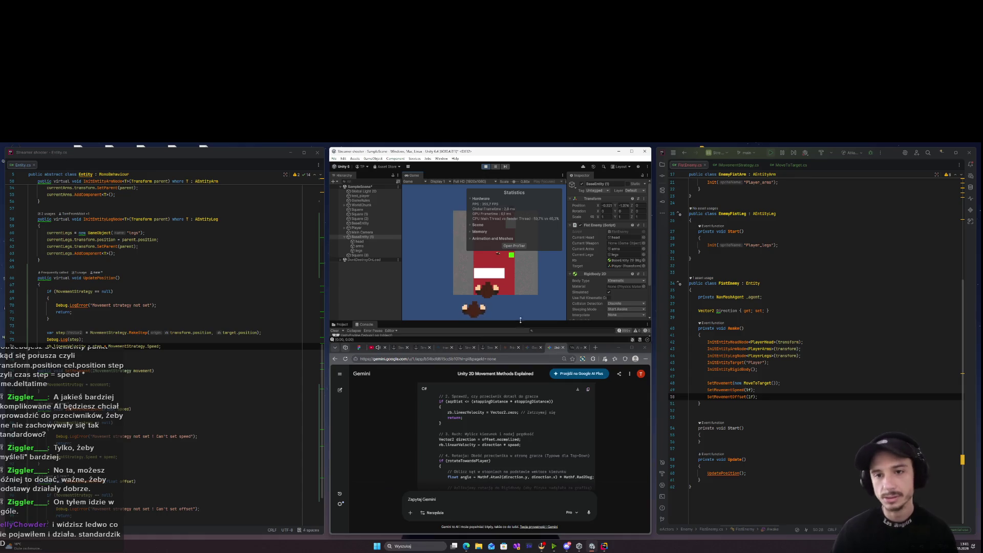
{"action": "left_click", "coordinate": [486, 167]}
{"action": "left_click", "coordinate": [748, 389]}
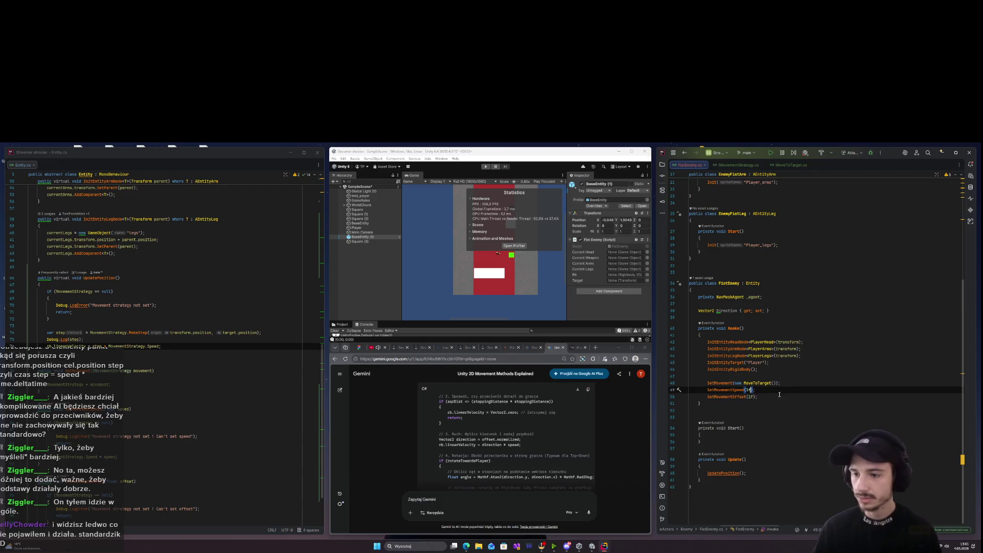
Set SetMovementSpeed to 0.5f and play the scene in Unity to test the slower enemy.
{"action": "type", "text": "0.5"}
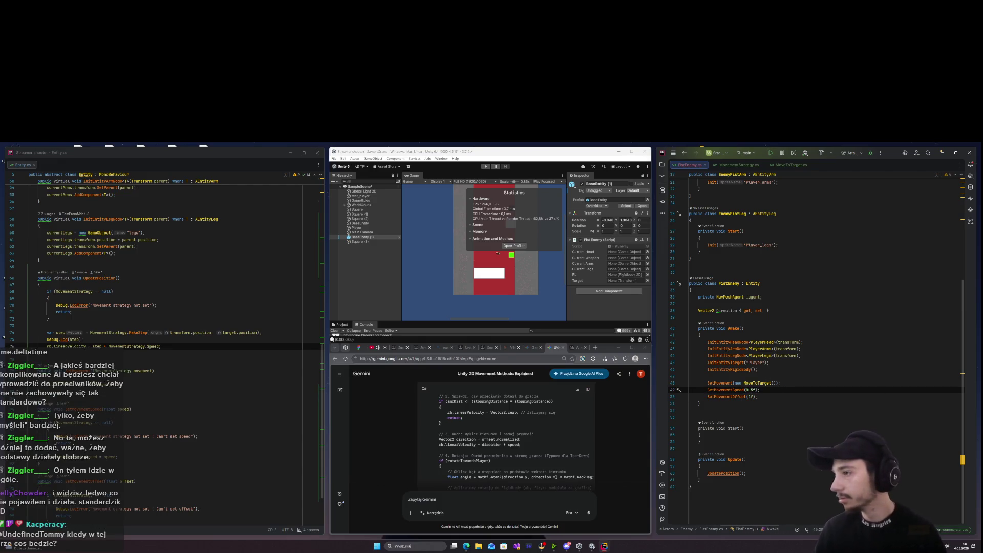
{"action": "left_click", "coordinate": [481, 184]}
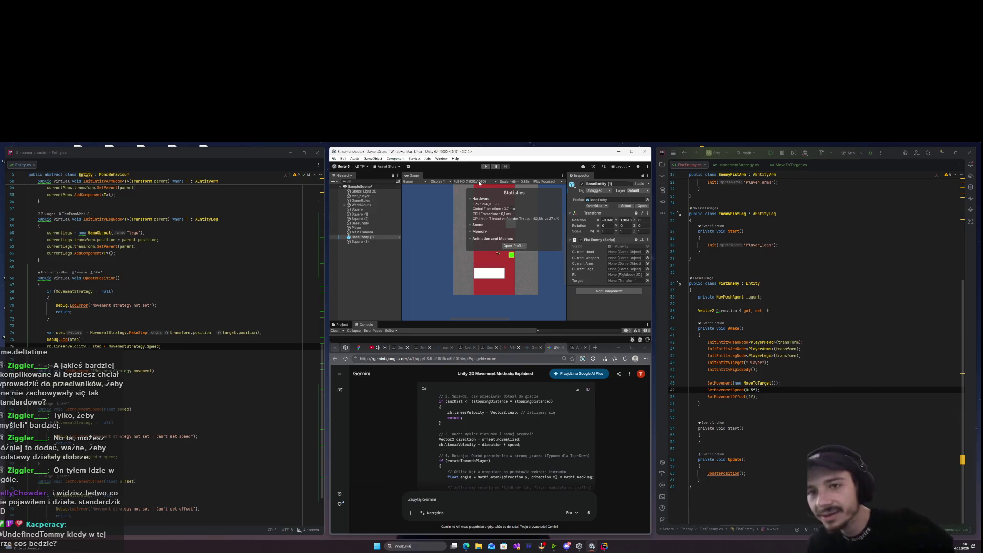
{"action": "left_click", "coordinate": [486, 167]}
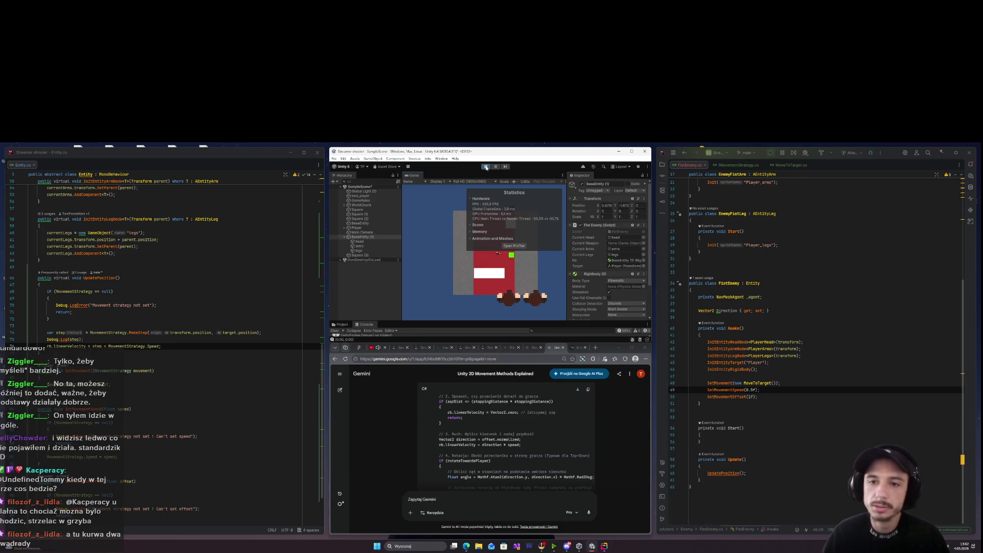
{"action": "left_click", "coordinate": [486, 168]}
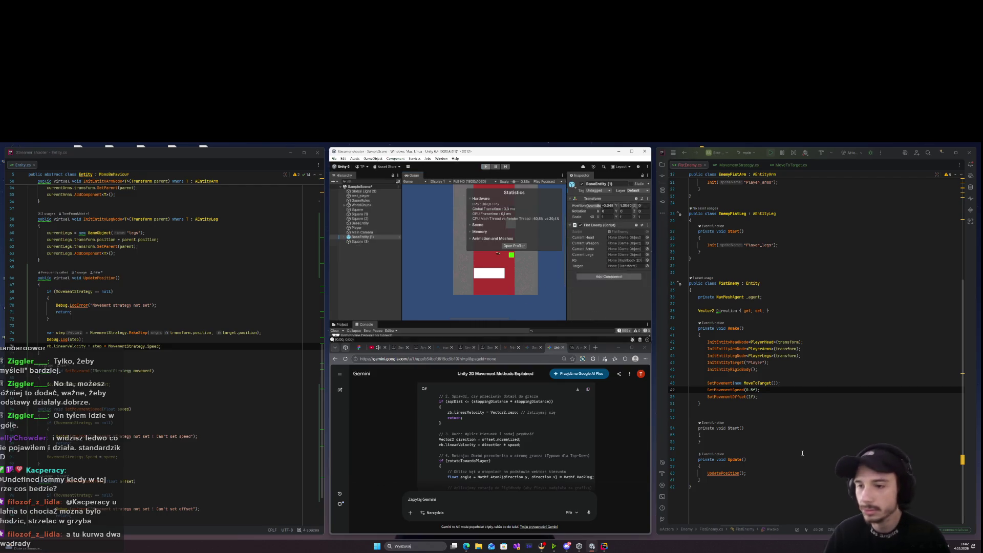
{"action": "left_click", "coordinate": [751, 397]}
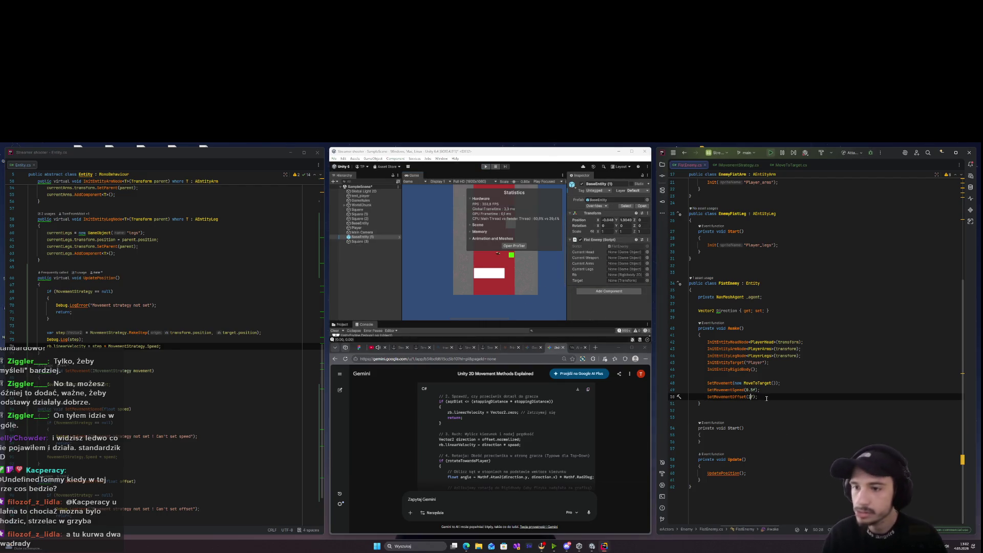
{"action": "left_click", "coordinate": [486, 168]}
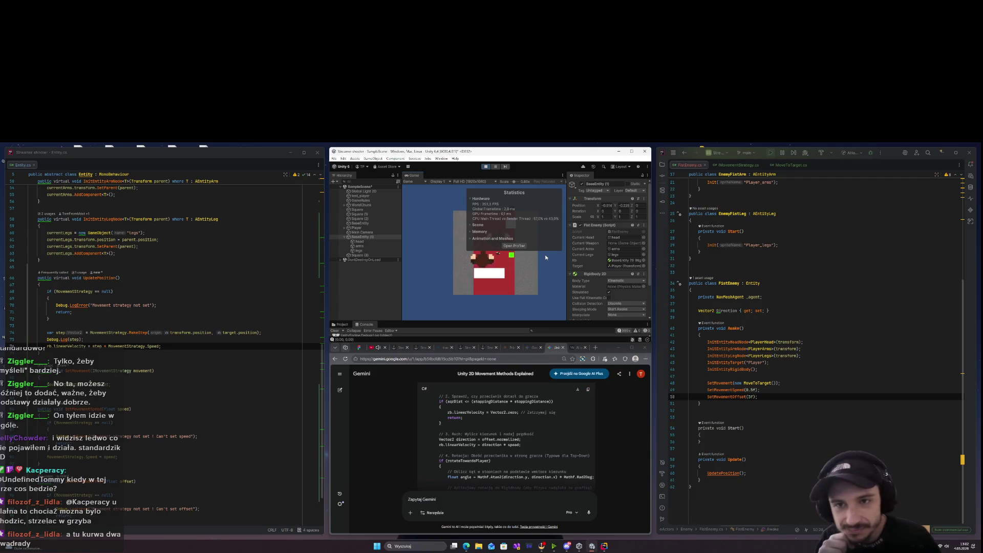
{"action": "left_click", "coordinate": [487, 167]}
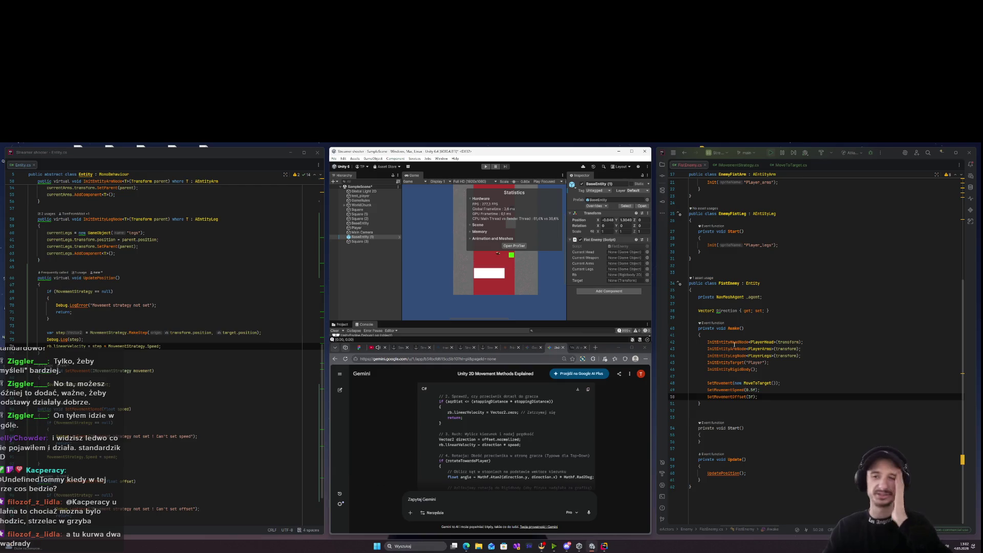
{"action": "scroll", "coordinate": [716, 330], "scroll_direction": "up", "scroll_amount": 5}
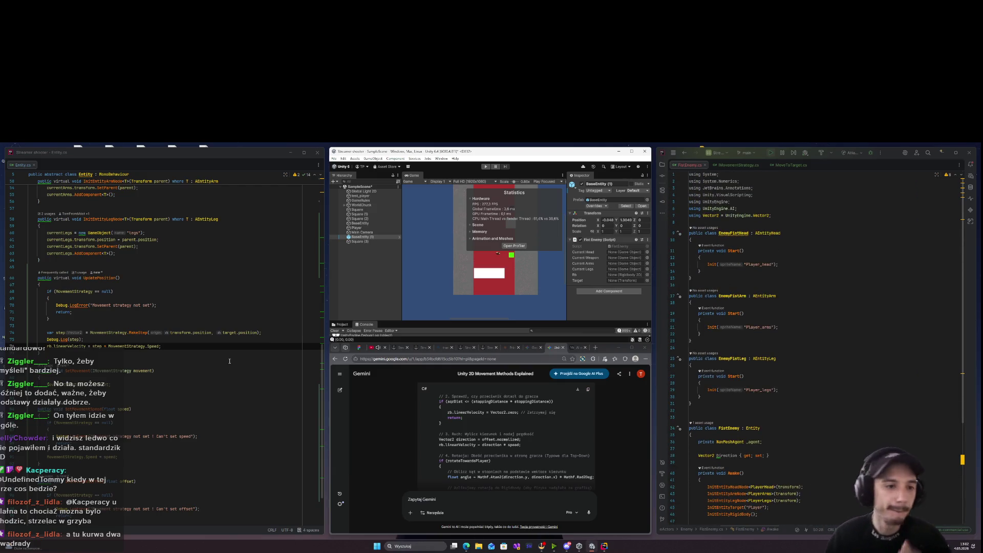
Create a RotateStrategy folder under EntityStrategy in the Project tree.
{"action": "left_click", "coordinate": [709, 271]}
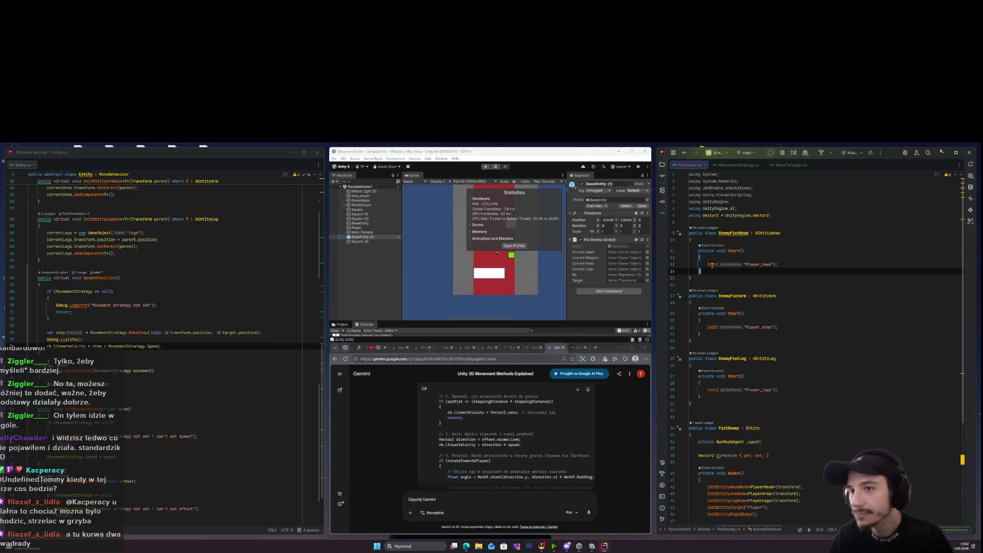
{"action": "left_click", "coordinate": [663, 165]}
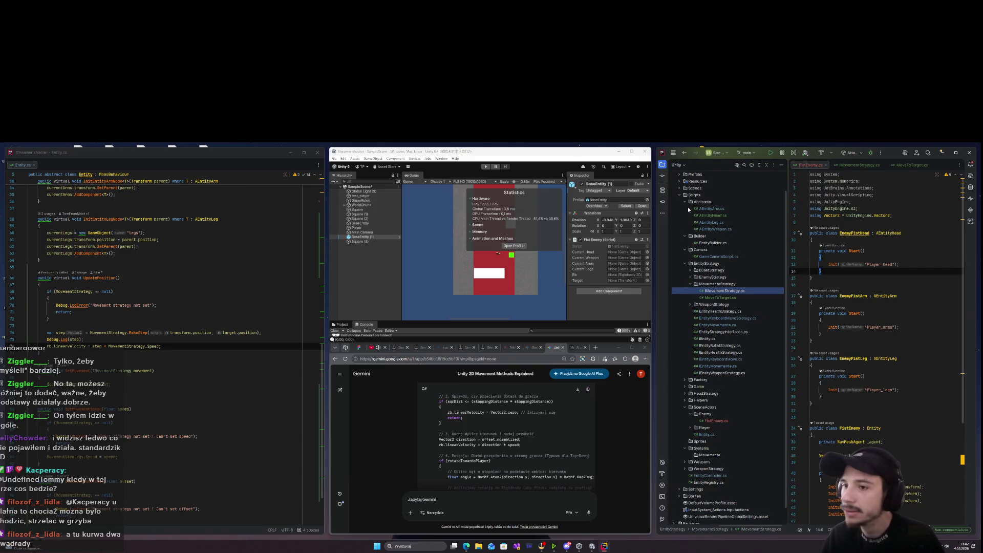
{"action": "left_click", "coordinate": [689, 284]}
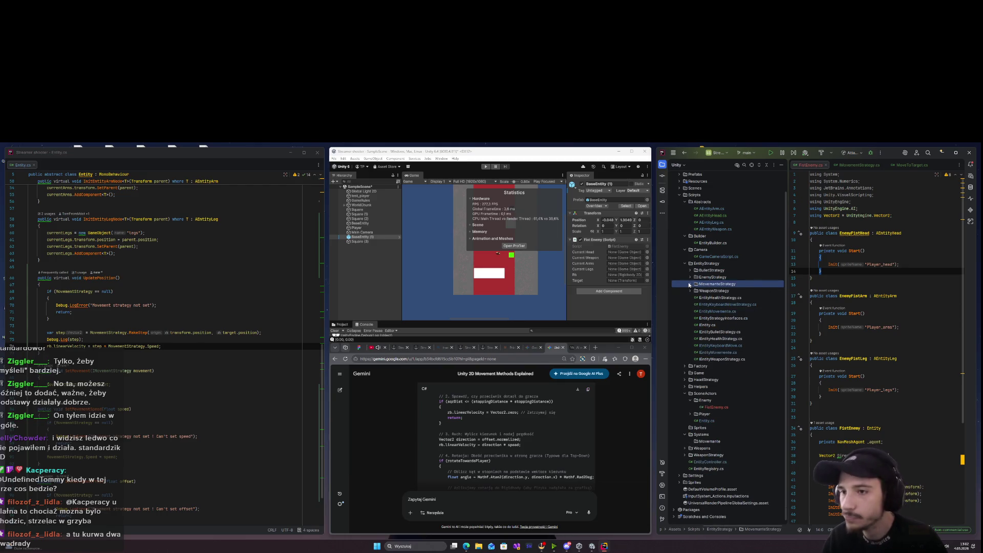
{"action": "left_click", "coordinate": [706, 264]}
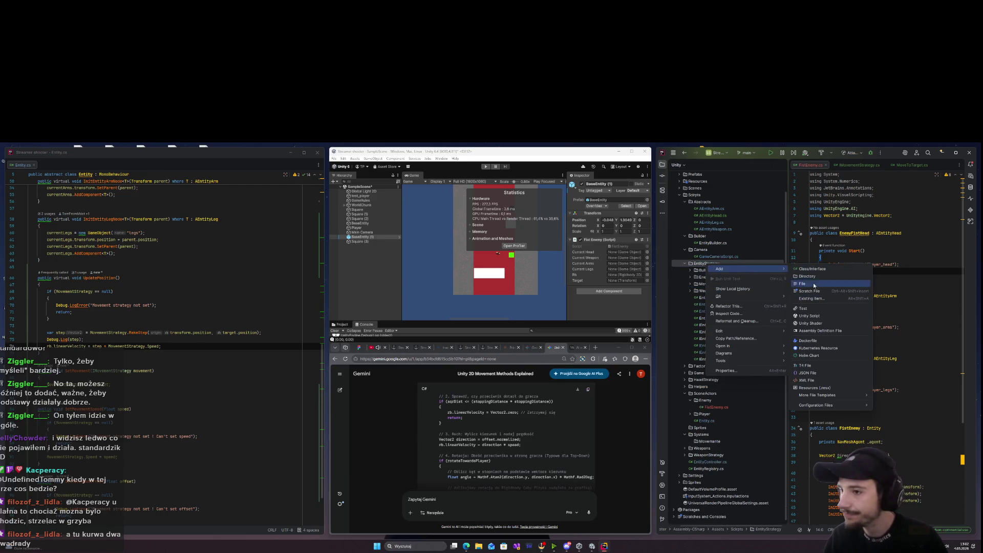
{"action": "key", "text": "alt+Insert"}
{"action": "type", "text": "B"}
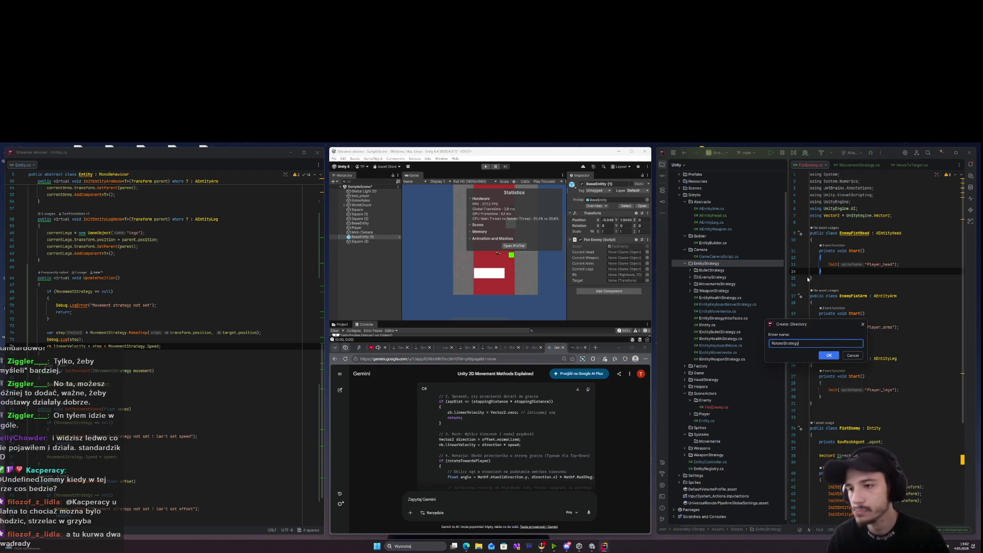
{"action": "key", "text": "Return"}
Add an IRotateStrategy class file to the RotateStrategy folder.
{"action": "right_click", "coordinate": [714, 291]}
{"action": "mouse_move", "coordinate": [724, 296]}
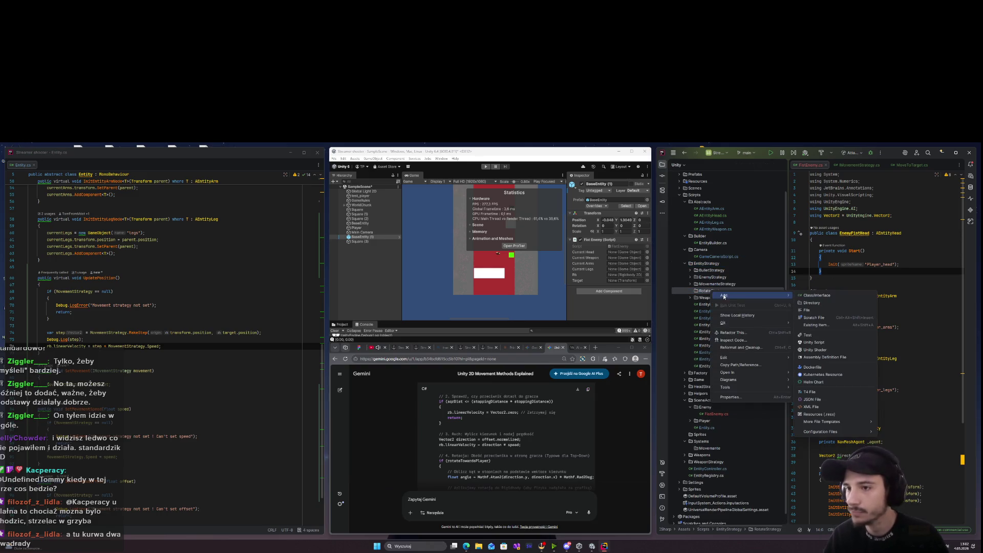
{"action": "left_click", "coordinate": [819, 295]}
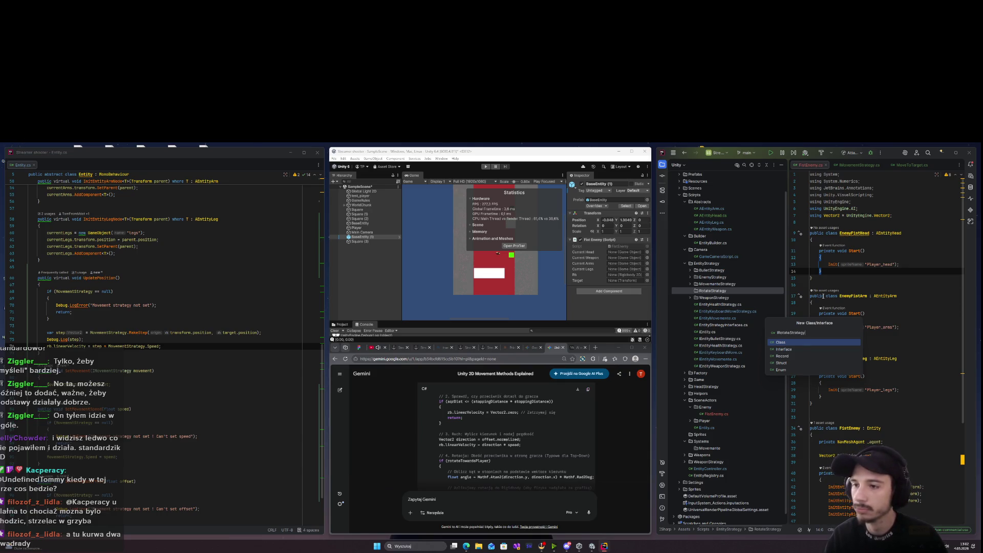
{"action": "key", "text": "Return"}
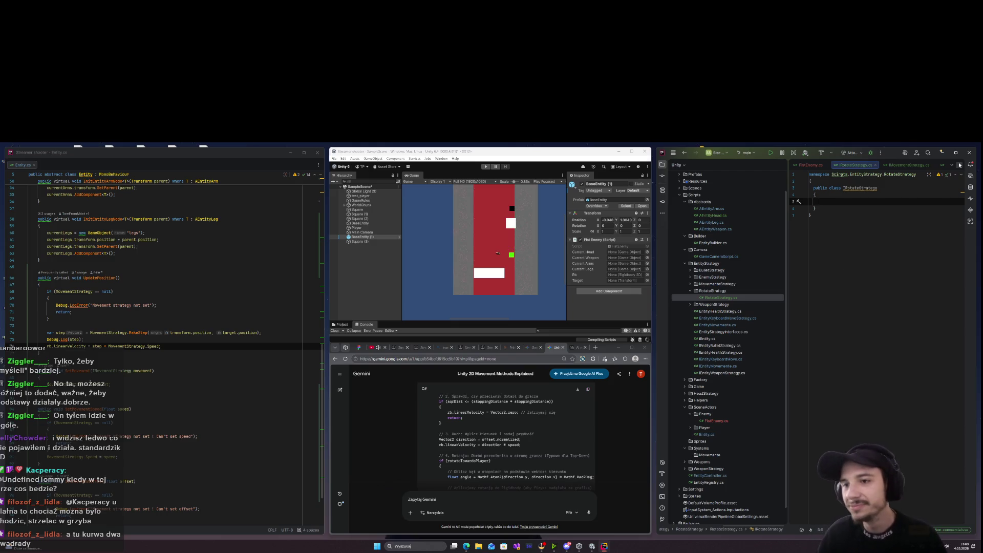
Replace the generated template with an empty public interface IRotateStrategy.
{"action": "key", "text": "ctrl+a"}
{"action": "key", "text": "BackSpace"}
{"action": "key", "text": "Return"}
{"action": "key", "text": "Return"}
{"action": "type", "text": "public"}
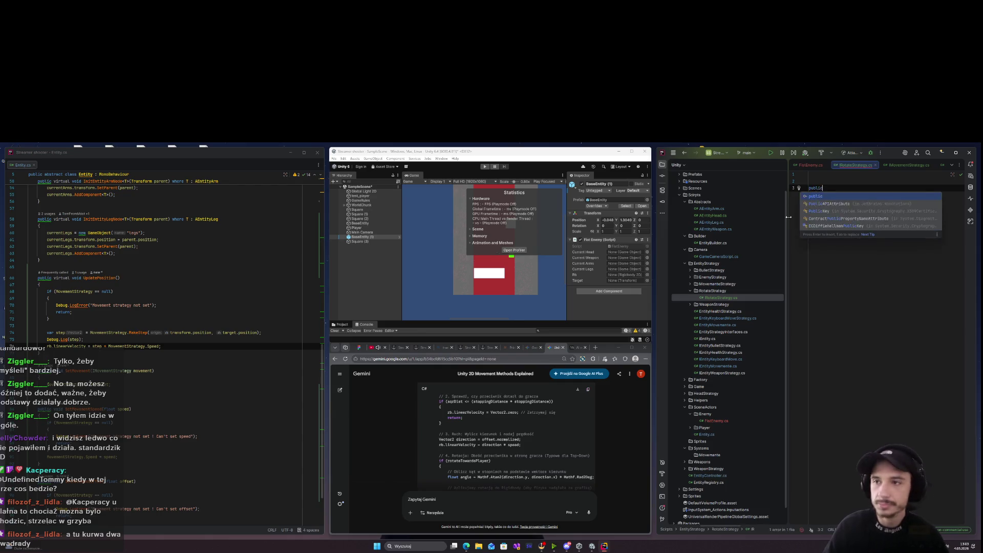
{"action": "type", "text": " interface IRo"}
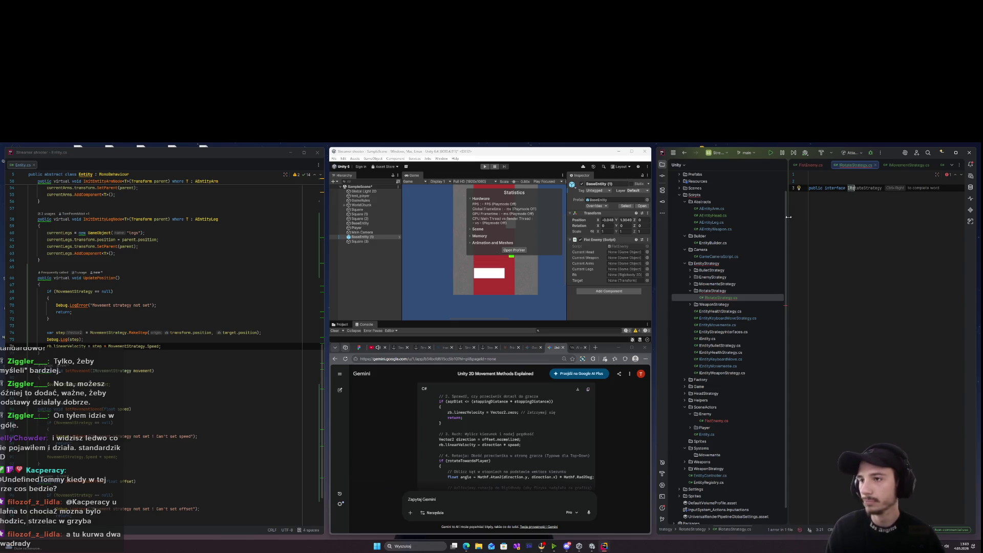
{"action": "key", "text": "Tab"}
{"action": "type", "text": "{"}
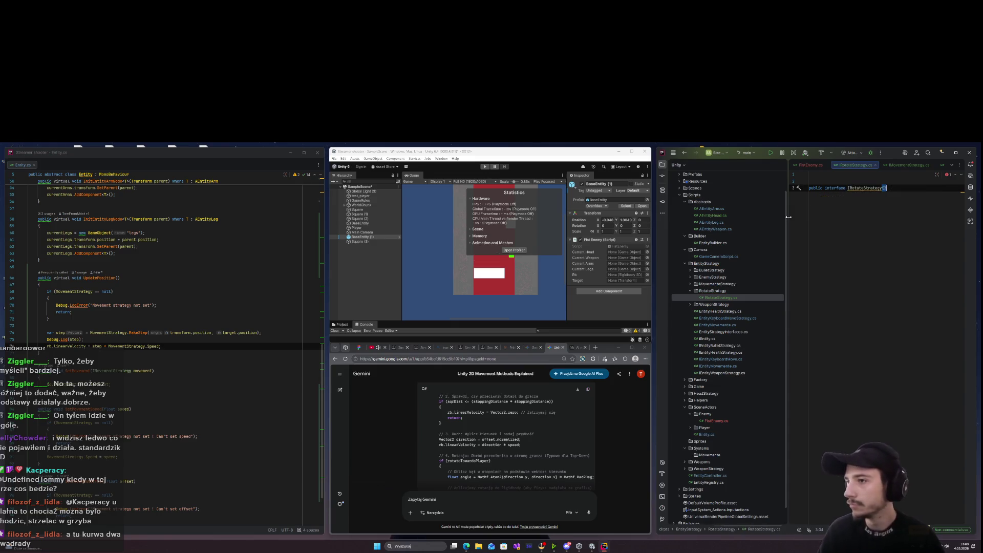
{"action": "key", "text": "Return"}
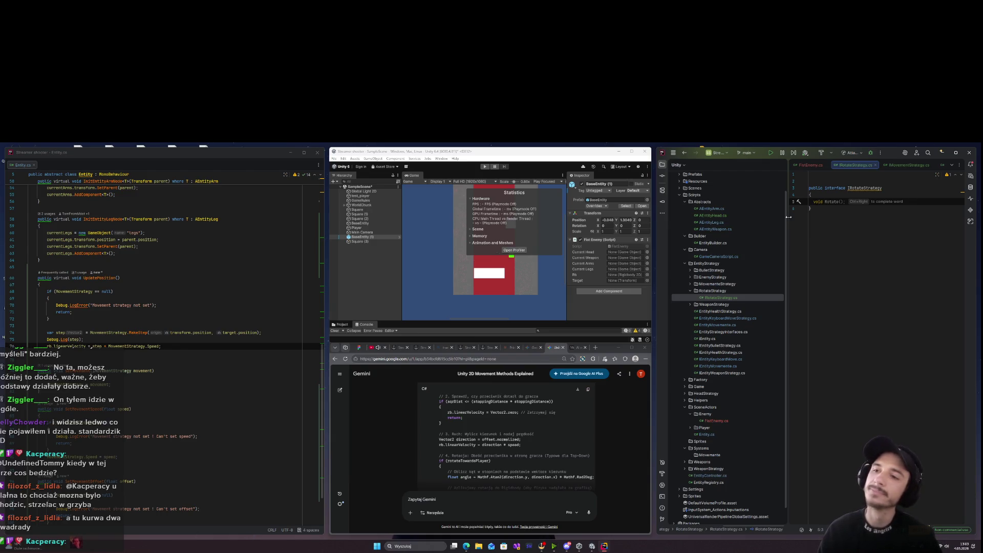
Declare void RotateByStep(Vector2 step) in the interface body.
{"action": "type", "text": "void T"}
{"action": "key", "text": "BackSpace"}
{"action": "type", "text": "Rotate"}
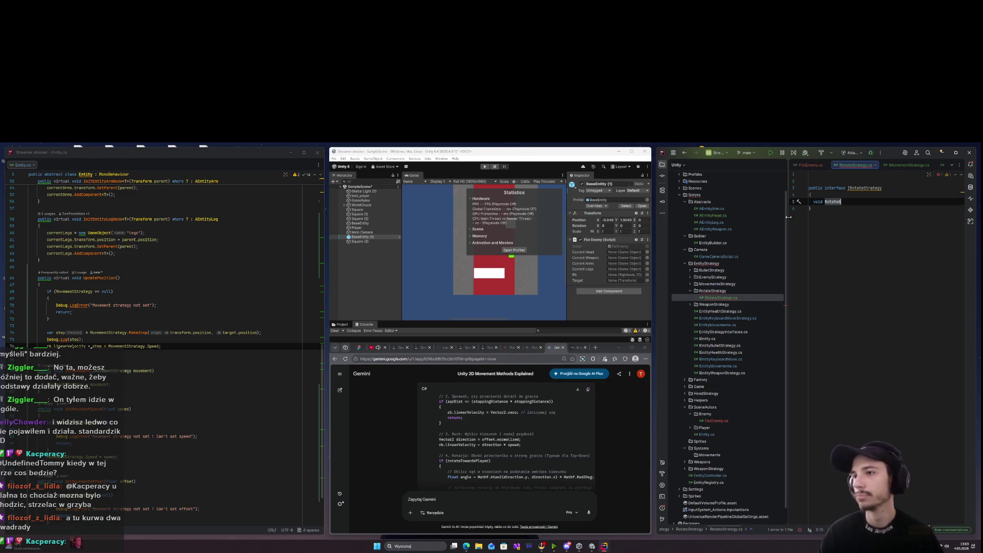
{"action": "type", "text": "p"}
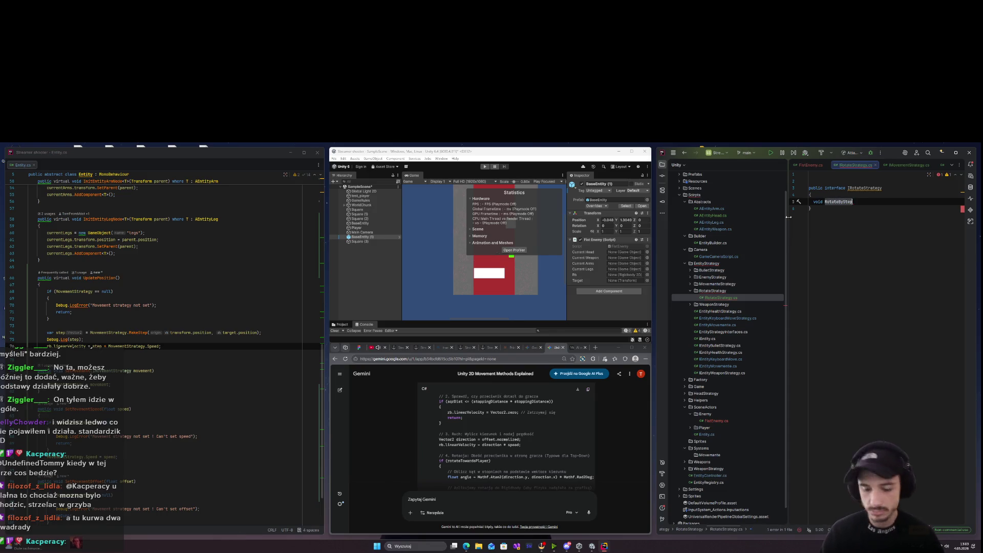
{"action": "type", "text": "(Vect"}
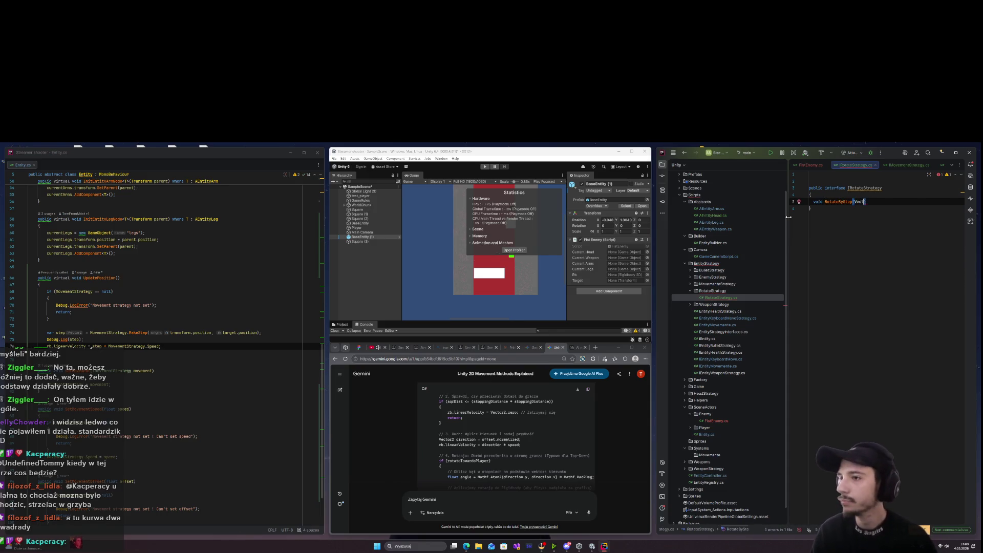
{"action": "type", "text": "orVector2 step"}
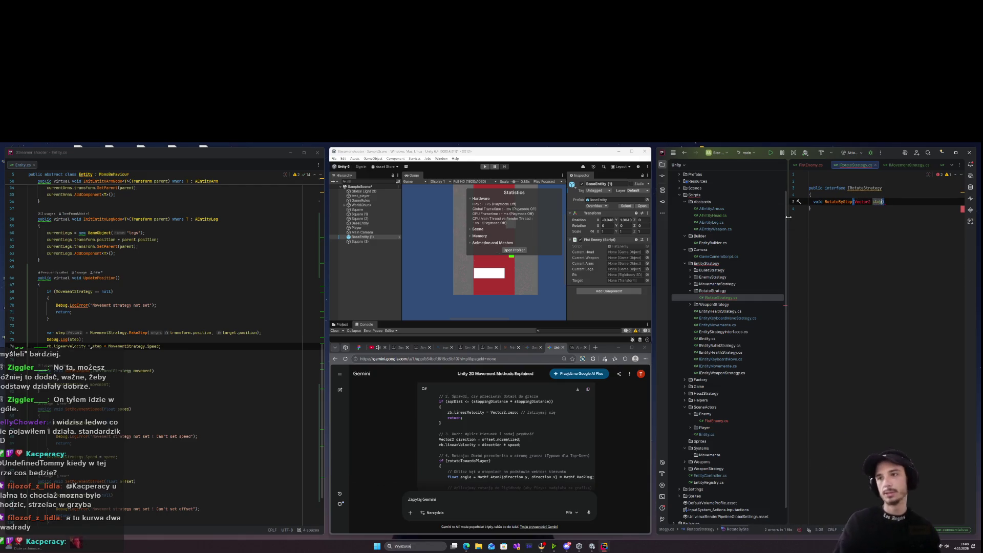
{"action": "type", "text": " ctor2"}
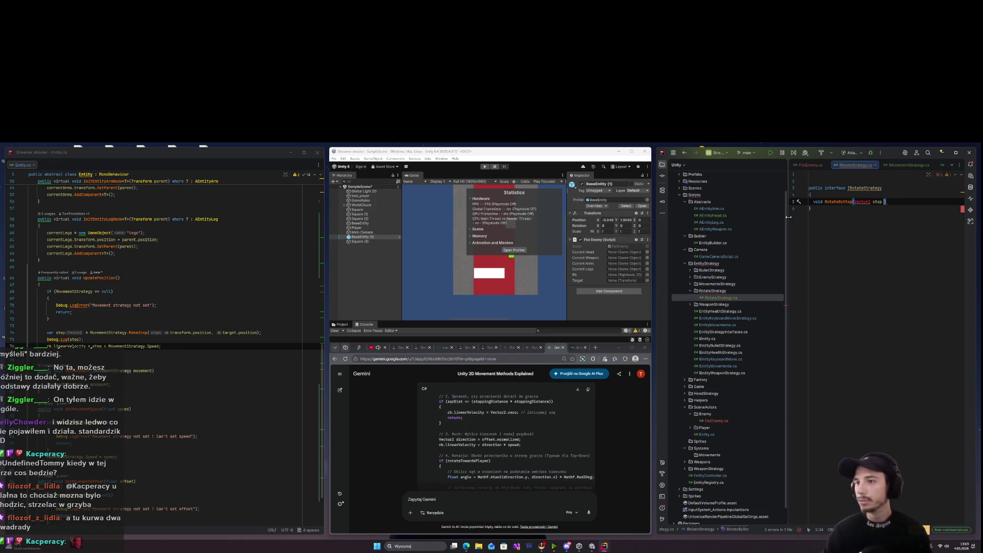
Add using UnityEngine at the top of the file and tidy the lines.
{"action": "key", "text": "Up"}
{"action": "key", "text": "Up"}
{"action": "key", "text": "Up"}
{"action": "type", "text": "usi"}
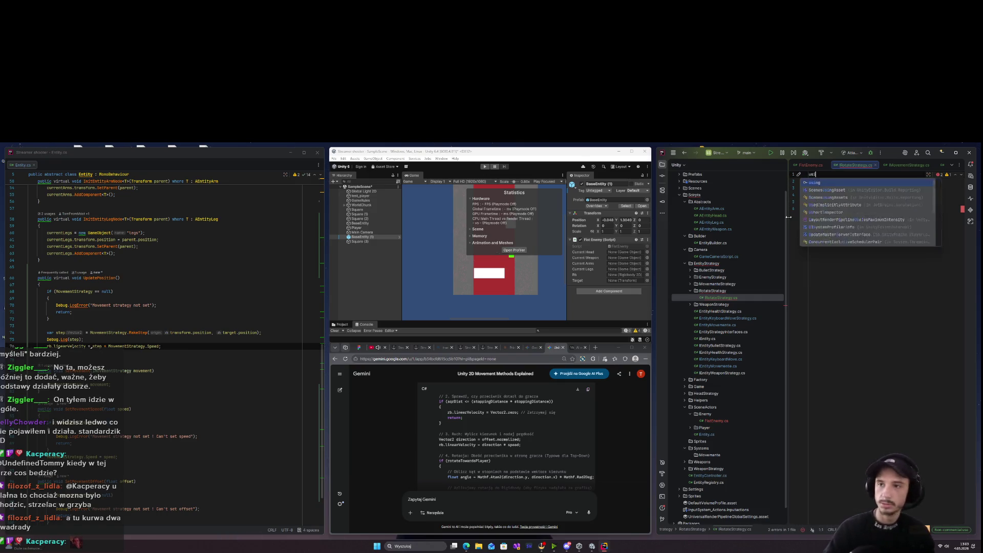
{"action": "type", "text": "ng UnityE"}
{"action": "key", "text": "Return"}
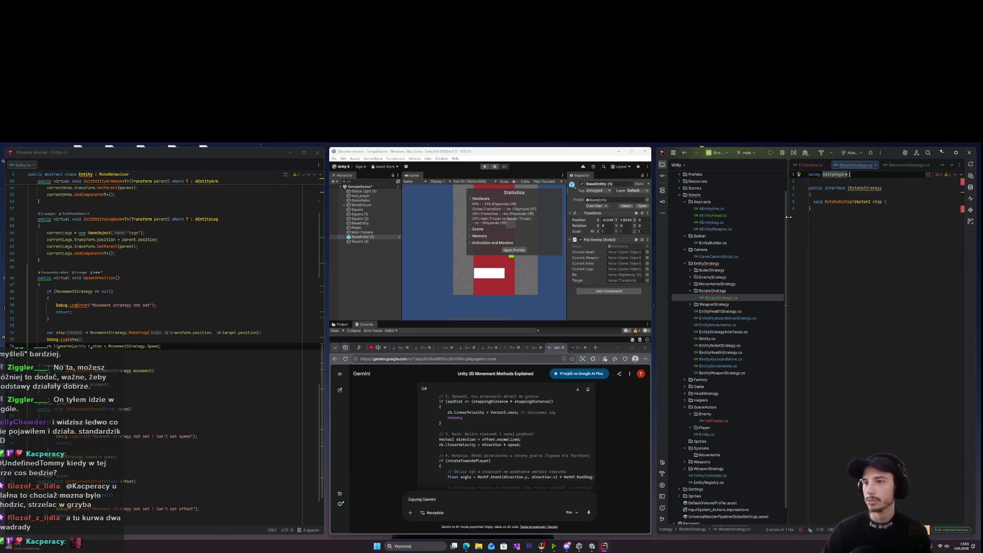
{"action": "key", "text": "Down"}
{"action": "key", "text": "Down"}
{"action": "key", "text": "Down"}
{"action": "key", "text": "End"}
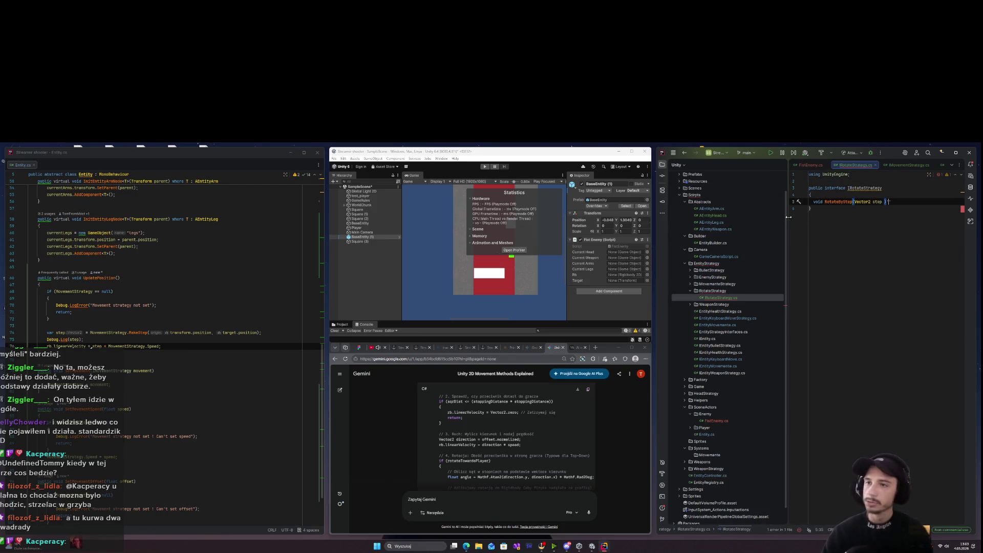
{"action": "key", "text": "Left"}
{"action": "key", "text": "Return"}
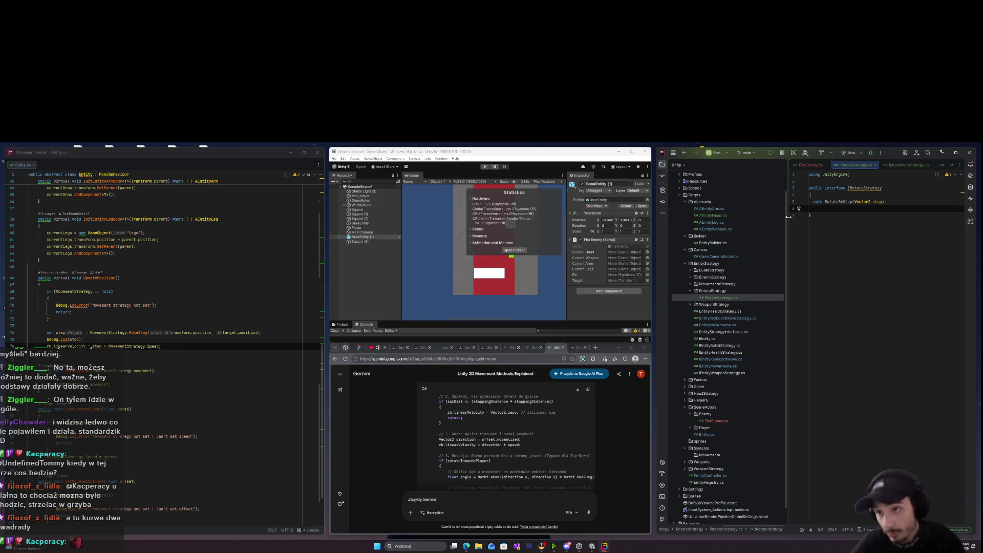
{"action": "key", "text": "BackSpace"}
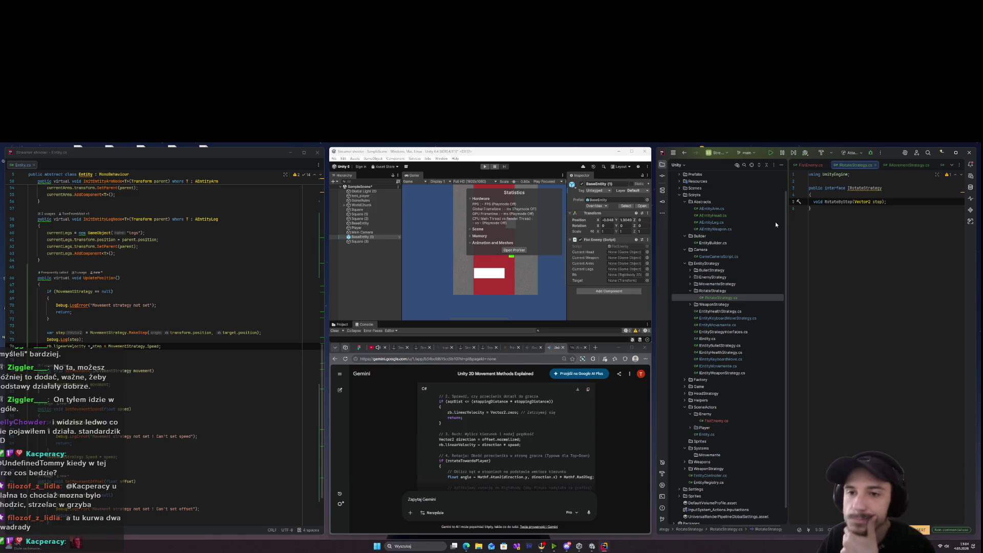
Create RotateByAngle.cs in the RotateStrategy folder via Add > Class/Interface.
{"action": "right_click", "coordinate": [719, 291]}
{"action": "mouse_move", "coordinate": [766, 296]}
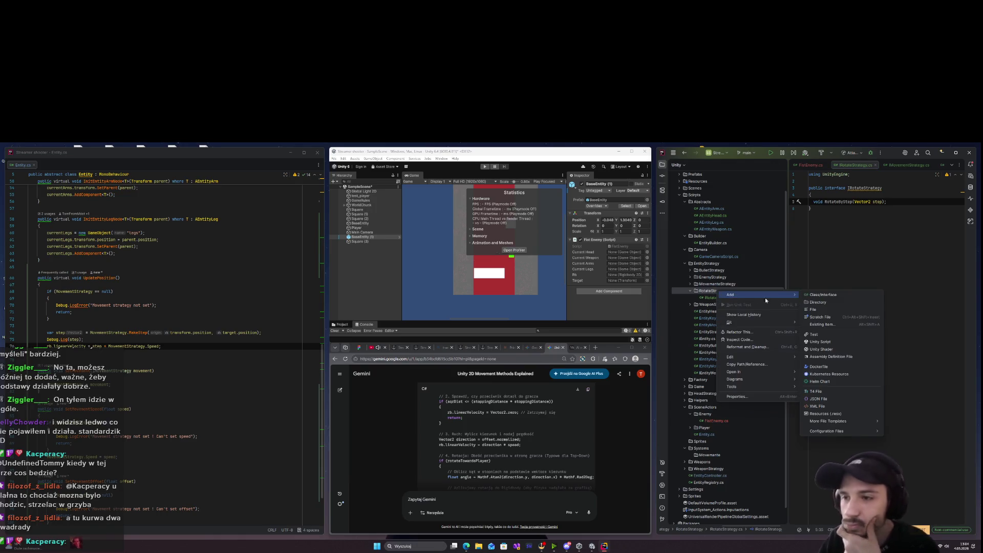
{"action": "left_click", "coordinate": [856, 296]}
{"action": "type", "text": "Ro"}
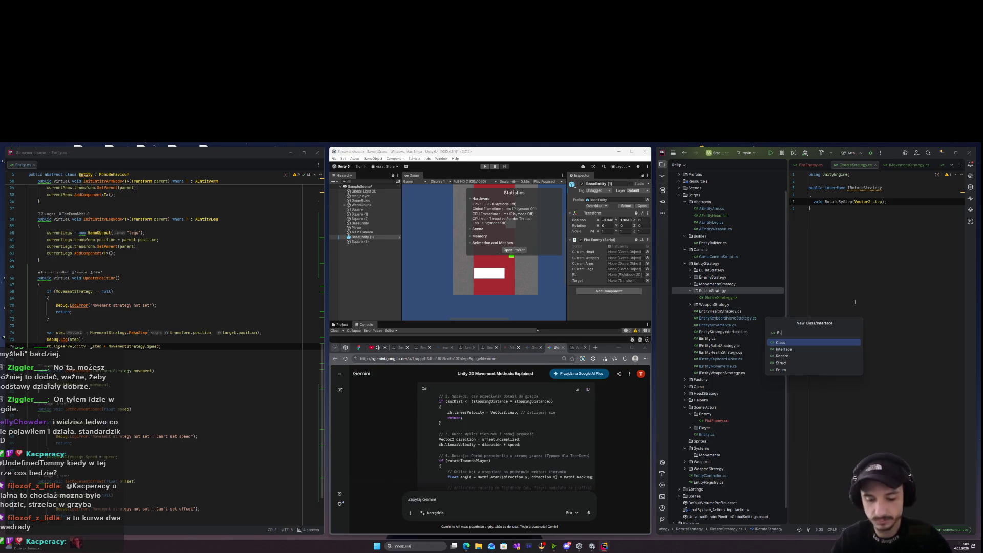
{"action": "type", "text": "tateByAngle"}
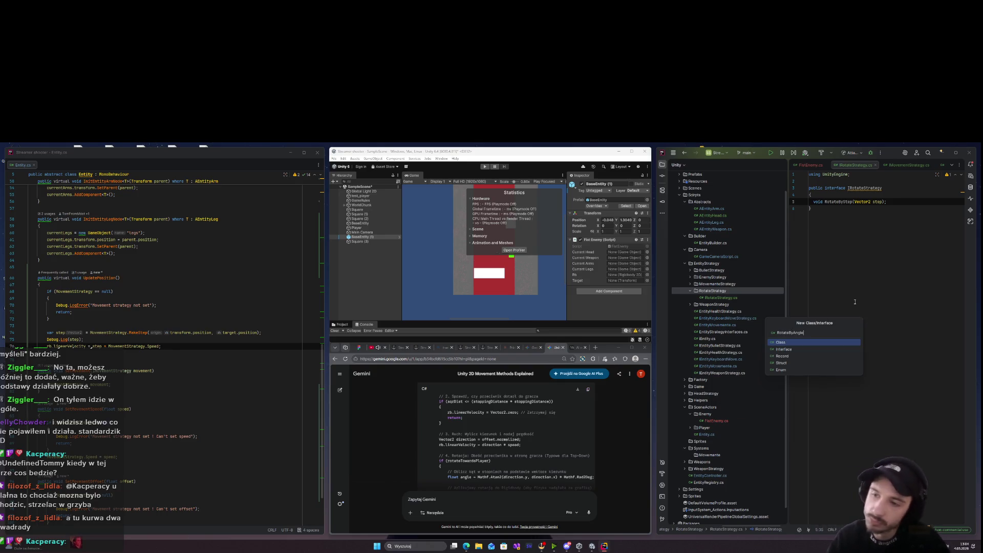
{"action": "key", "text": "Return"}
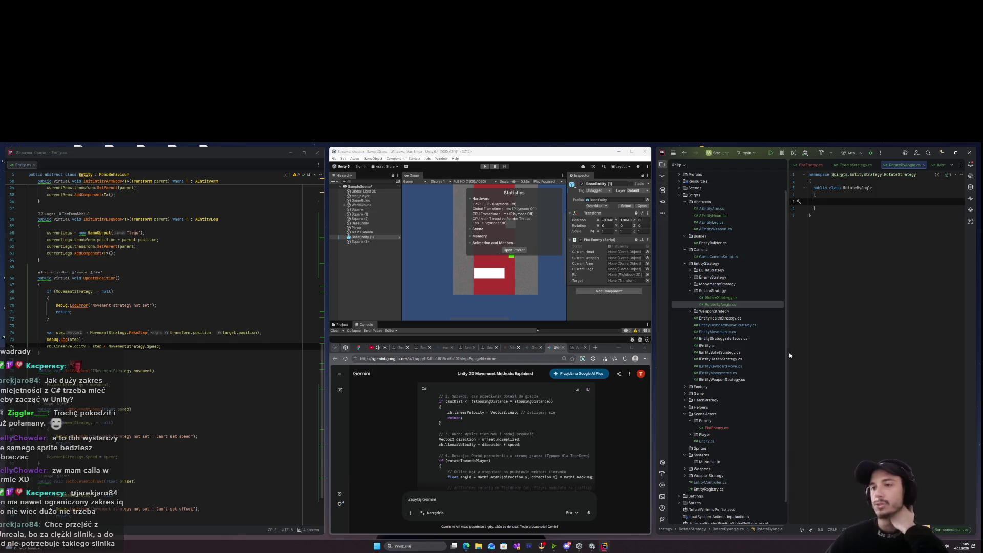
Return to IRotateStrategy.cs and prepare a clean new line inside the interface body.
{"action": "left_click", "coordinate": [851, 165]}
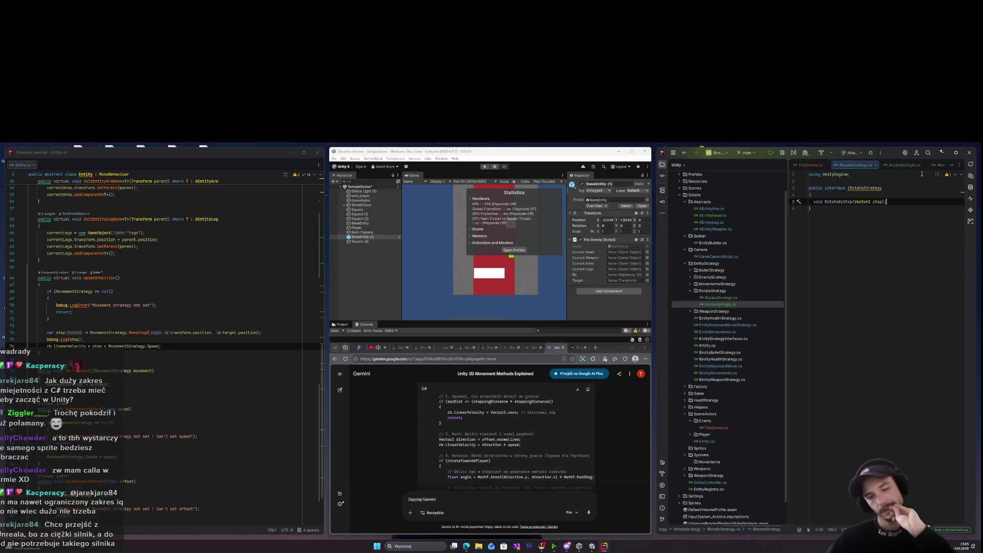
{"action": "key", "text": "ctrl+alt+Return"}
{"action": "key", "text": "ctrl+alt+Return"}
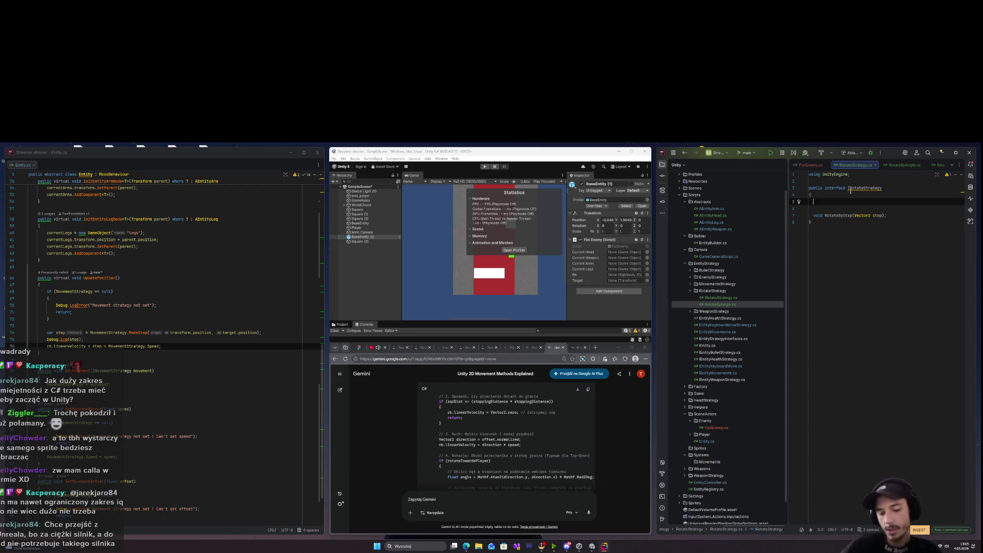
{"action": "type", "text": "enum"}
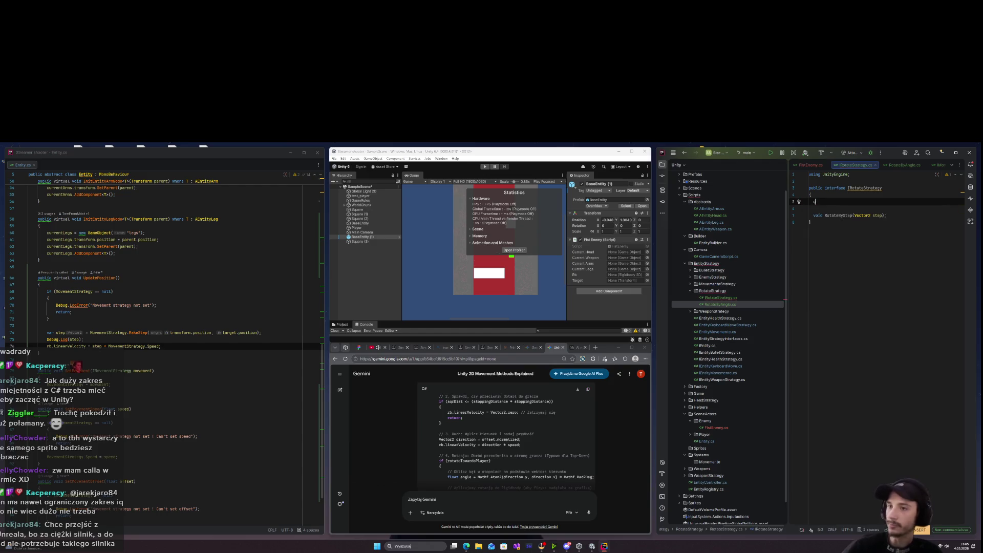
{"action": "key", "text": "BackSpace"}
{"action": "key", "text": "BackSpace"}
{"action": "key", "text": "BackSpace"}
{"action": "type", "text": "publicv"}
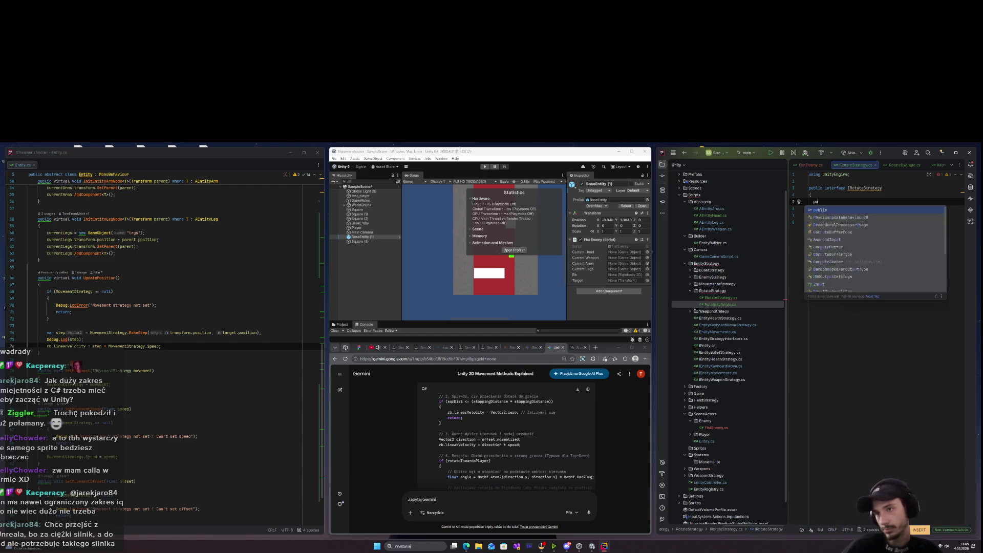
{"action": "key", "text": "BackSpace"}
{"action": "key", "text": "BackSpace"}
{"action": "key", "text": "BackSpace"}
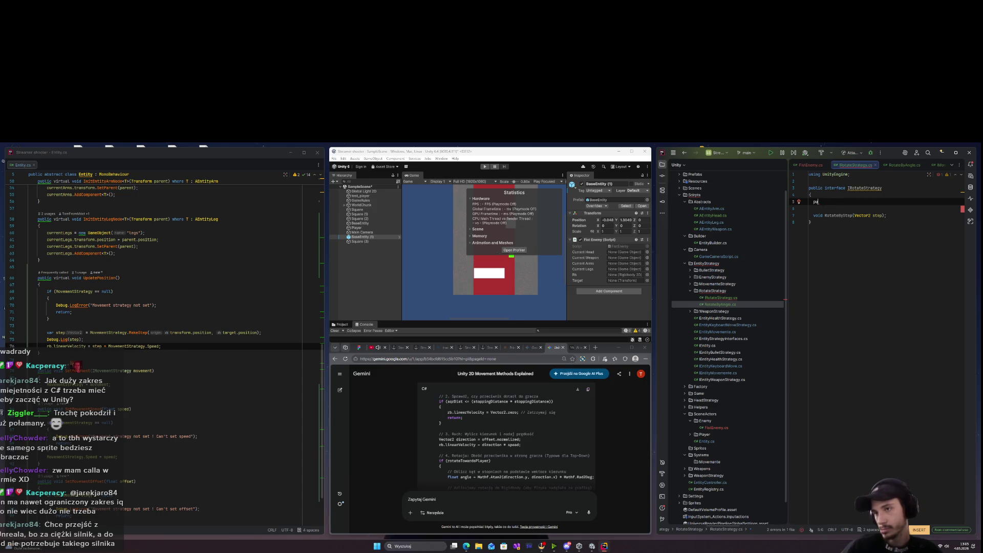
{"action": "type", "text": "ublic"}
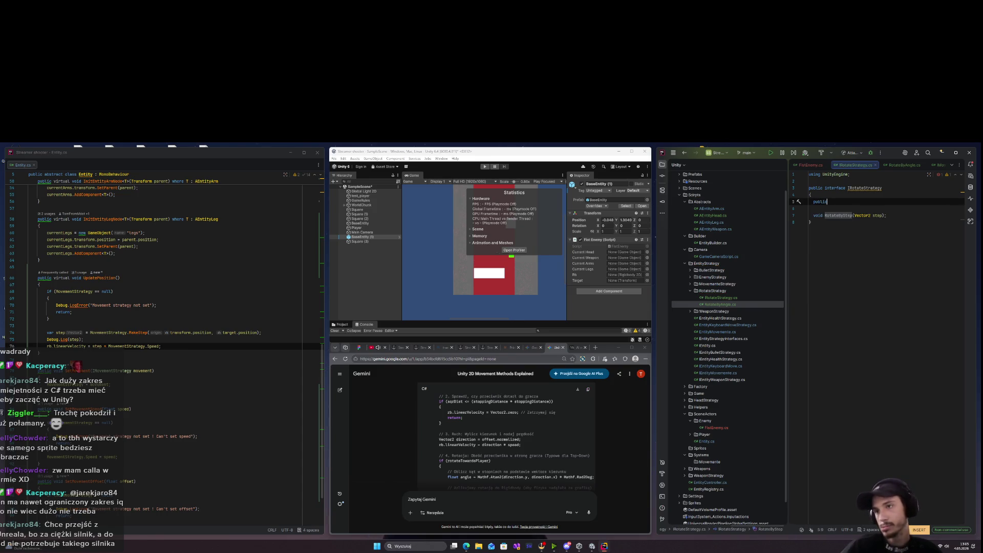
{"action": "key", "text": "ctrl+z"}
{"action": "key", "text": "ctrl+z"}
{"action": "key", "text": "ctrl+z"}
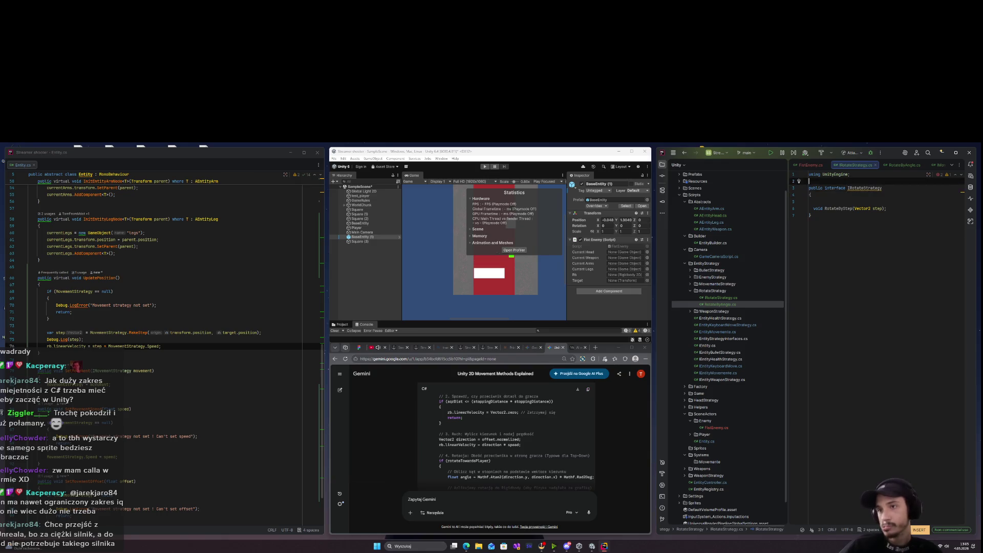
{"action": "key", "text": "BackSpace"}
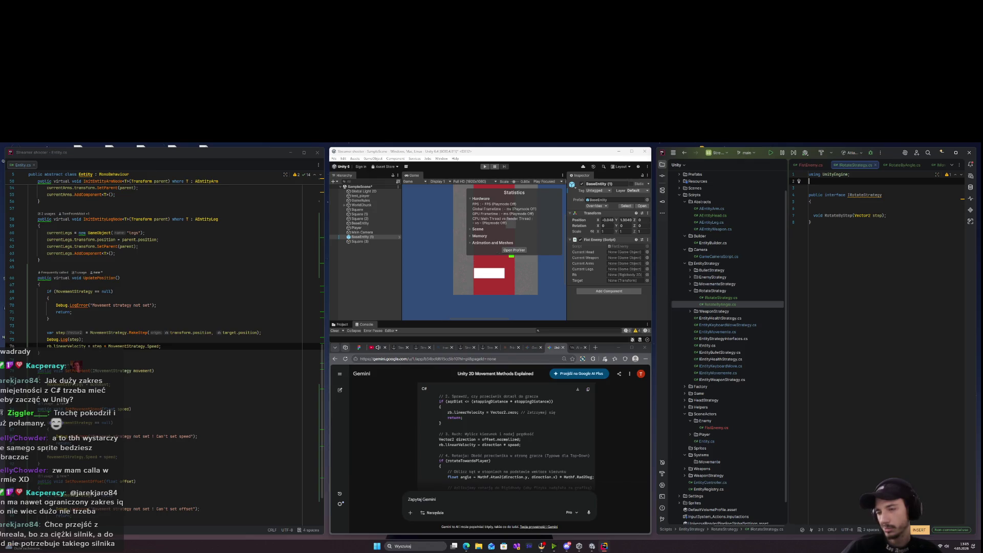
{"action": "key", "text": "Delete"}
{"action": "key", "text": "Down"}
{"action": "key", "text": "Down"}
{"action": "key", "text": "End"}
{"action": "key", "text": "Delete"}
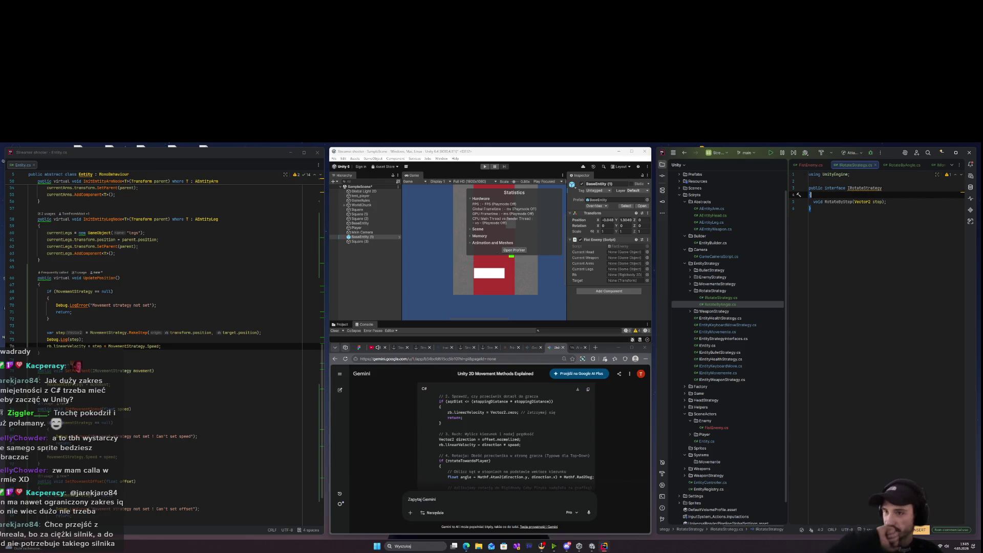
{"action": "key", "text": "Return"}
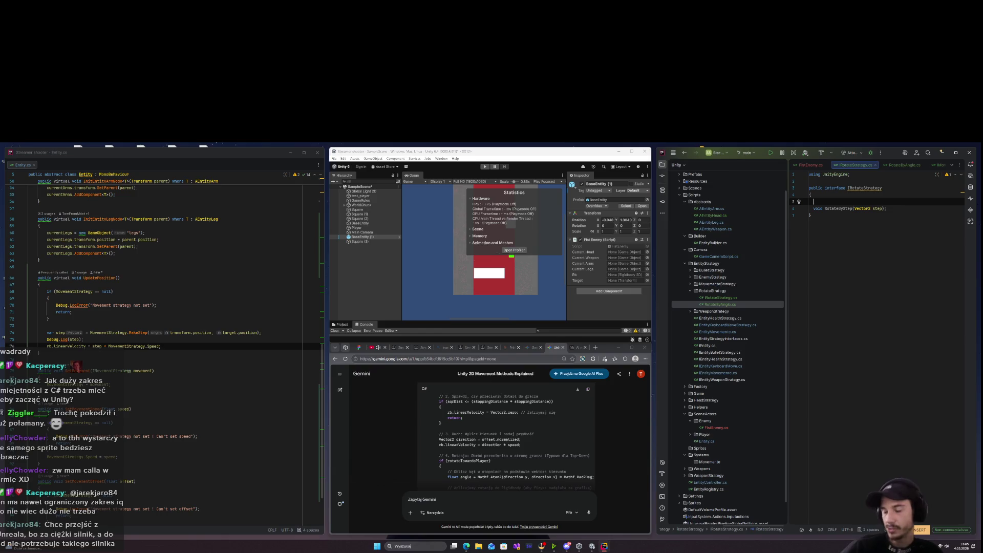
Declare RotateDirection GetRotateByMoveStep(Vector2 step); in the interface.
{"action": "type", "text": "D"}
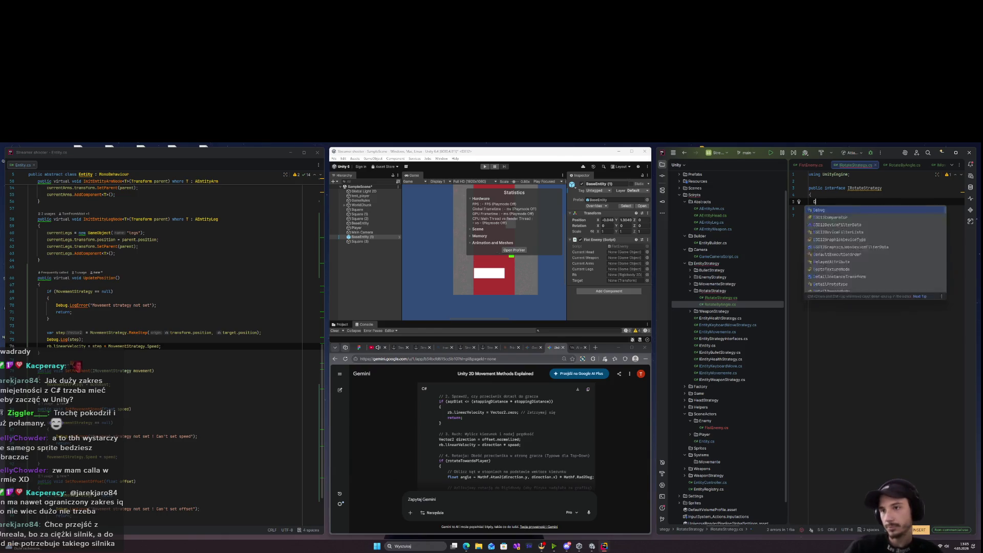
{"action": "type", "text": "irection"}
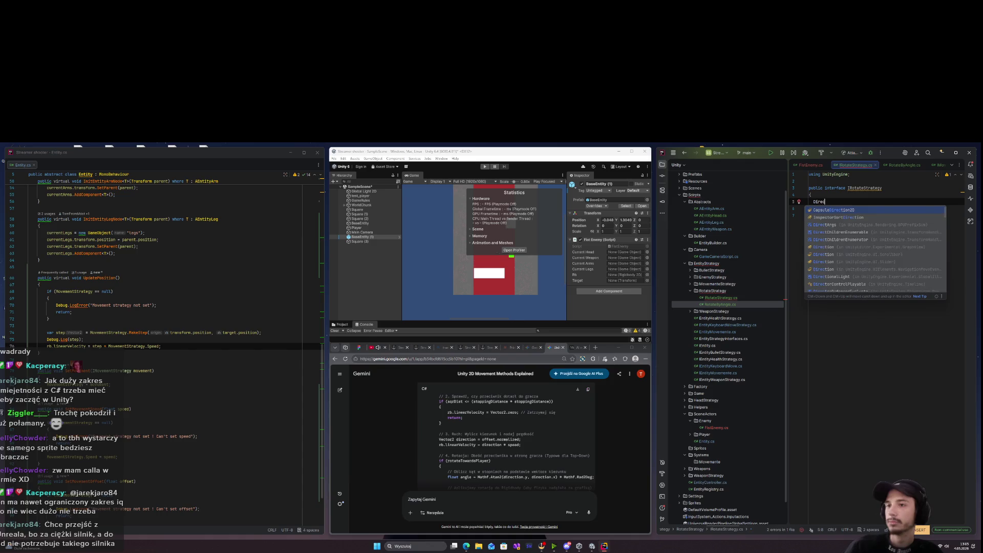
{"action": "key", "text": "ctrl+y"}
{"action": "key", "text": "ctrl+y"}
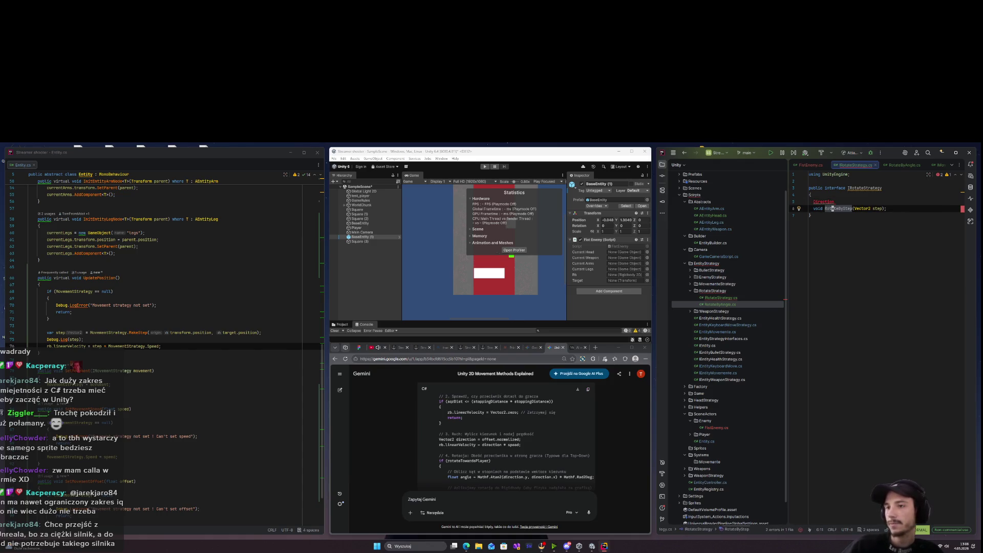
{"action": "type", "text": "Directionn"}
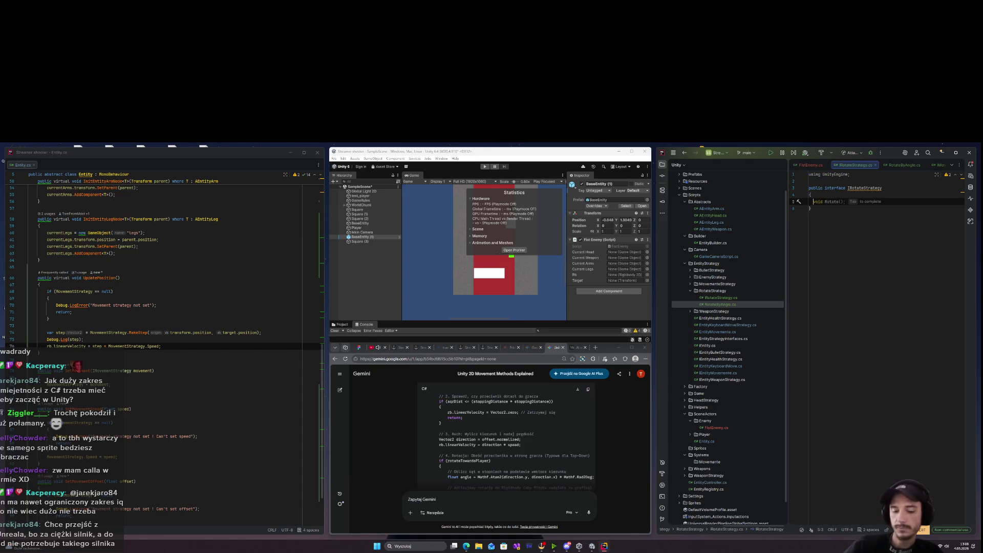
{"action": "key", "text": "BackSpace"}
{"action": "key", "text": "BackSpace"}
{"action": "key", "text": "BackSpace"}
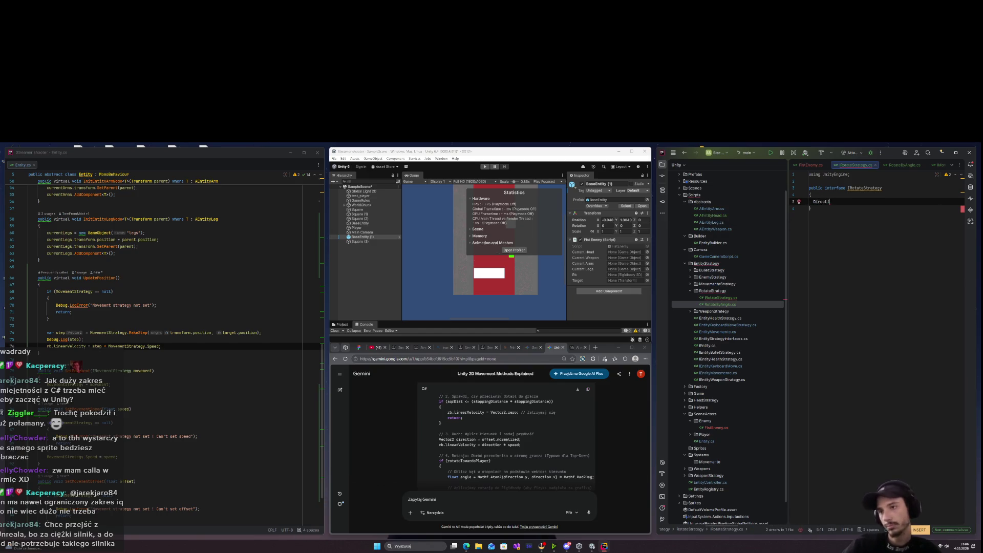
{"action": "type", "text": "ction"}
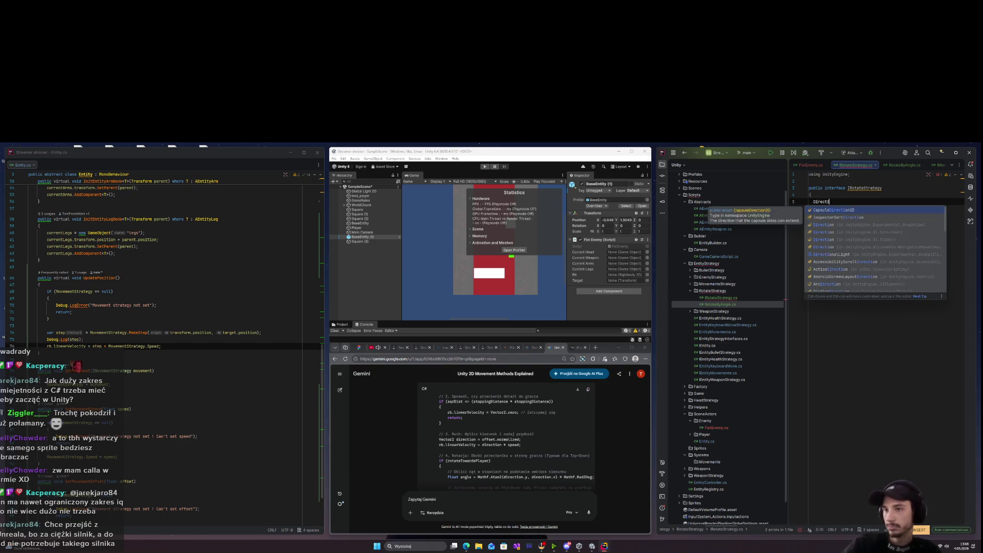
{"action": "key", "text": "BackSpace"}
{"action": "key", "text": "BackSpace"}
{"action": "key", "text": "BackSpace"}
{"action": "type", "text": "RotateDirection "}
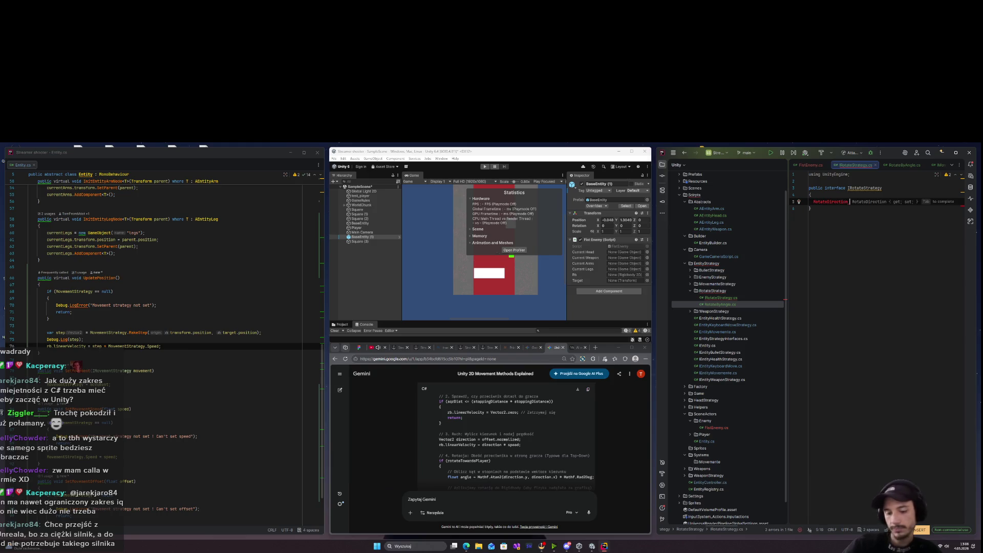
{"action": "type", "text": "R"}
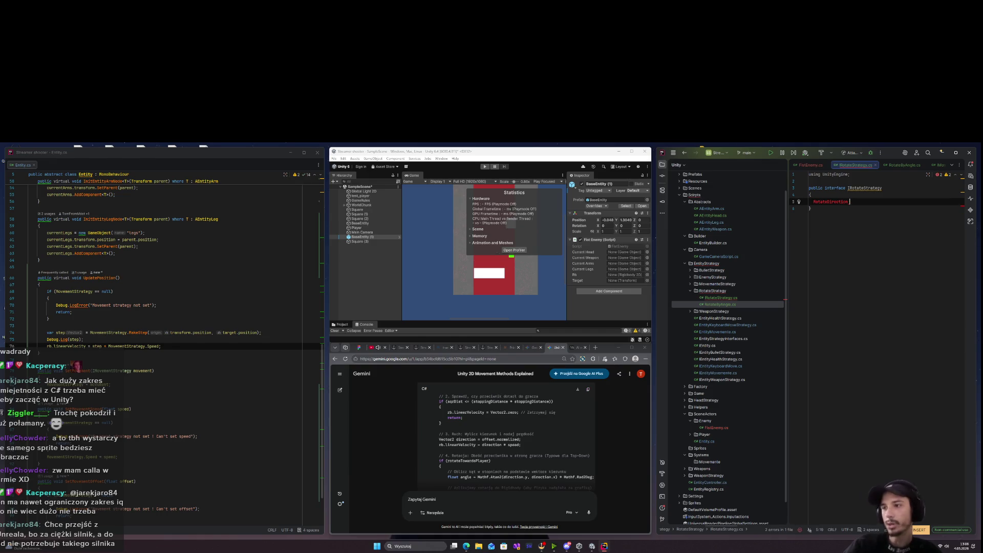
{"action": "type", "text": "o"}
{"action": "key", "text": "BackSpace"}
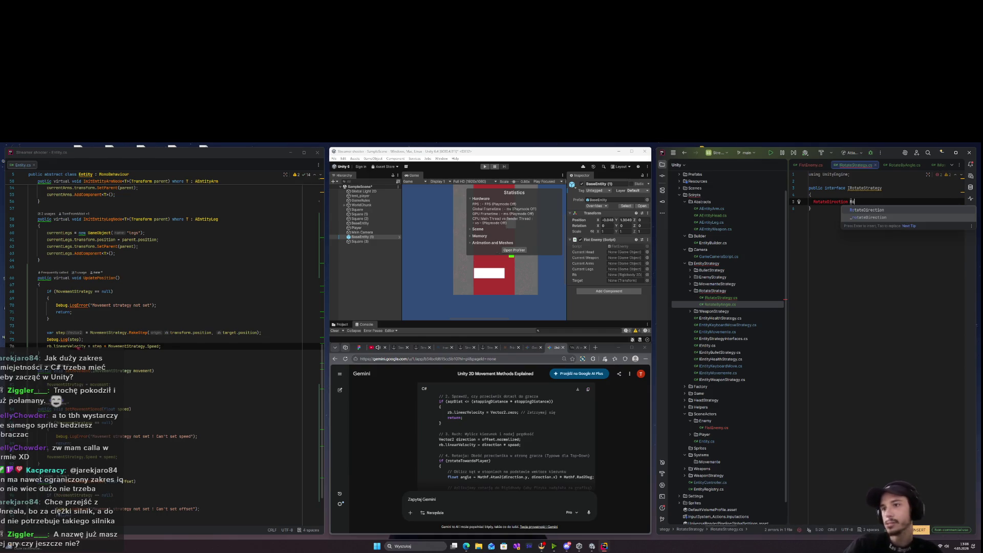
{"action": "type", "text": "GetRotateBy"}
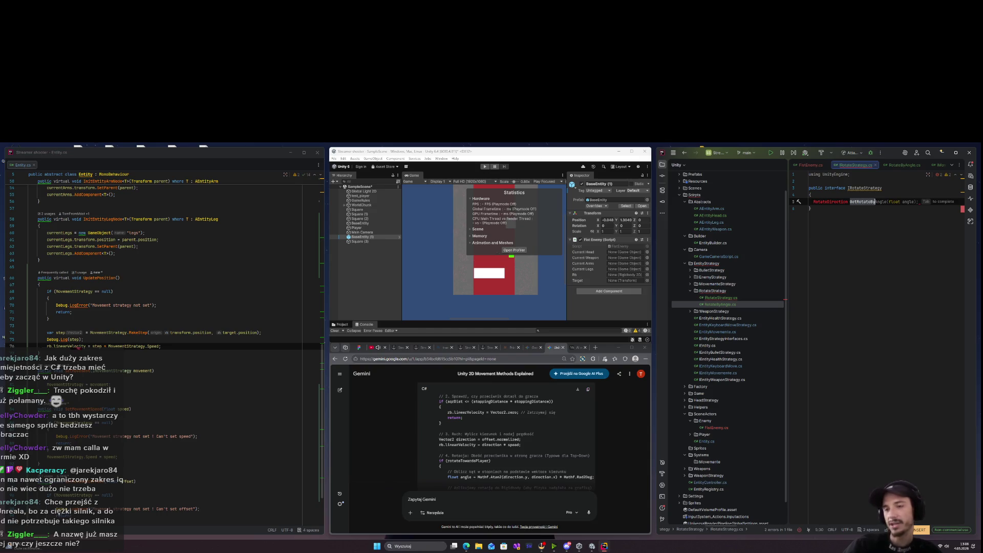
{"action": "type", "text": "MoveStep(Vector2"}
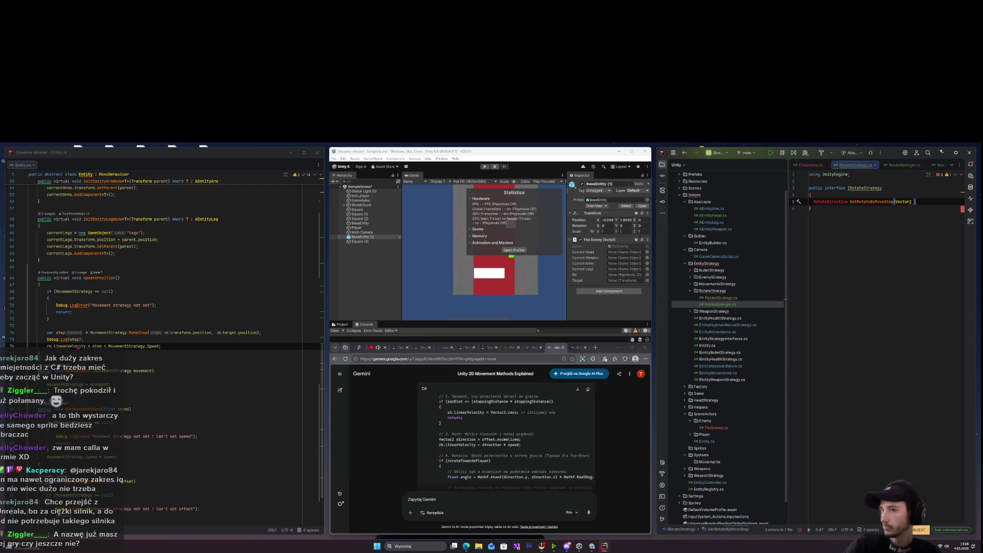
{"action": "type", "text": " step)"}
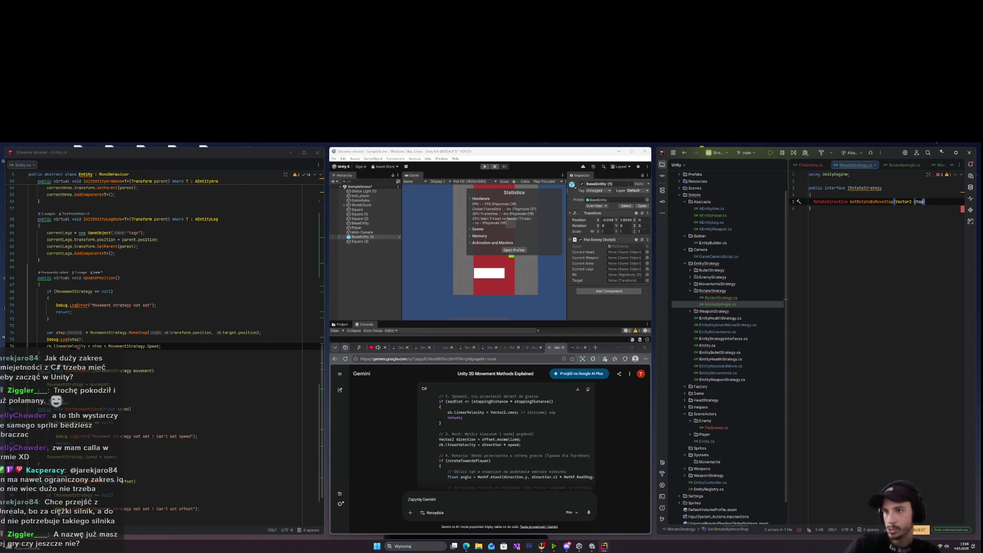
{"action": "type", "text": ";"}
{"action": "key", "text": "Down"}
{"action": "left_click", "coordinate": [713, 290]}
{"action": "right_click", "coordinate": [712, 290]}
Create RotateDirection.cs in the RotateStrategy folder and clear its generated template.
{"action": "mouse_move", "coordinate": [769, 293]}
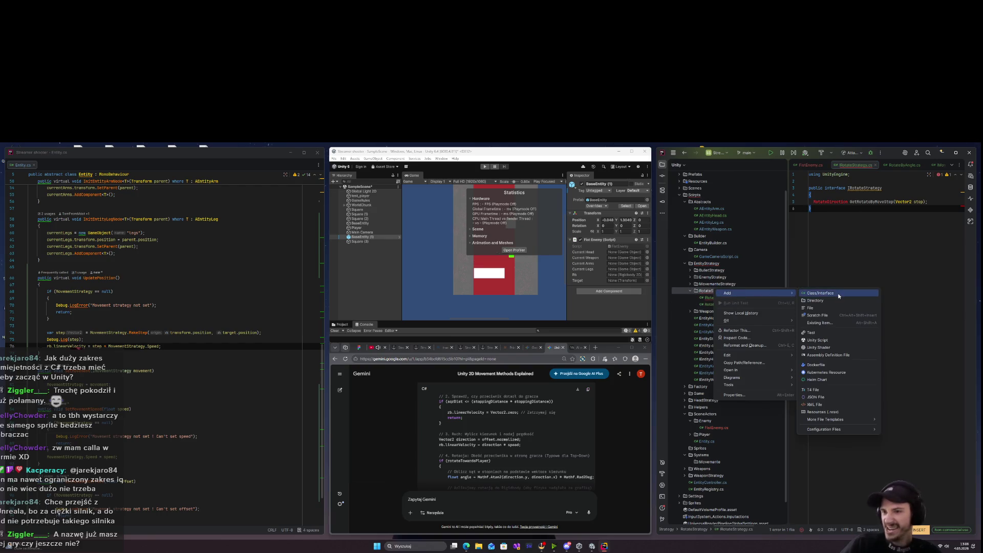
{"action": "left_click", "coordinate": [839, 294]}
{"action": "type", "text": "RotateDirection"}
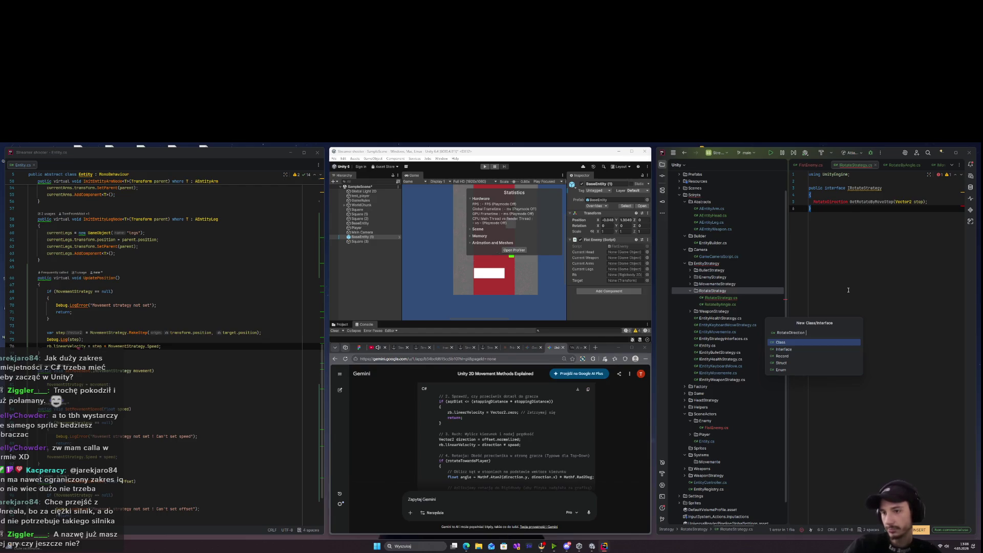
{"action": "key", "text": "Return"}
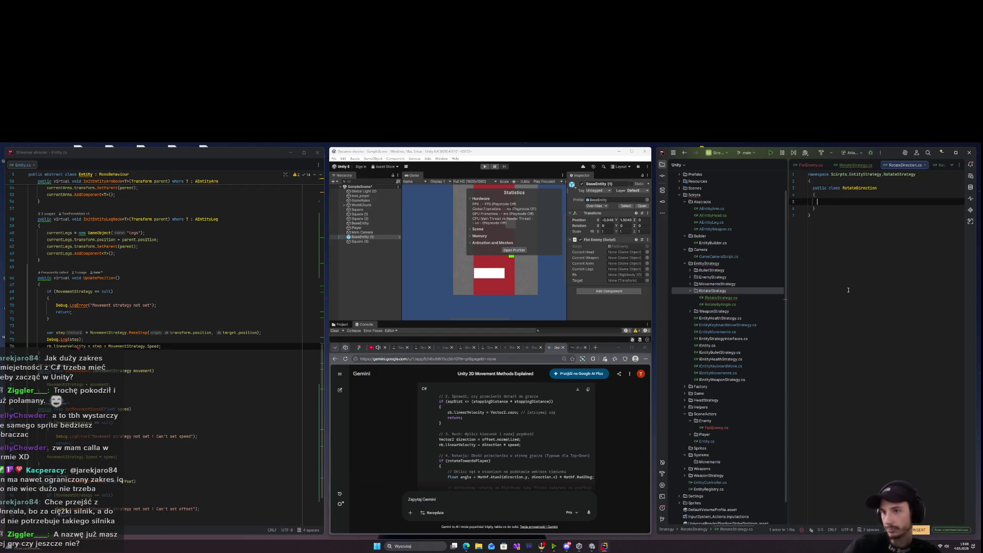
{"action": "key", "text": "V"}
{"action": "key", "text": "k"}
{"action": "key", "text": "k"}
{"action": "key", "text": "k"}
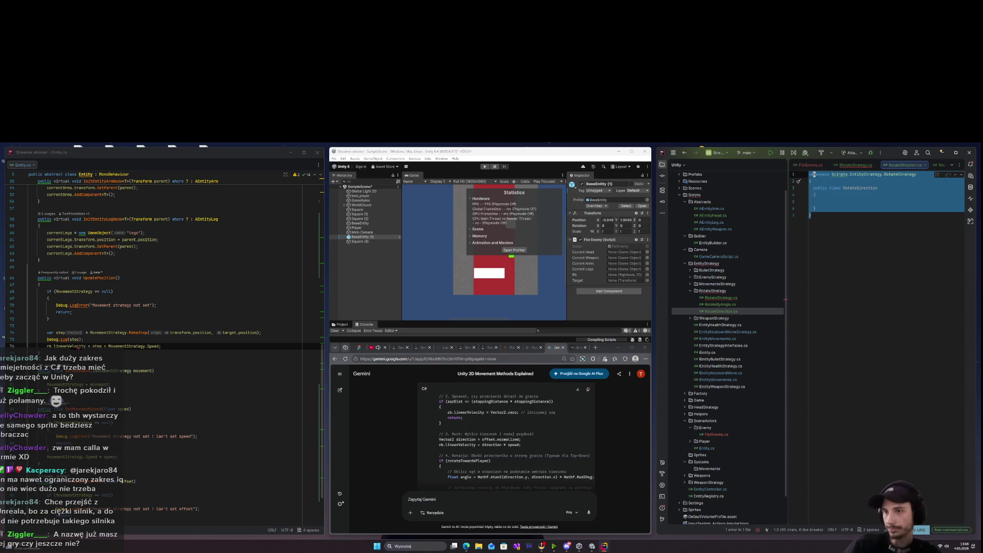
{"action": "key", "text": "c"}
{"action": "key", "text": "Return"}
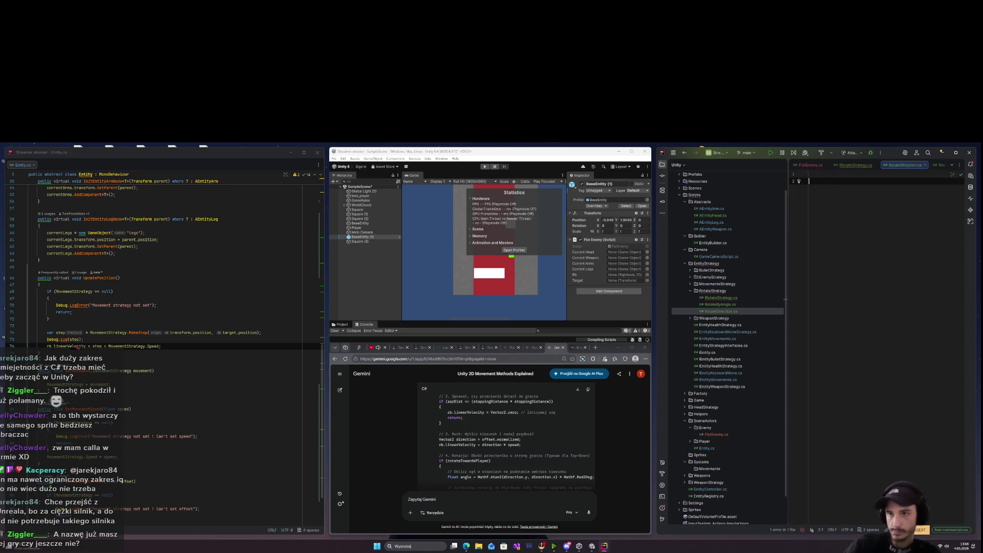
Write public enum RotateDirection with values N, S, E, W.
{"action": "type", "text": "public e"}
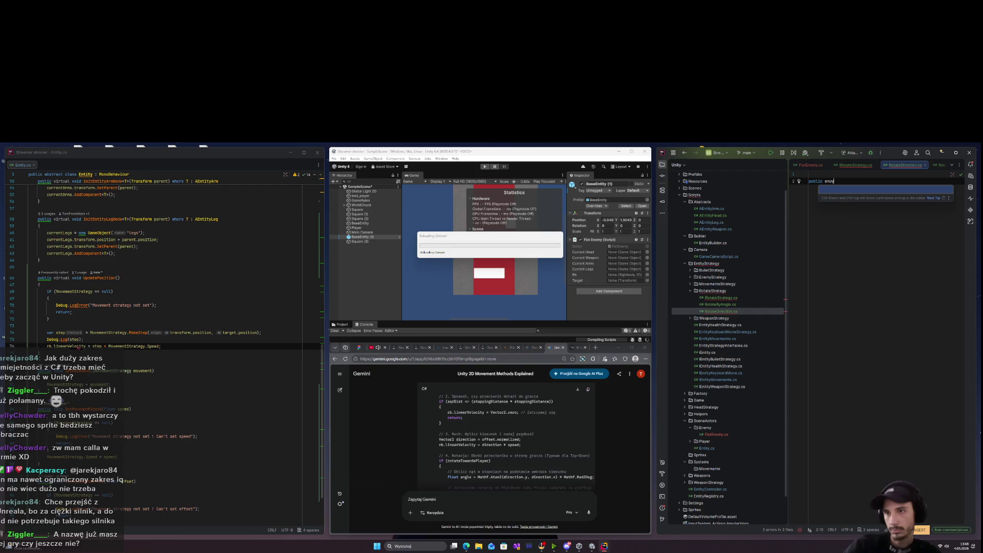
{"action": "key", "text": "Return"}
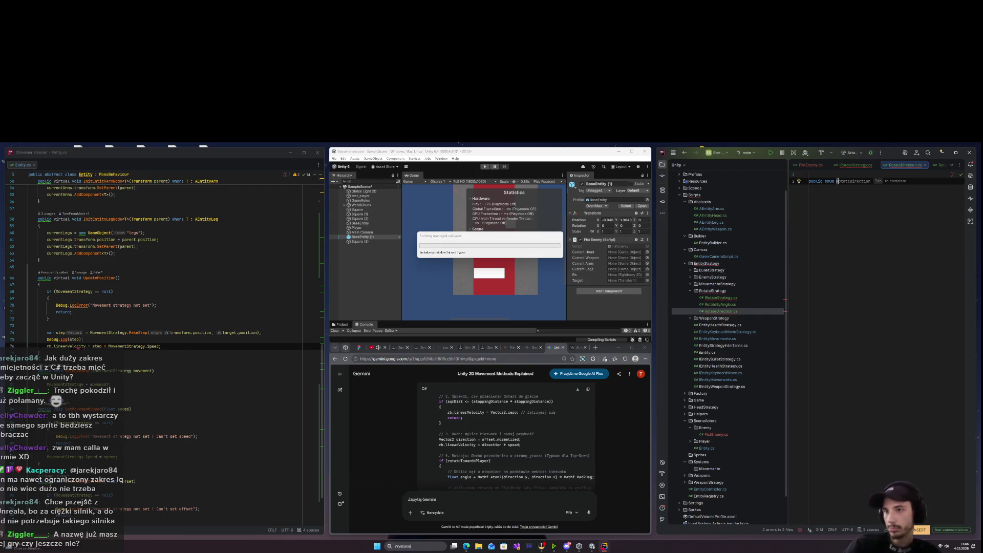
{"action": "key", "text": "Return"}
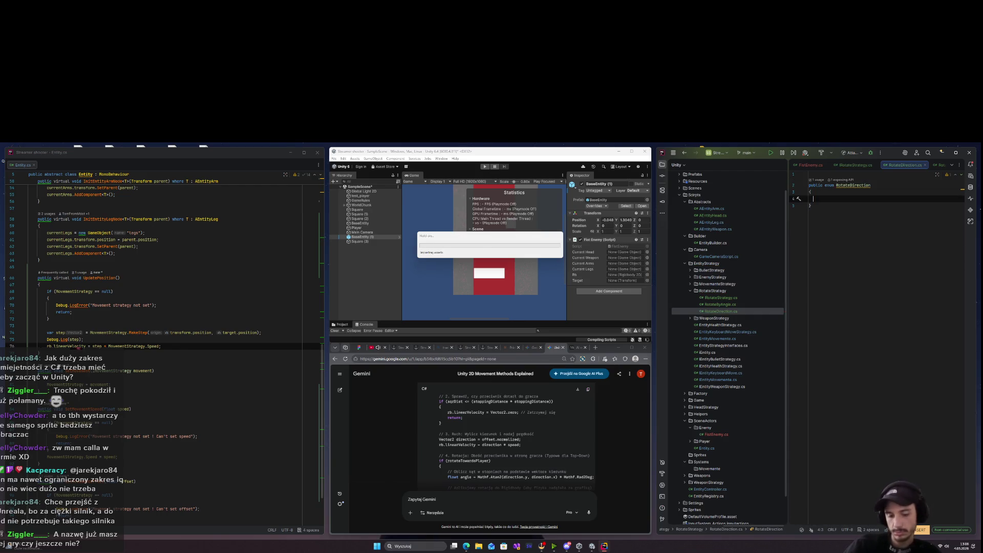
{"action": "type", "text": "N,"}
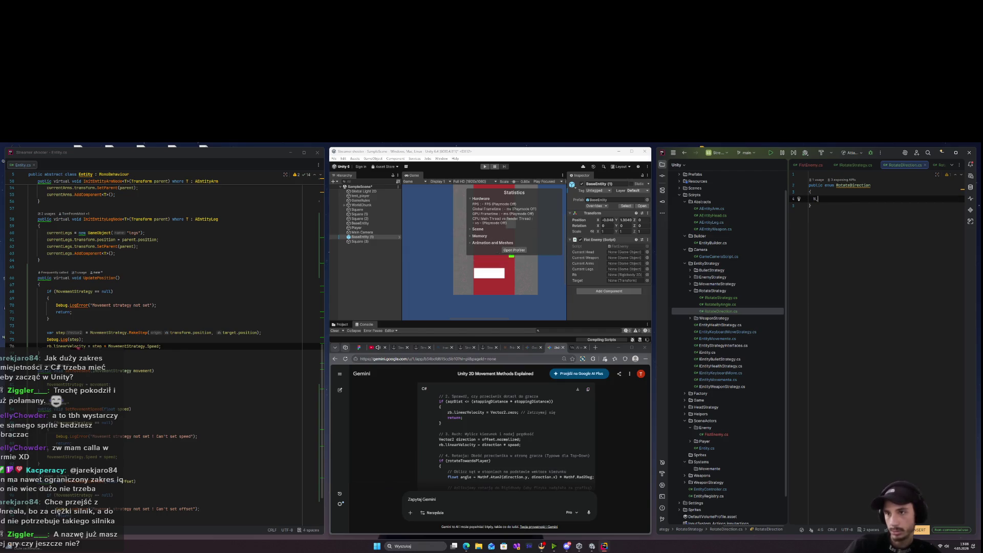
{"action": "key", "text": "Return"}
{"action": "type", "text": "S,"}
{"action": "key", "text": "Return"}
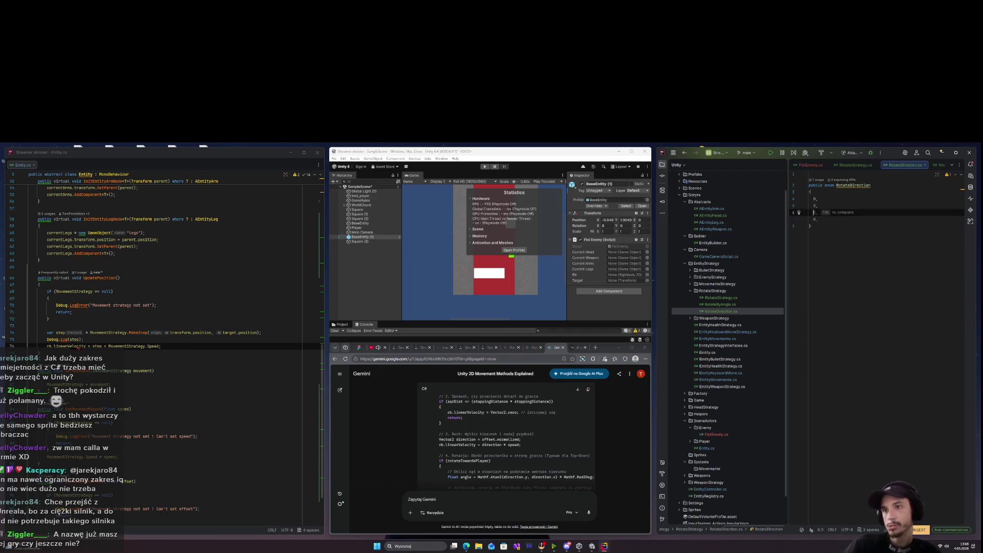
{"action": "key", "text": "Tab"}
{"action": "key", "text": "BackSpace"}
{"action": "left_click", "coordinate": [811, 226]}
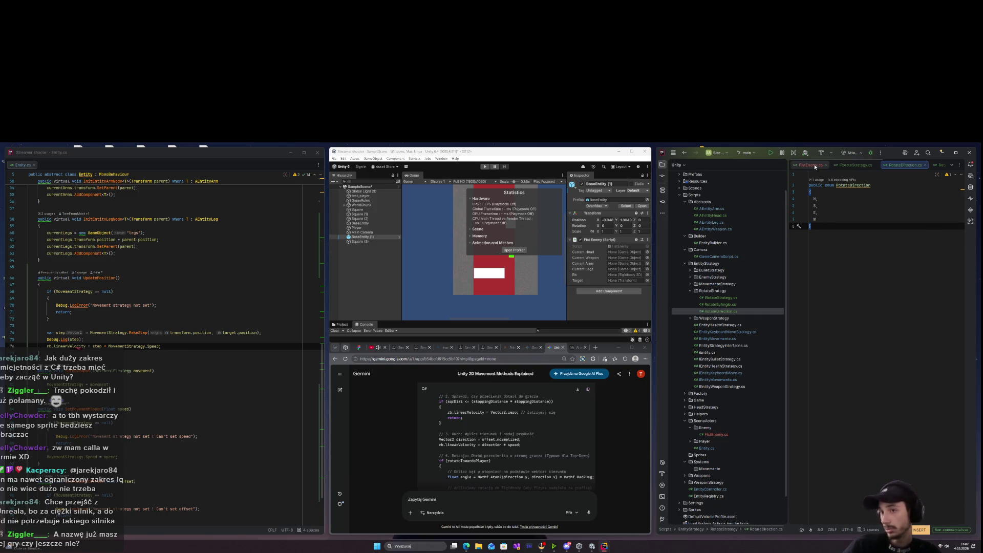
{"action": "double_click", "coordinate": [726, 305]}
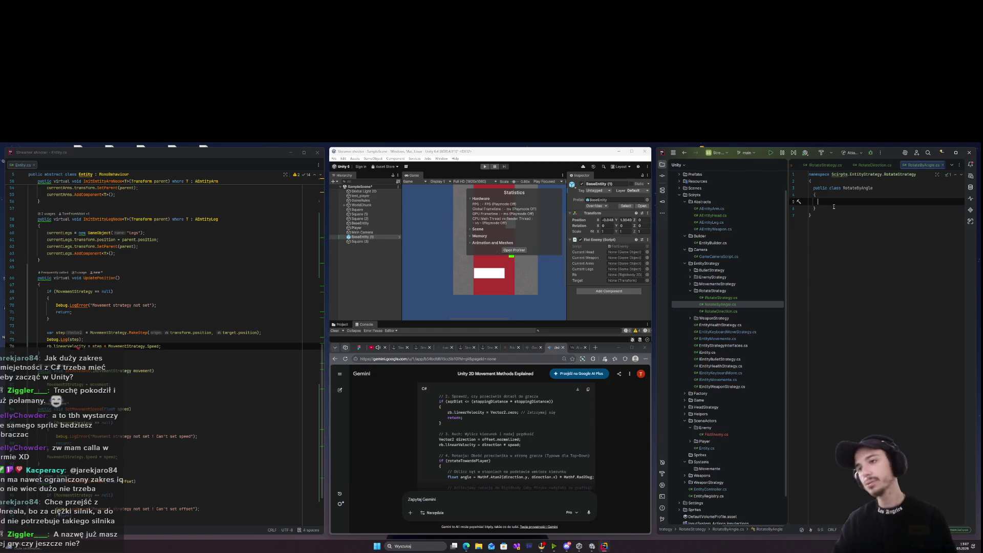
Delete all generated template code from RotateByAngle.cs, leaving it empty.
{"action": "key", "text": "ctrl+a"}
{"action": "key", "text": "BackSpace"}
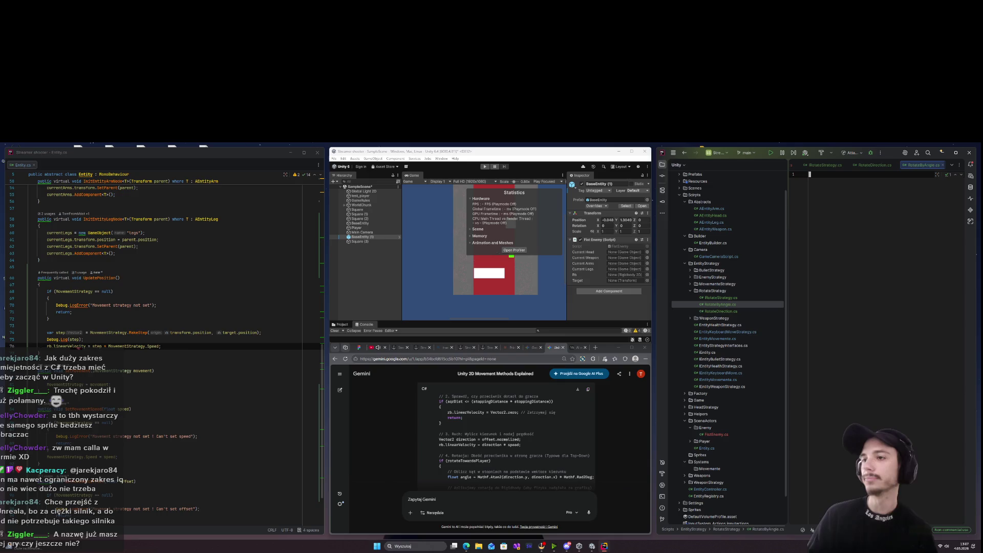
{"action": "type", "text": "u"}
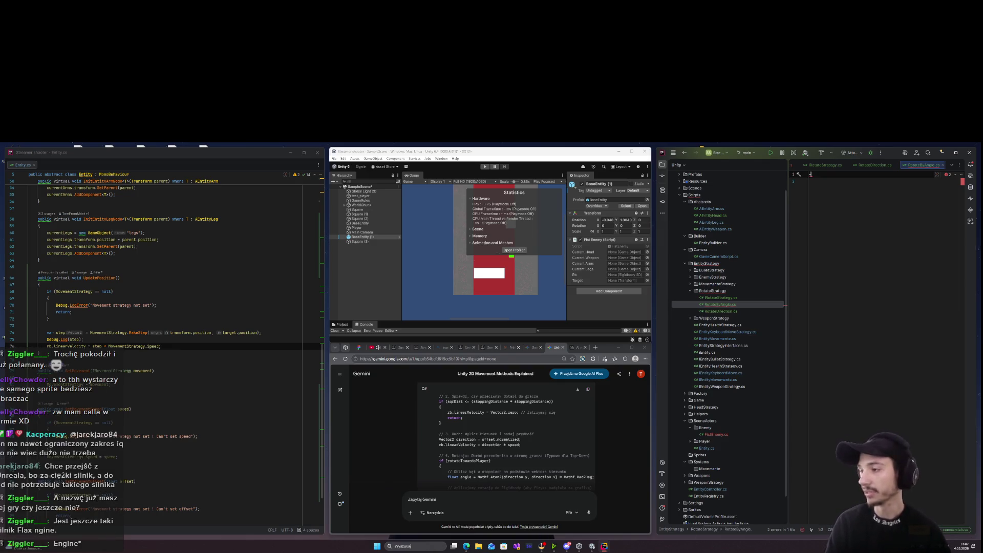
{"action": "key", "text": "BackSpace"}
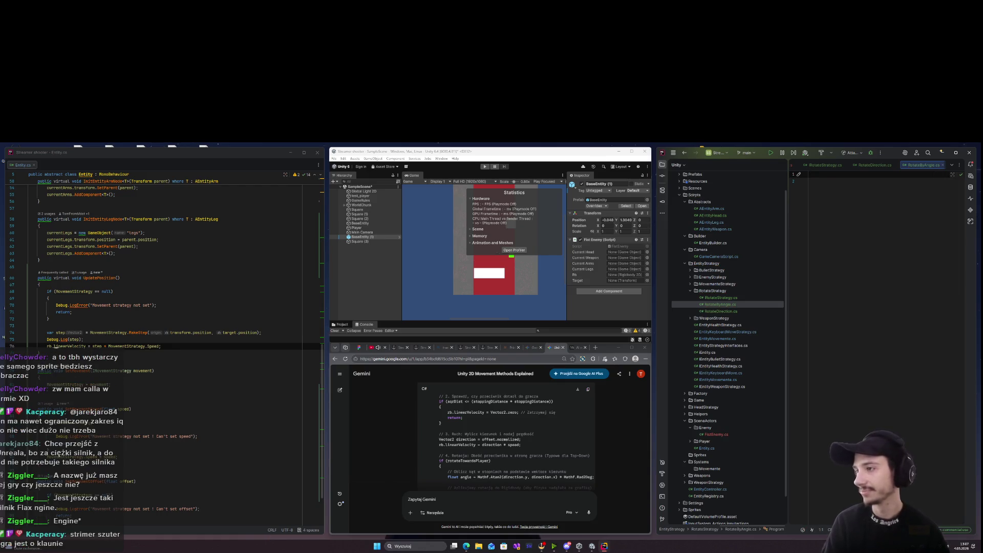
{"action": "key", "text": "Return"}
{"action": "key", "text": "Return"}
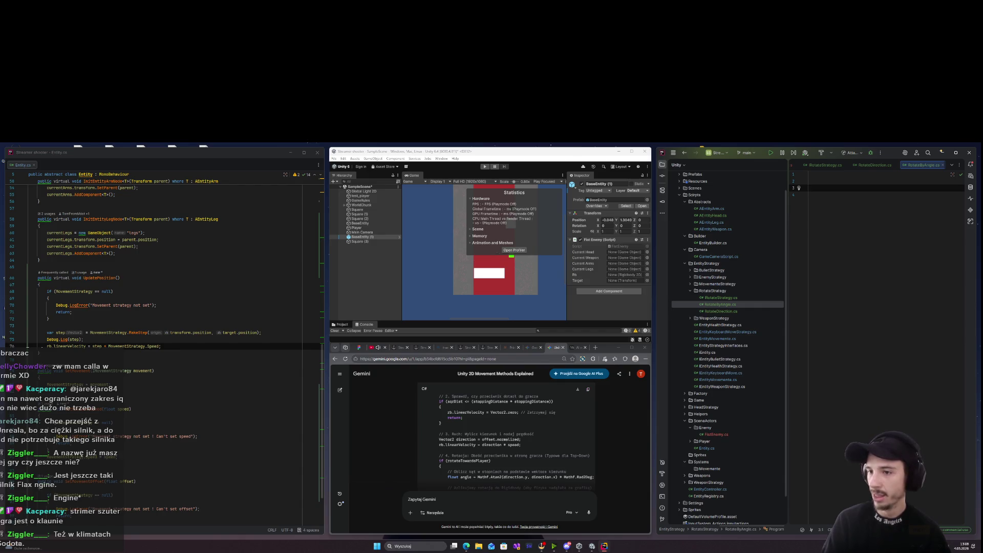
{"action": "key", "text": "BackSpace"}
{"action": "key", "text": "BackSpace"}
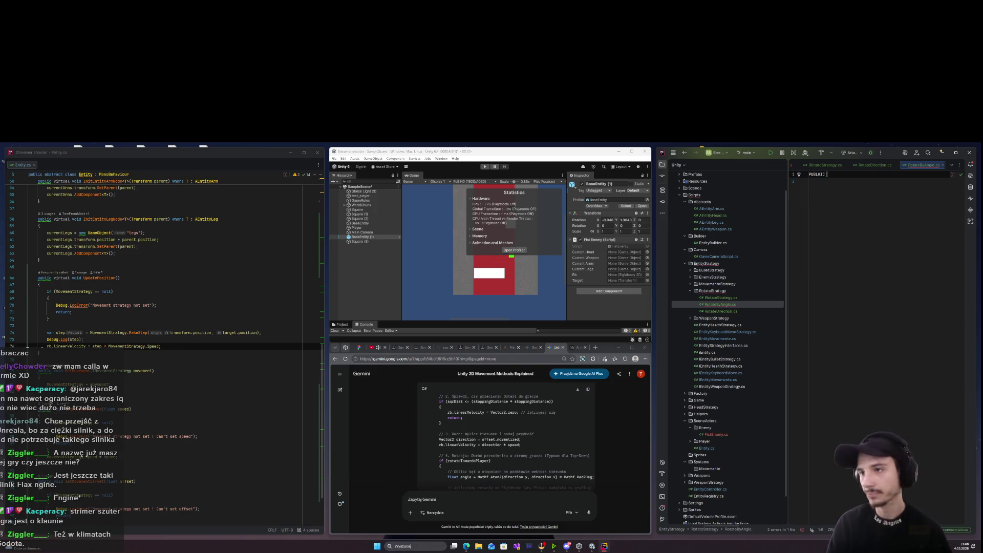
Declare a public RotateByAngle class that implements IRotateStrategy.
{"action": "type", "text": "publi"}
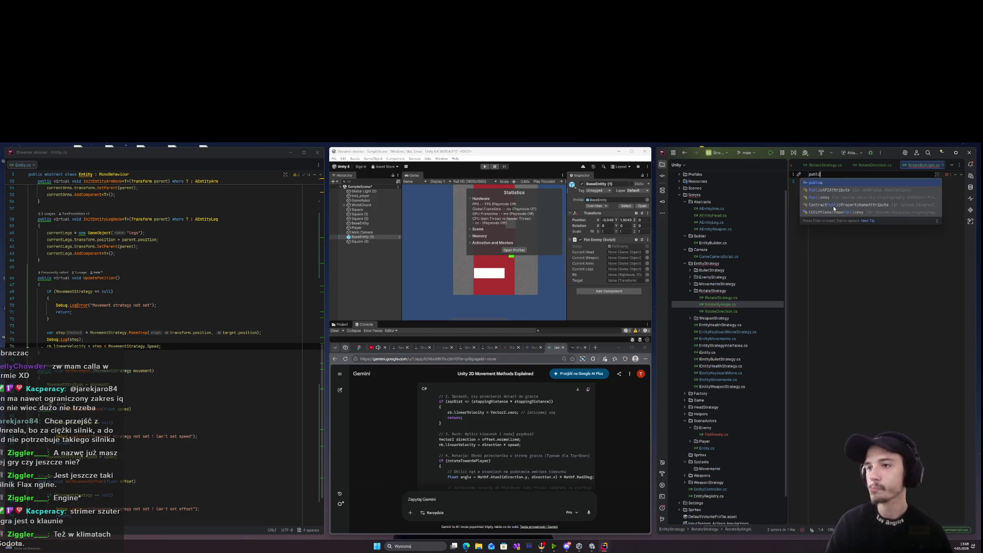
{"action": "type", "text": "c class R"}
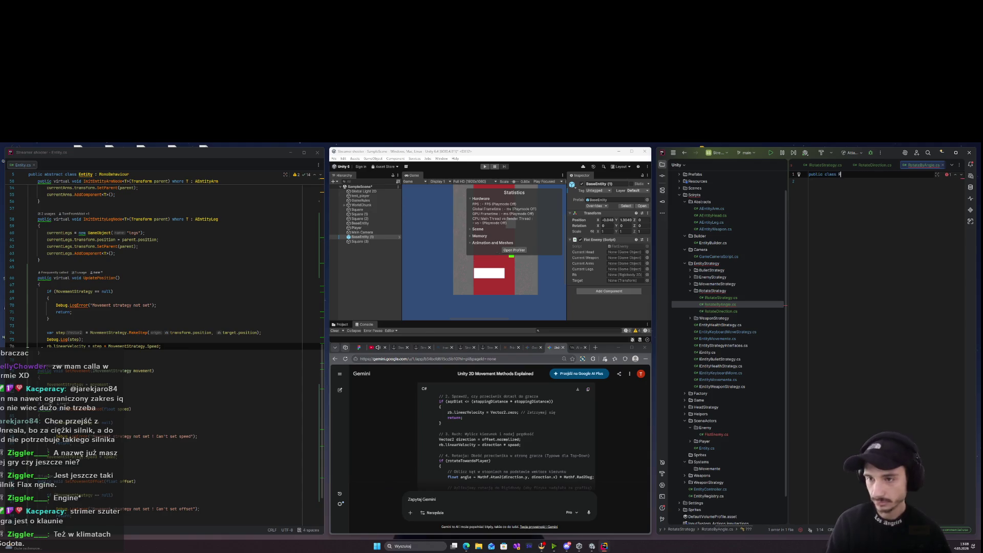
{"action": "type", "text": "otateByAngle"}
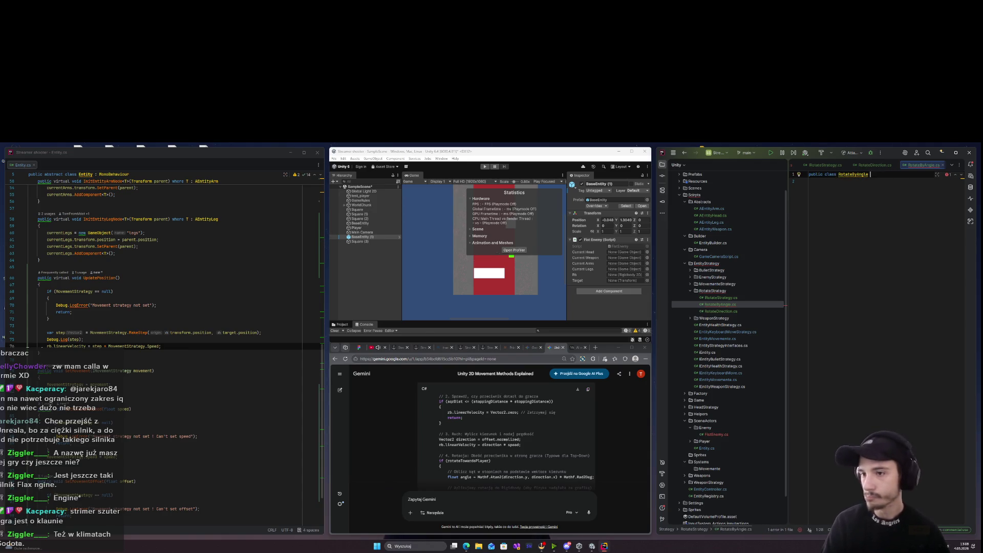
{"action": "type", "text": "{}"}
{"action": "key", "text": "Return"}
{"action": "key", "text": "Return"}
{"action": "key", "text": "BackSpace"}
{"action": "key", "text": "BackSpace"}
{"action": "key", "text": "Left"}
{"action": "key", "text": "Left"}
{"action": "type", "text": ": IRot"}
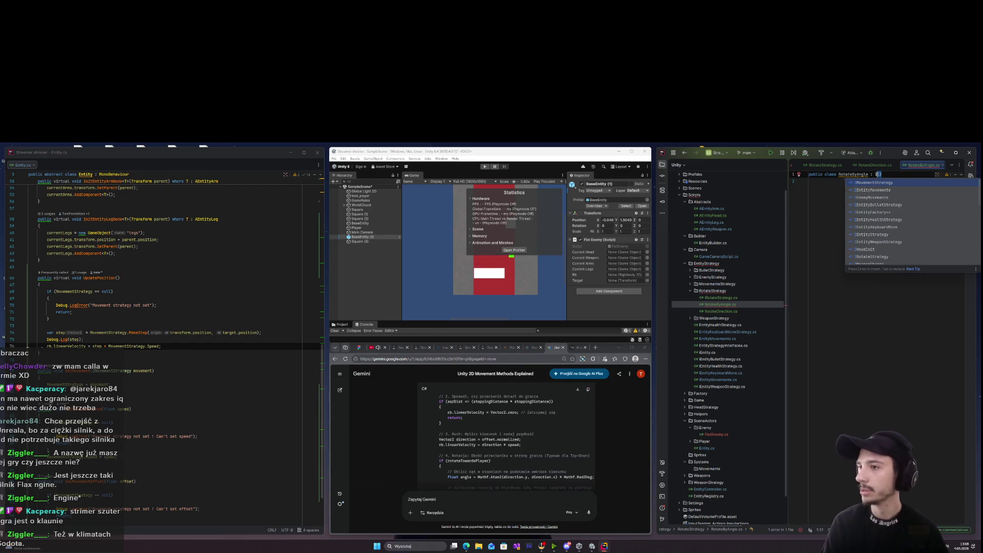
{"action": "key", "text": "Return"}
{"action": "key", "text": "Return"}
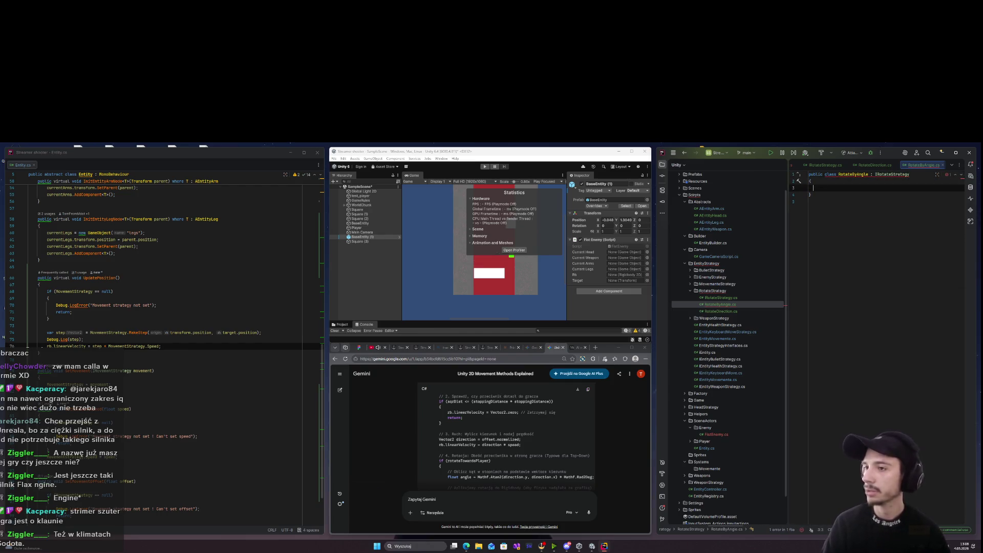
Insert the GetRotateByMoveStep(Vector2 step) stub and remove its not-implemented exception.
{"action": "type", "text": "public"}
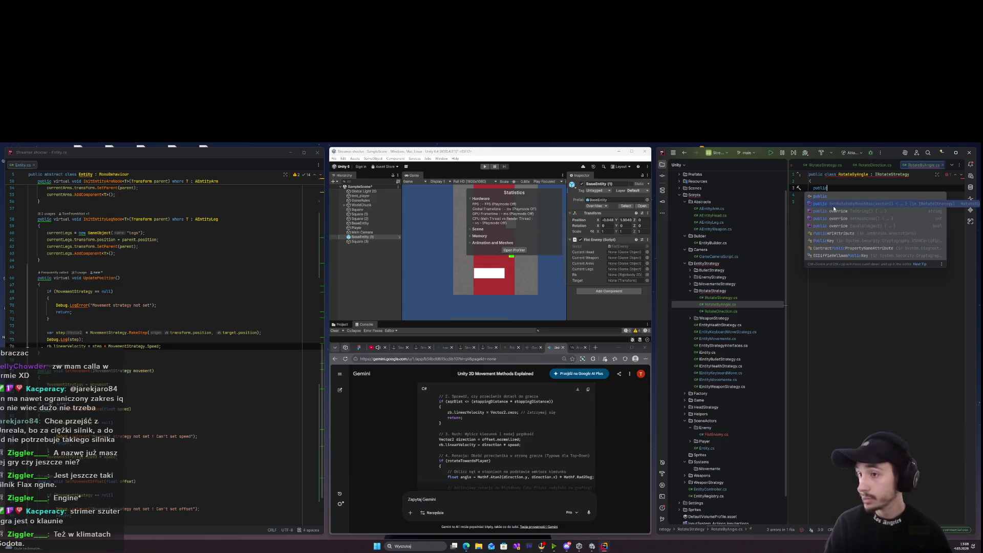
{"action": "left_click", "coordinate": [834, 206]}
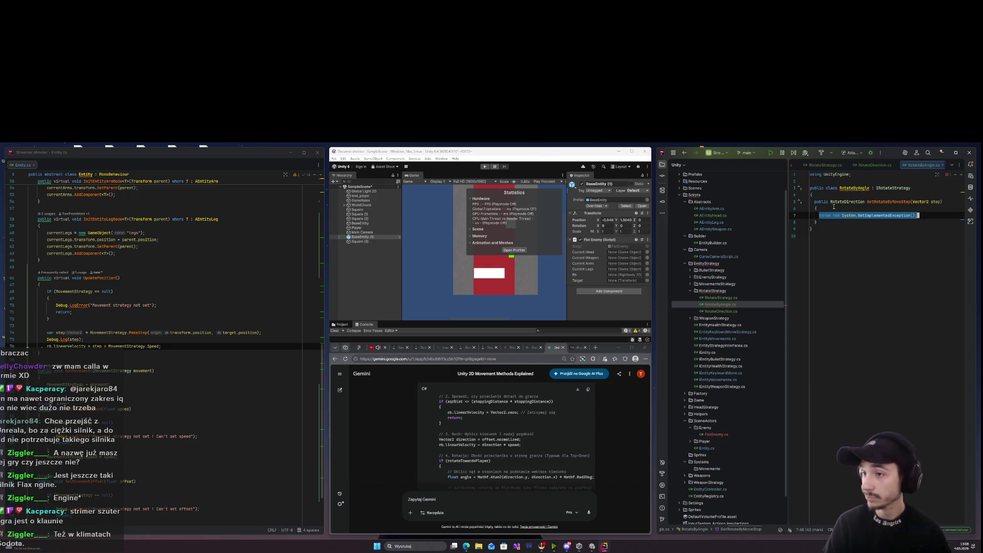
{"action": "key", "text": "BackSpace"}
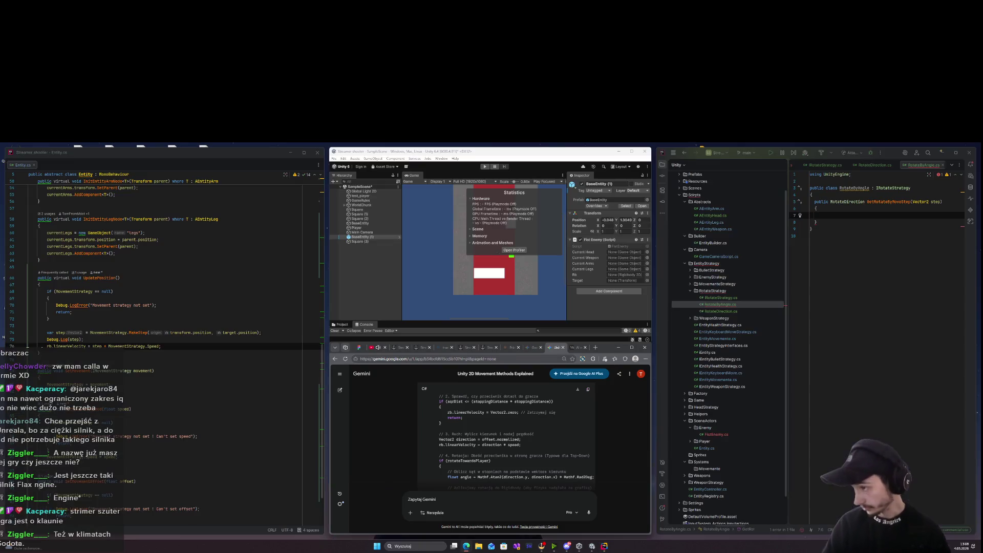
{"action": "left_click", "coordinate": [469, 497]}
Ask Gemini, in Polish, for a function mapping a normalized Vector2 to an N/S/E/W enum, then read its GetDirection code.
{"action": "type", "text": "Ve"}
{"action": "key", "text": "BackSpace"}
{"action": "key", "text": "BackSpace"}
{"action": "type", "text": "Funkcja prt"}
{"action": "key", "text": "BackSpace"}
{"action": "type", "text": "zyjmuje Vector2"}
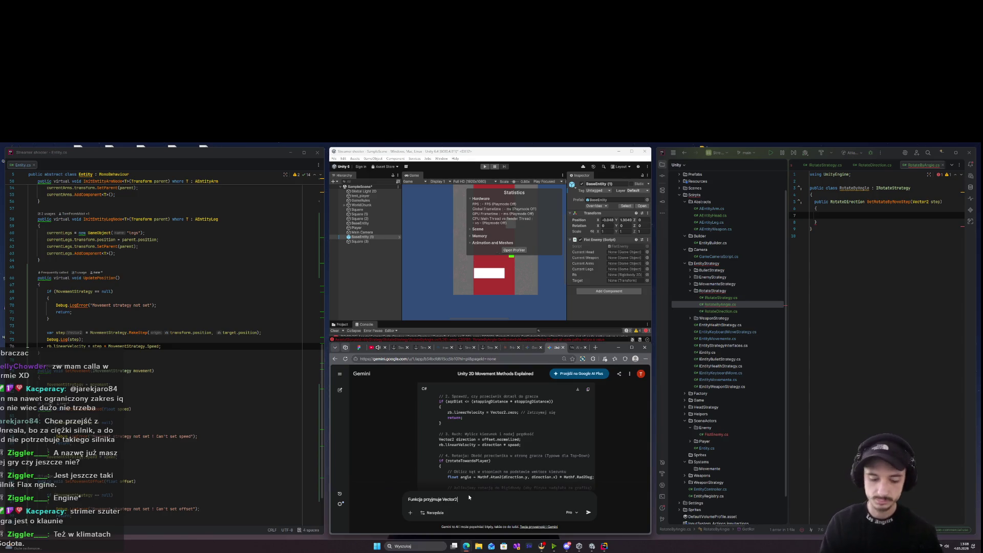
{"action": "type", "text": ".normalize"}
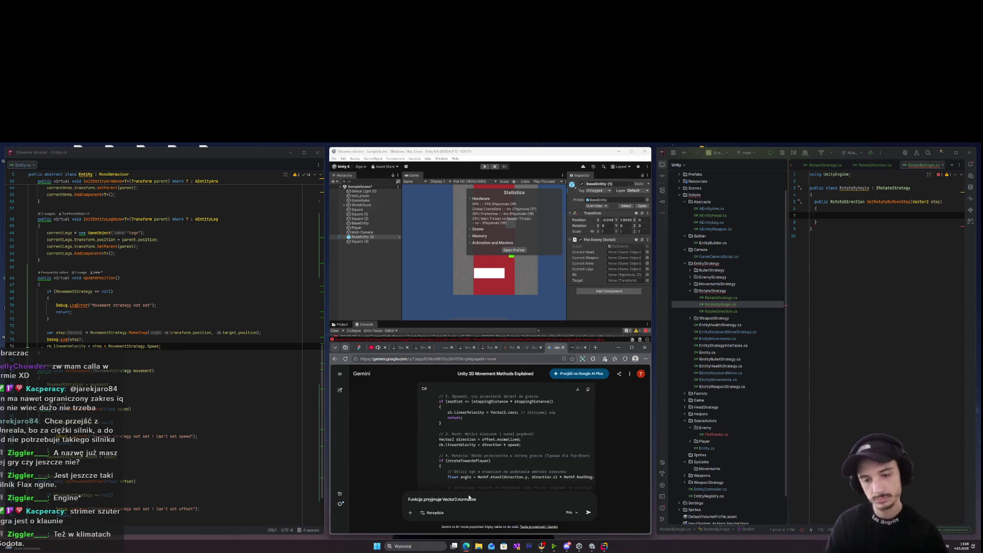
{"action": "type", "text": "d i zwraca enum"}
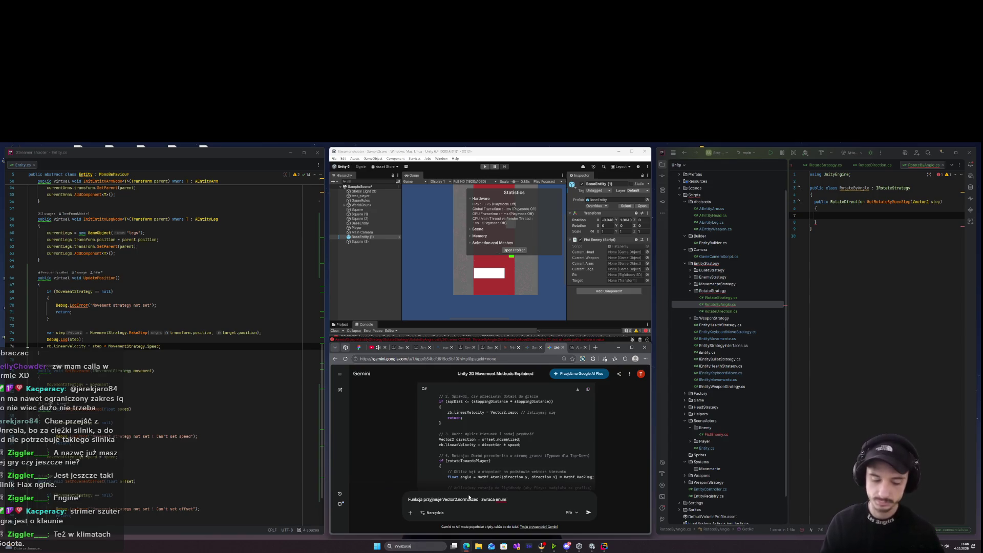
{"action": "type", "text": " NS"}
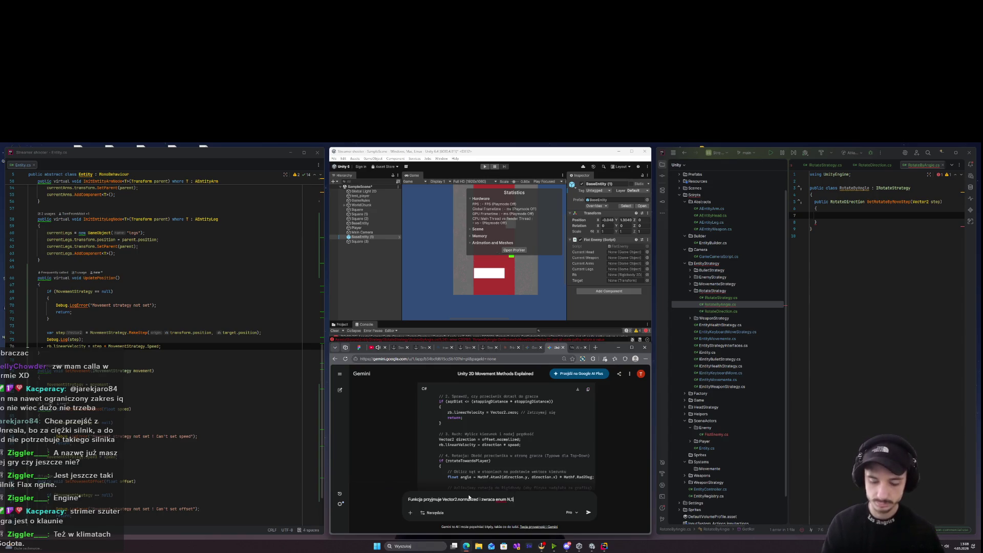
{"action": "type", "text": "E,W"}
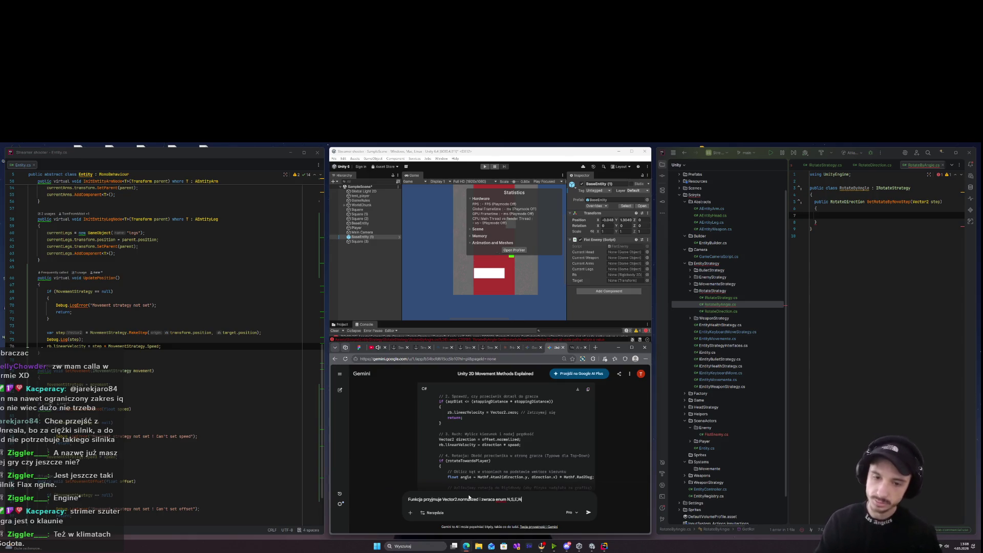
{"action": "type", "text": ","}
{"action": "type", "text": "potrzebuje"}
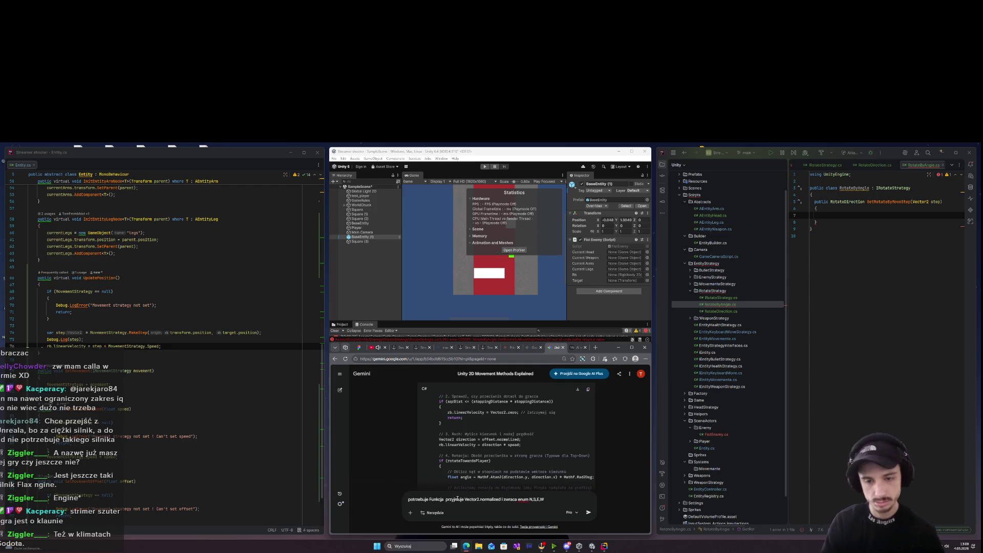
{"action": "key", "text": "BackSpace"}
{"action": "type", "text": "i która"}
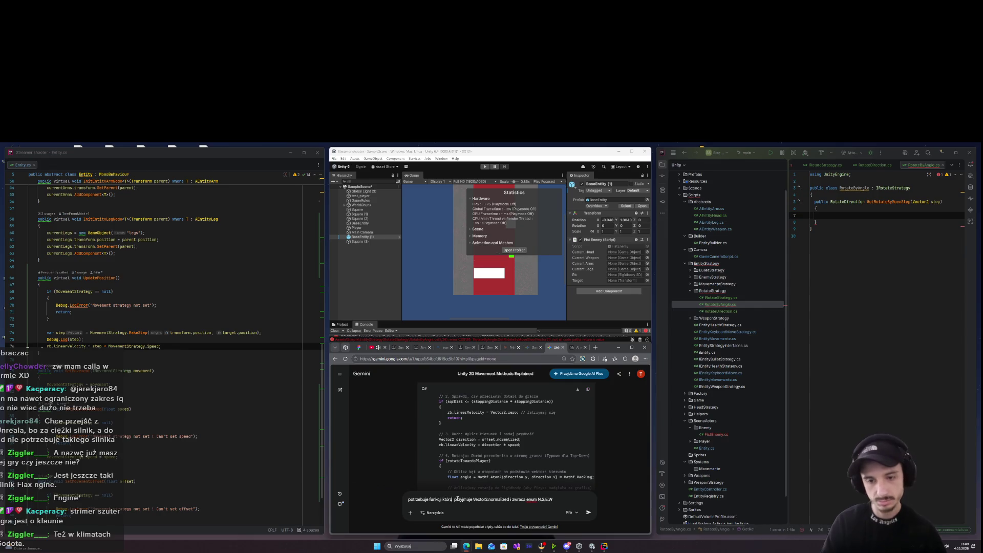
{"action": "key", "text": "Return"}
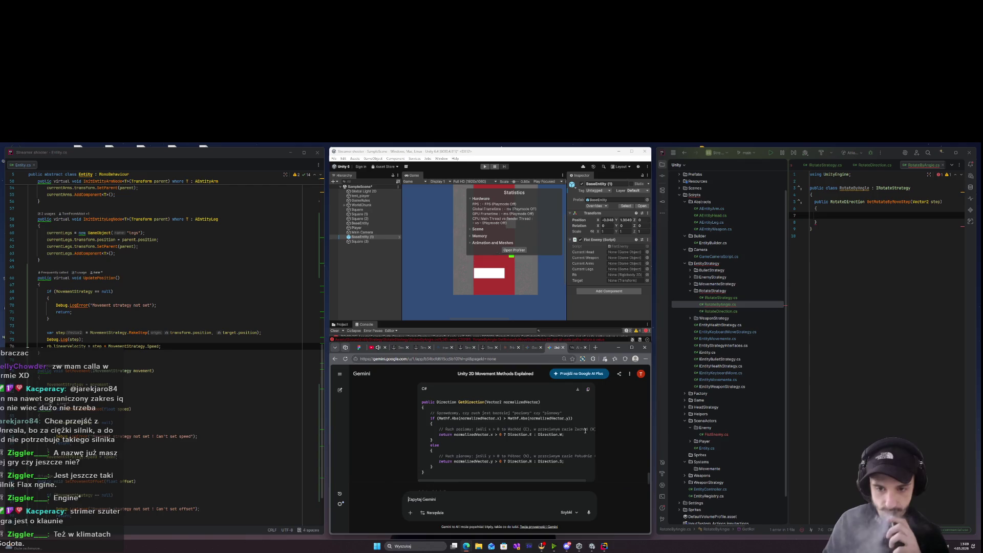
{"action": "scroll", "coordinate": [585, 431], "scroll_direction": "down", "scroll_amount": 3}
{"action": "scroll", "coordinate": [580, 435], "scroll_direction": "down", "scroll_amount": 2}
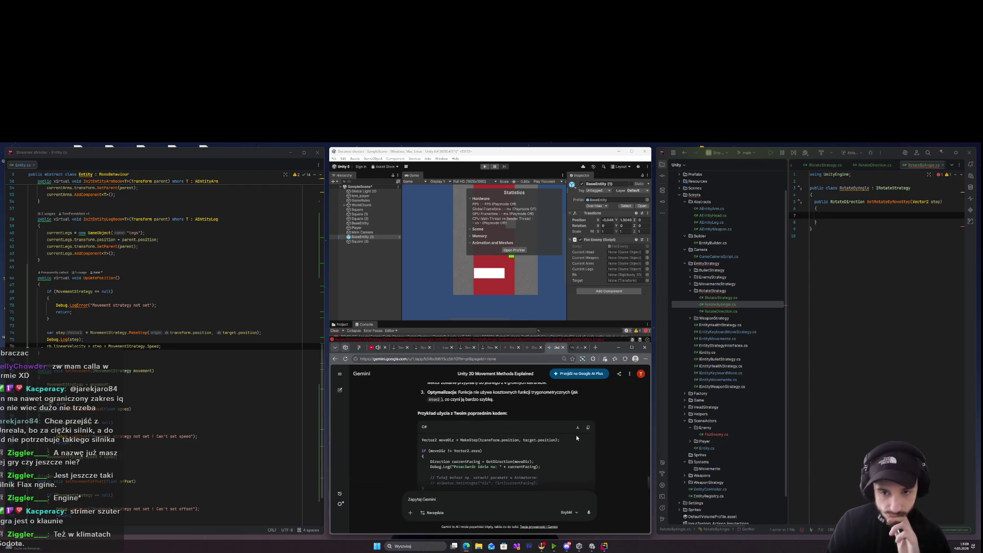
{"action": "scroll", "coordinate": [575, 436], "scroll_direction": "up", "scroll_amount": 3}
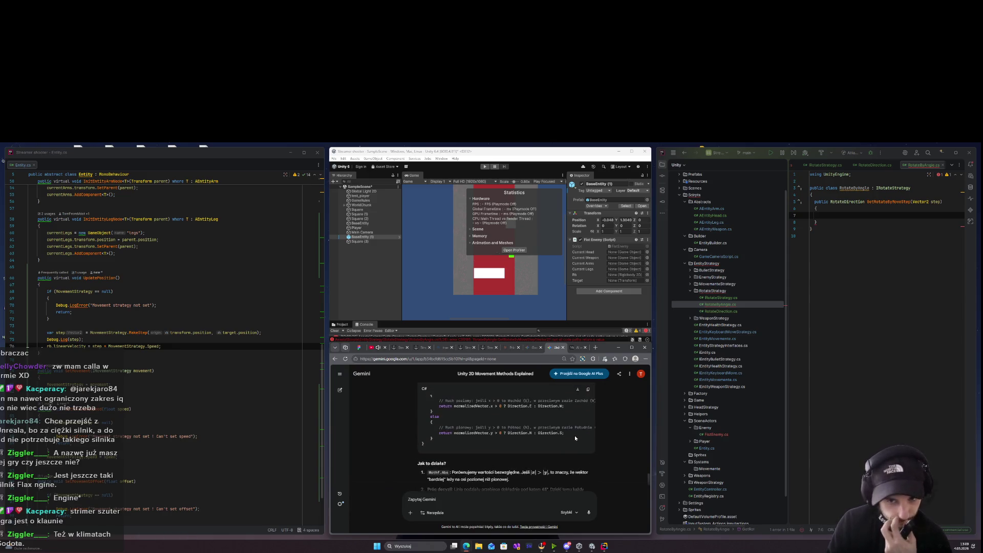
{"action": "scroll", "coordinate": [575, 436], "scroll_direction": "up", "scroll_amount": 2}
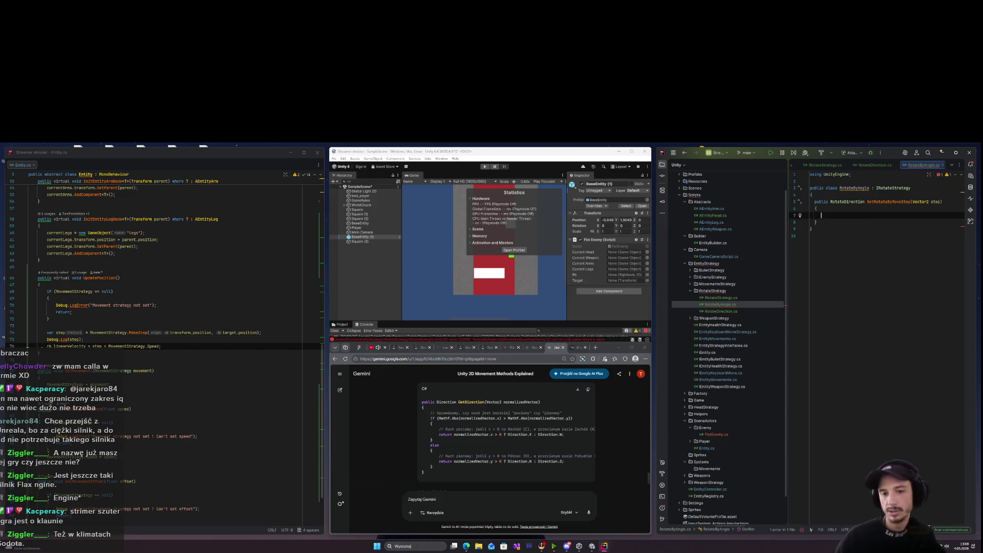
Add the condition if (Mathf.Abs(step.x) > Mathf.Abs(step.y)) to the method.
{"action": "type", "text": "if(Mat"}
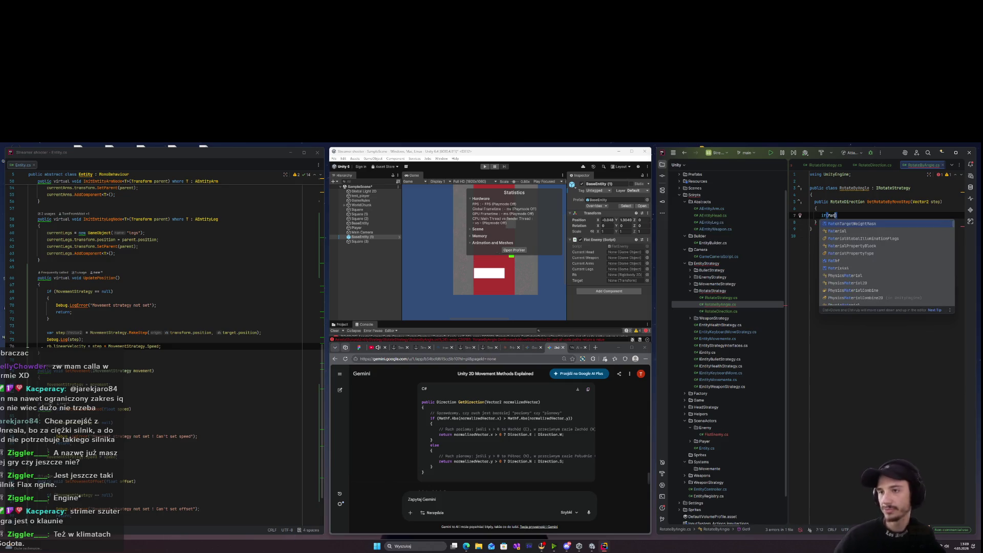
{"action": "type", "text": "f."}
{"action": "key", "text": "BackSpace"}
{"action": "key", "text": "BackSpace"}
{"action": "key", "text": "Return"}
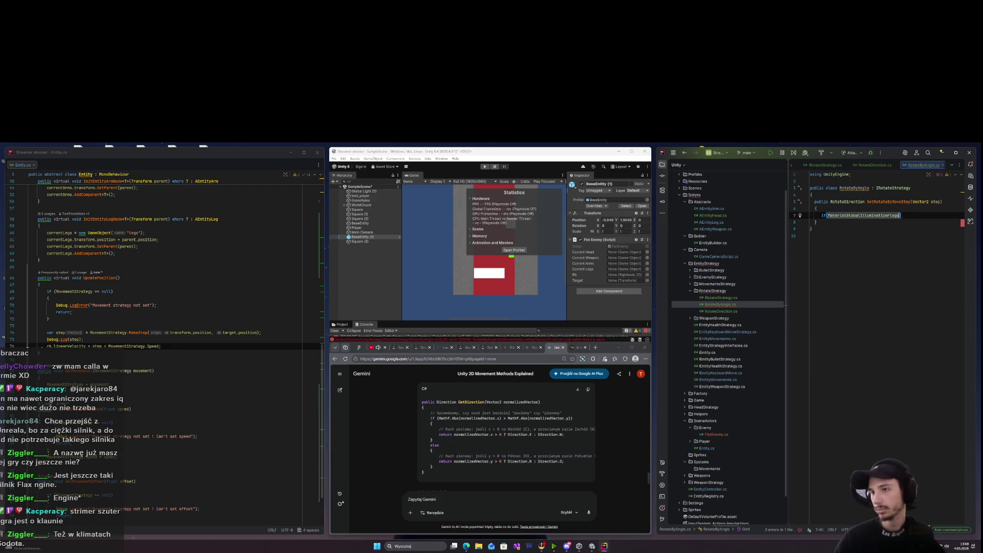
{"action": "key", "text": "BackSpace"}
{"action": "key", "text": "BackSpace"}
{"action": "key", "text": "BackSpace"}
{"action": "key", "text": "BackSpace"}
{"action": "key", "text": "BackSpace"}
{"action": "type", "text": "Mathf."}
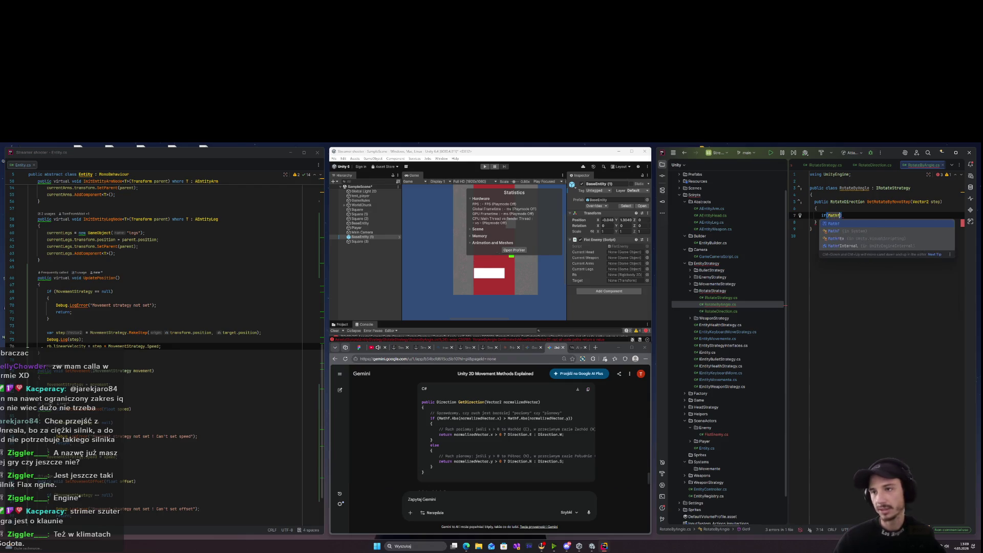
{"action": "type", "text": "Abs"}
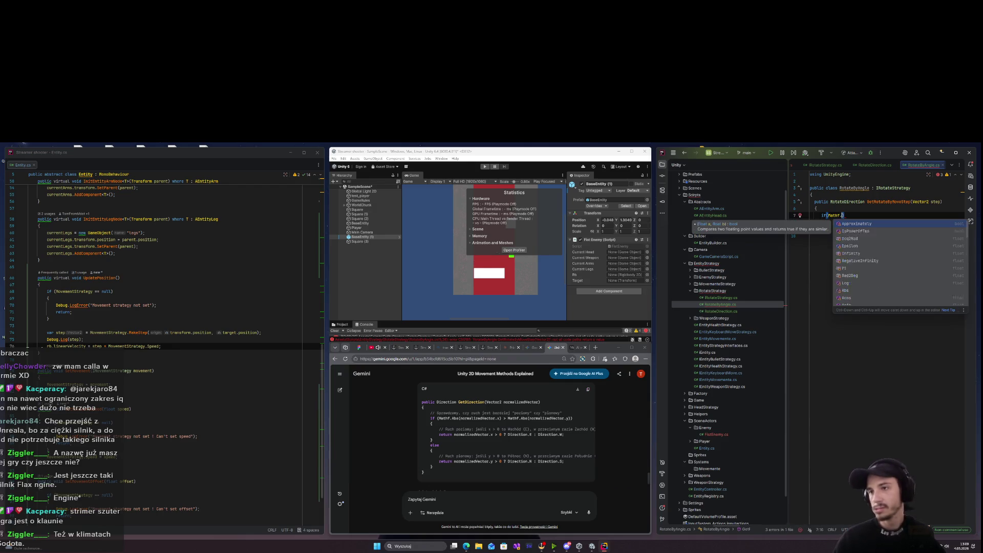
{"action": "key", "text": "Return"}
{"action": "type", "text": "s("}
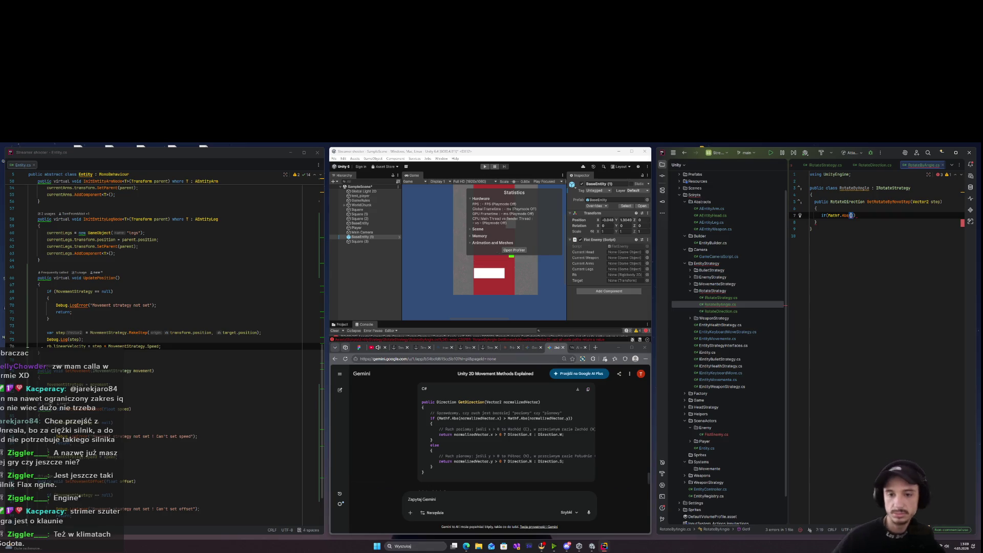
{"action": "type", "text": "ste"}
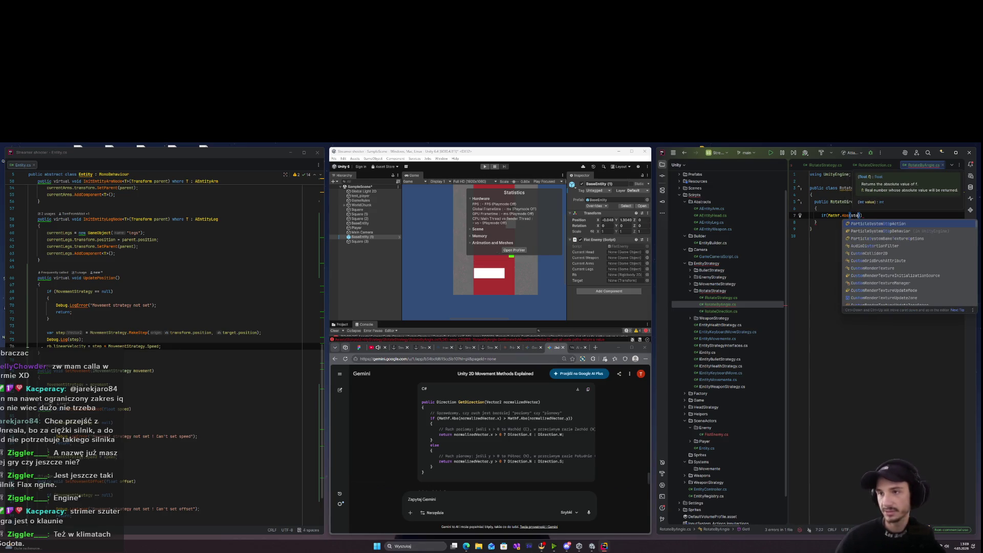
{"action": "type", "text": "p."}
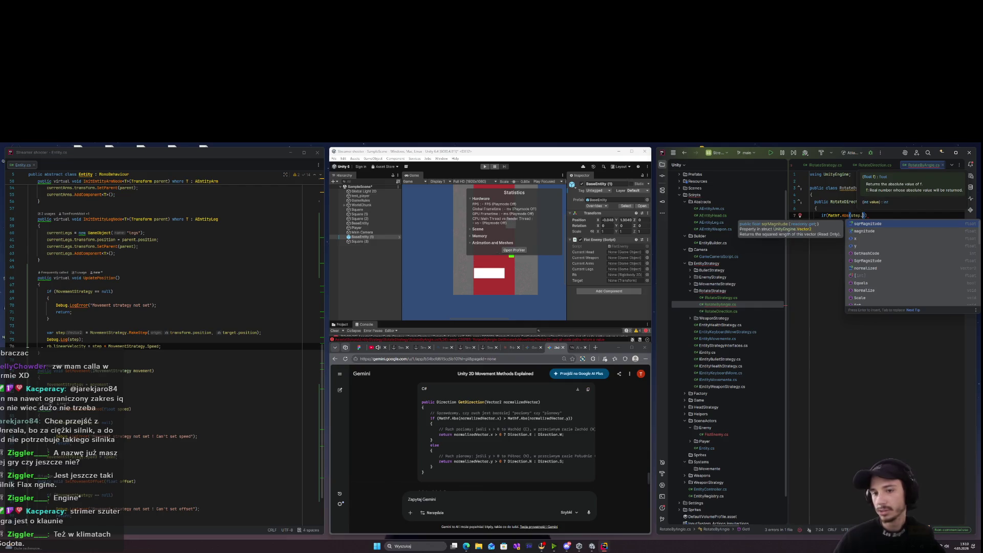
{"action": "type", "text": "x) > "}
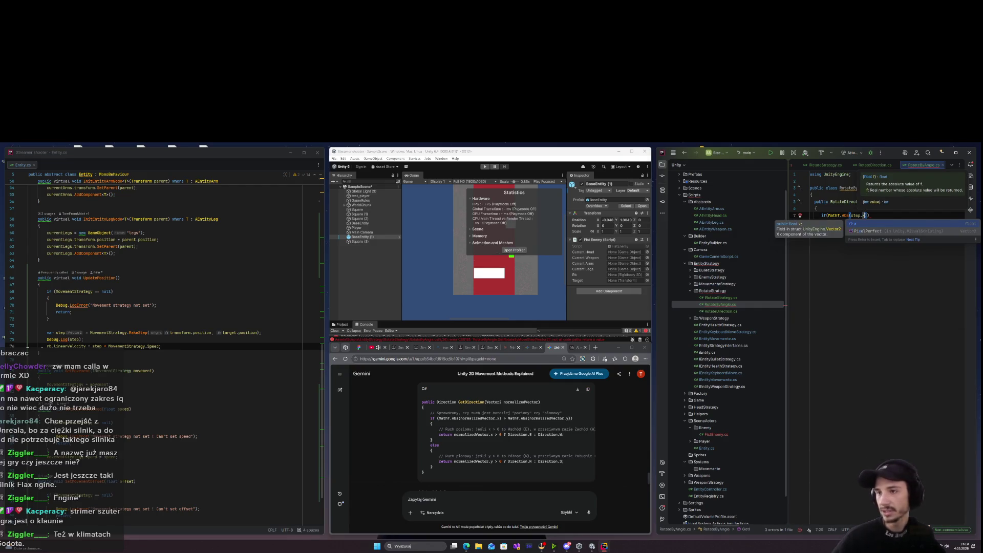
{"action": "type", "text": "Mathf"}
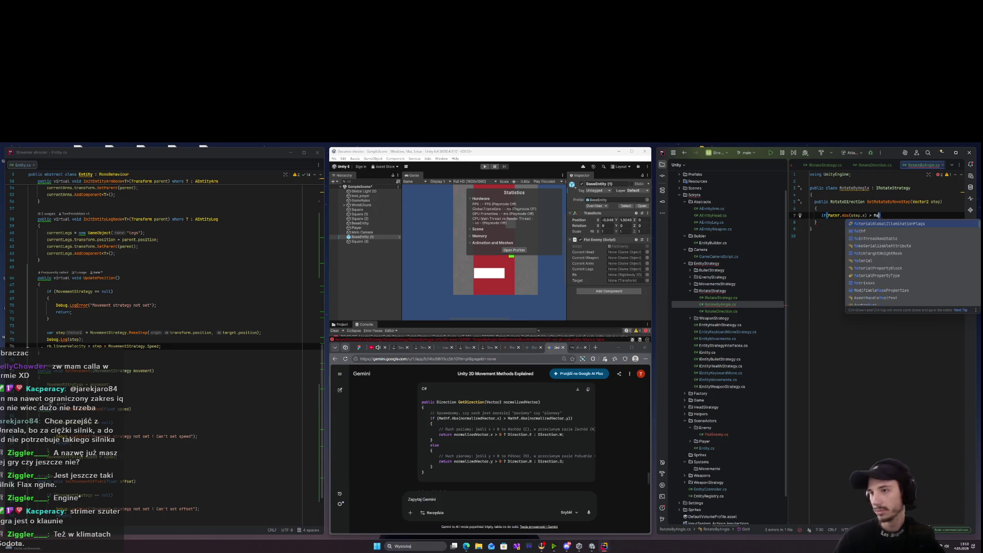
{"action": "key", "text": "Down"}
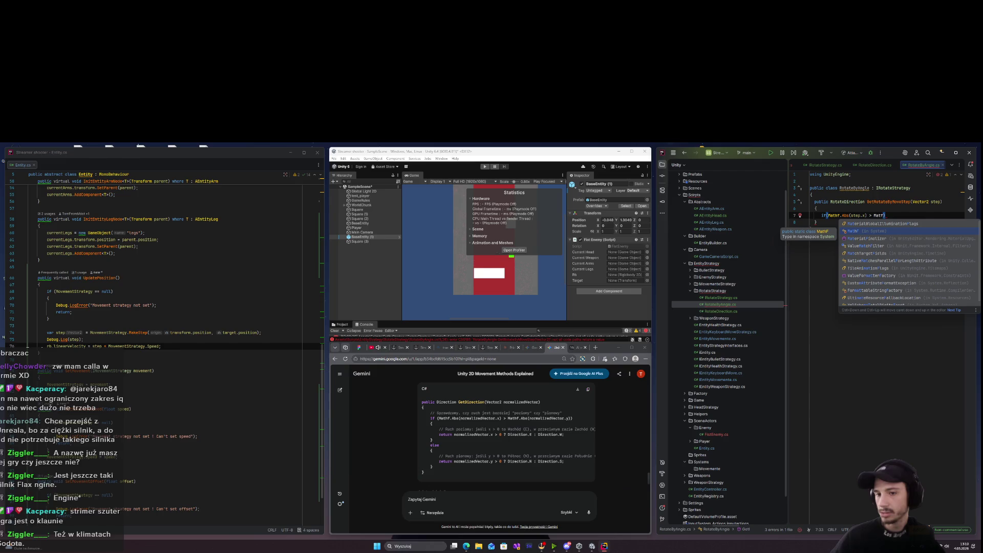
{"action": "key", "text": "BackSpace"}
{"action": "type", "text": "hf"}
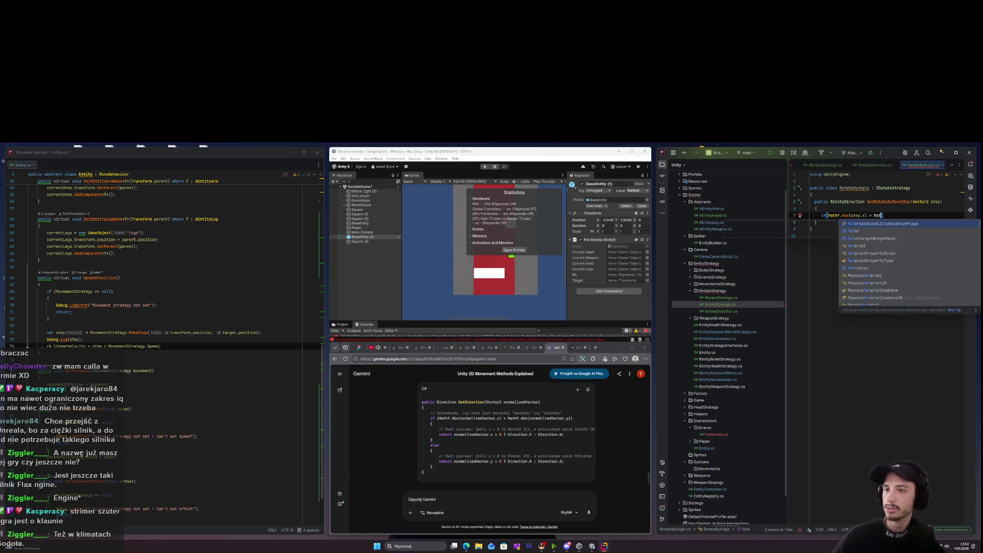
{"action": "type", "text": ".Abs("}
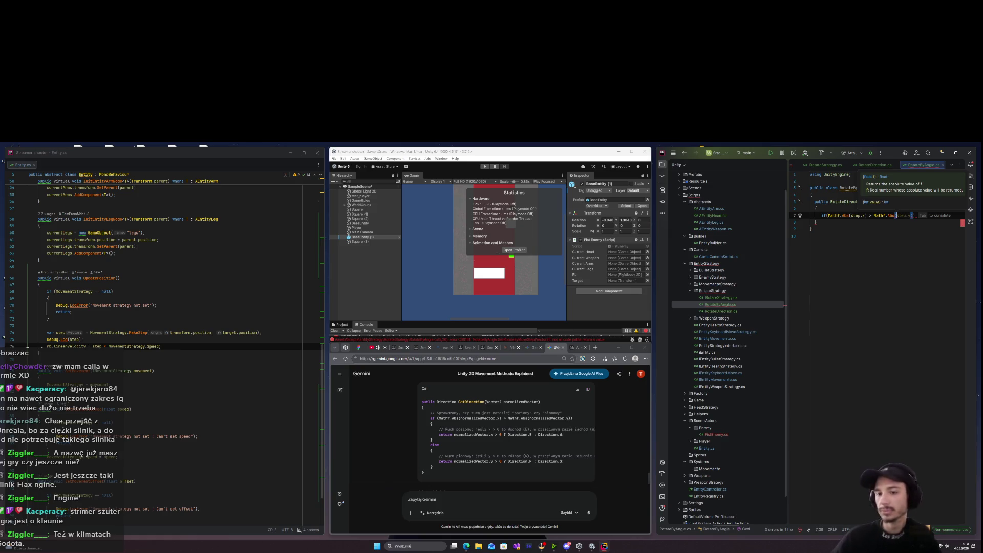
{"action": "key", "text": "Tab"}
{"action": "type", "text": ")"}
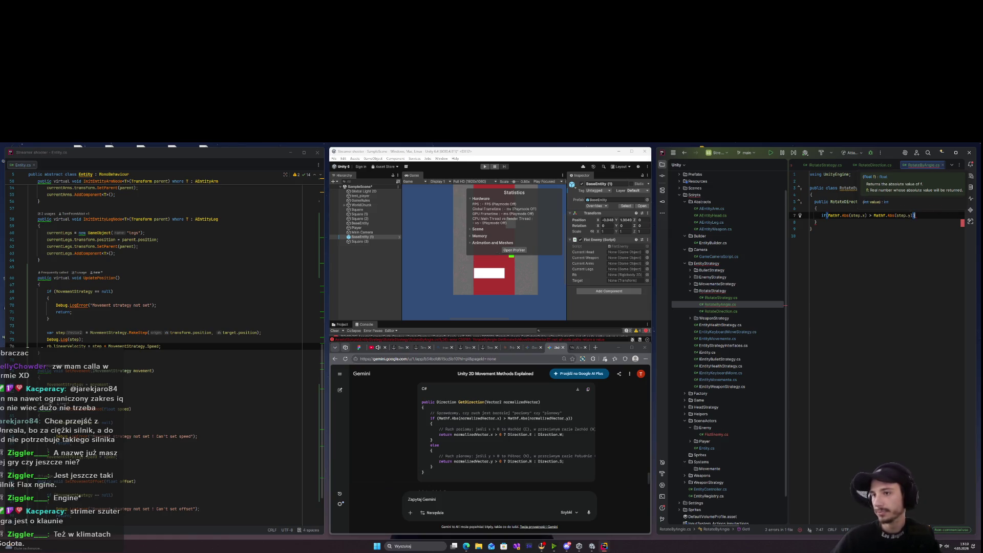
{"action": "key", "text": "Return"}
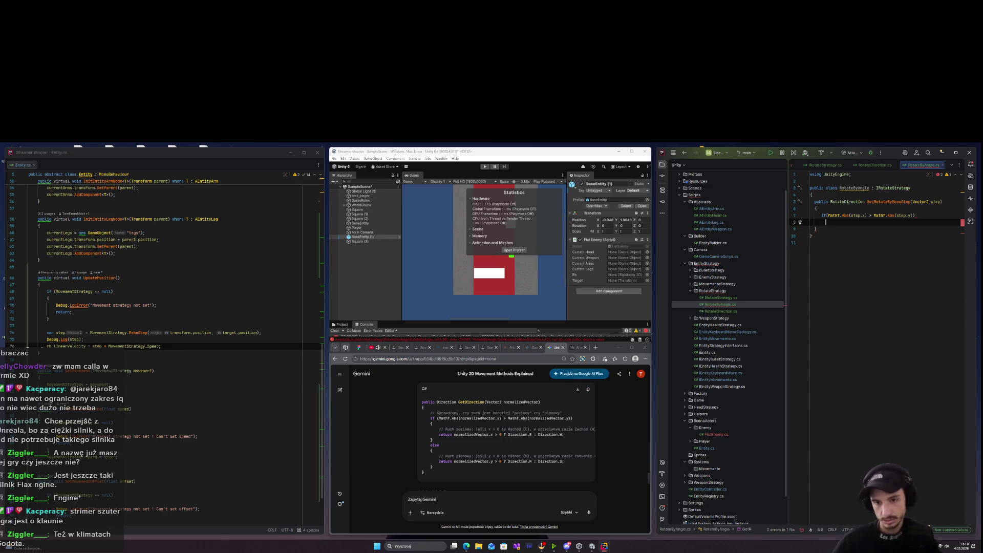
Inside the if, return step.x > 0 ? RotateDirection.E : RotateDirection.W.
{"action": "type", "text": "return"}
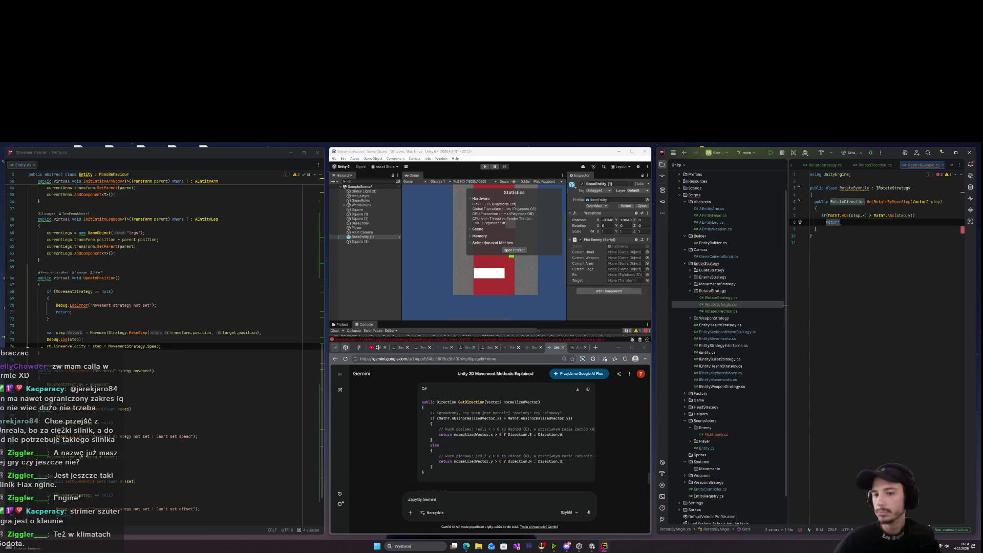
{"action": "type", "text": "nor"}
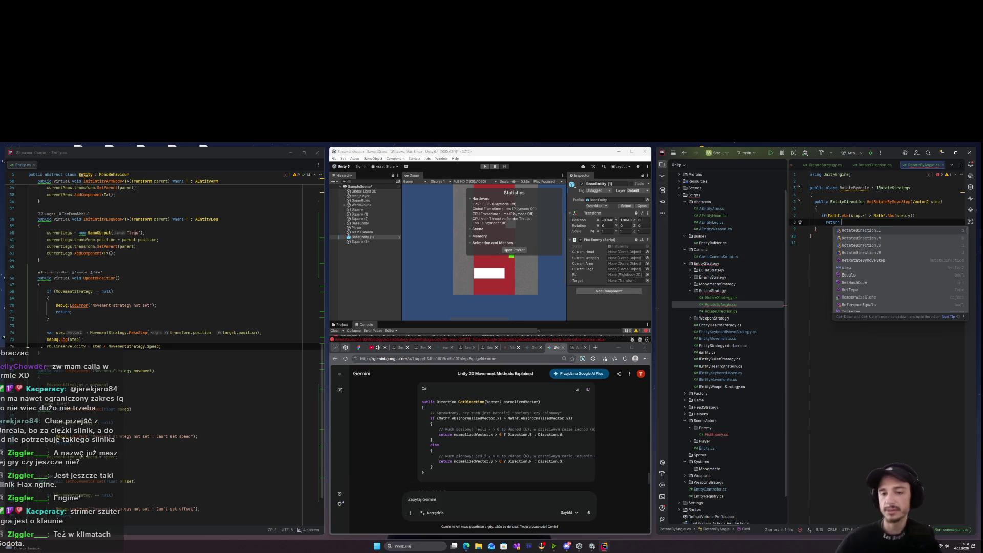
{"action": "key", "text": "BackSpace"}
{"action": "key", "text": "BackSpace"}
{"action": "key", "text": "BackSpace"}
{"action": "type", "text": "s"}
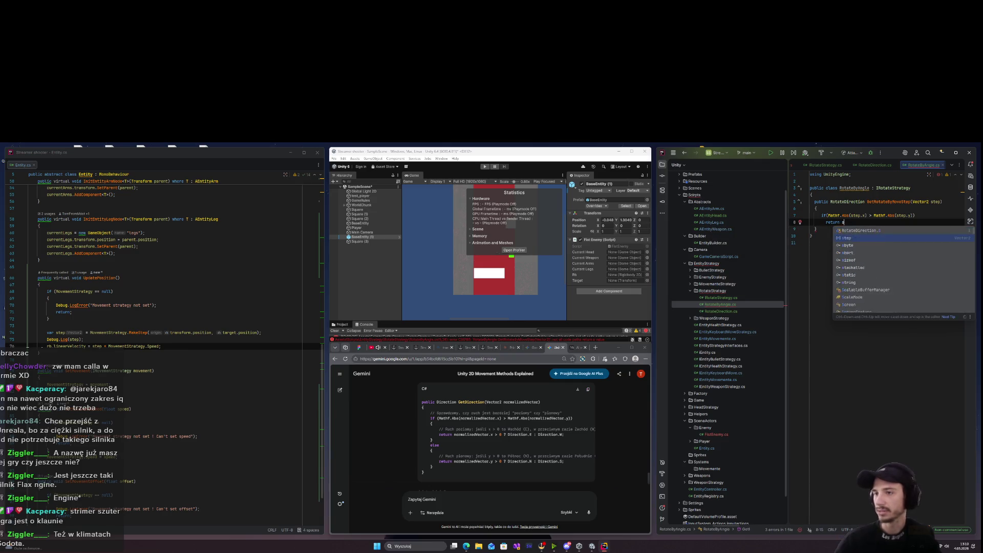
{"action": "type", "text": "tep.x "}
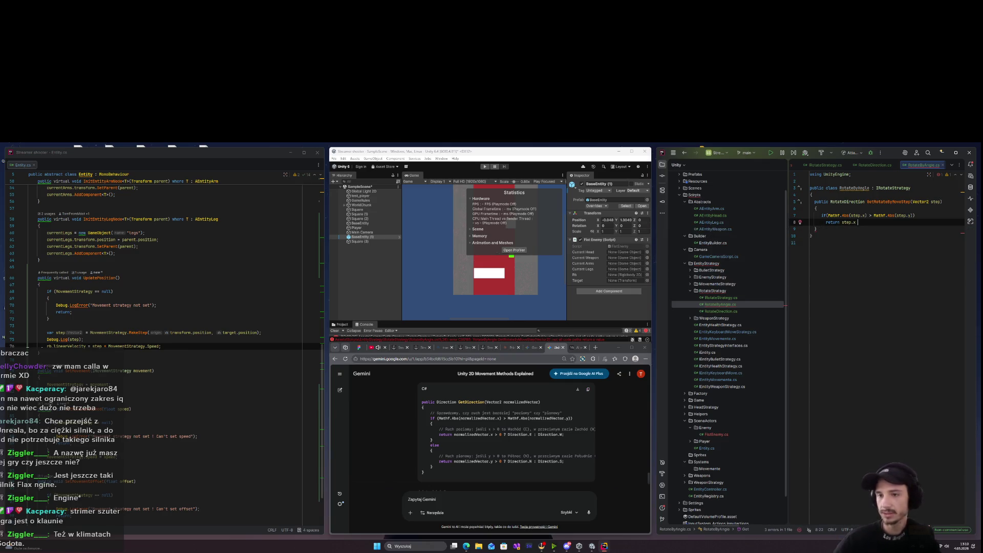
{"action": "type", "text": "> 0 ?"}
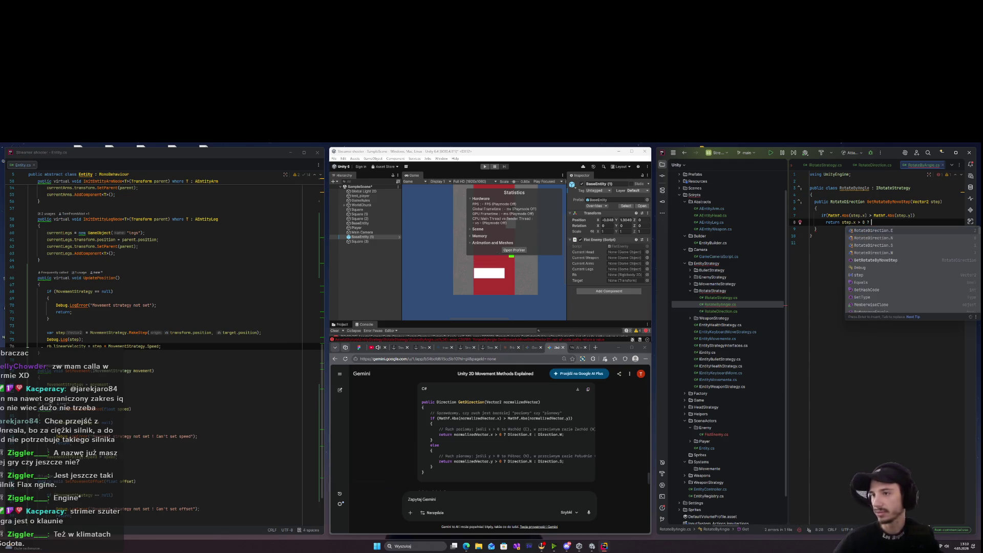
{"action": "key", "text": "Return"}
{"action": "type", "text": ":"}
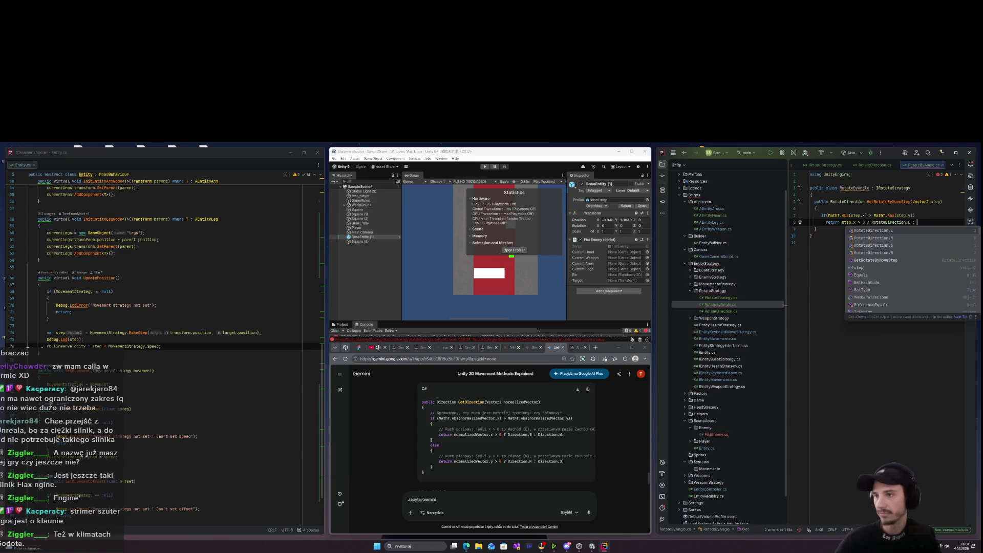
{"action": "key", "text": "Escape"}
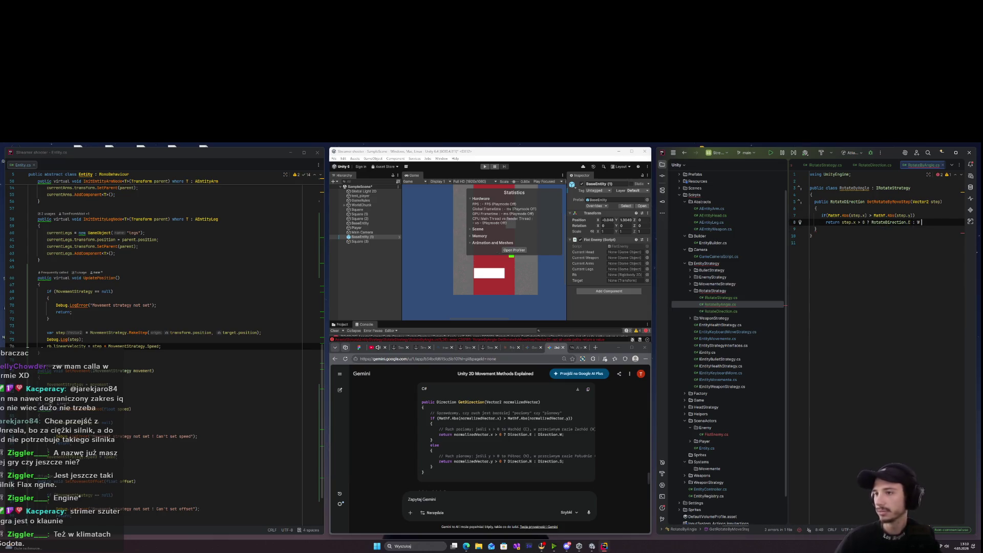
{"action": "type", "text": "Ro"}
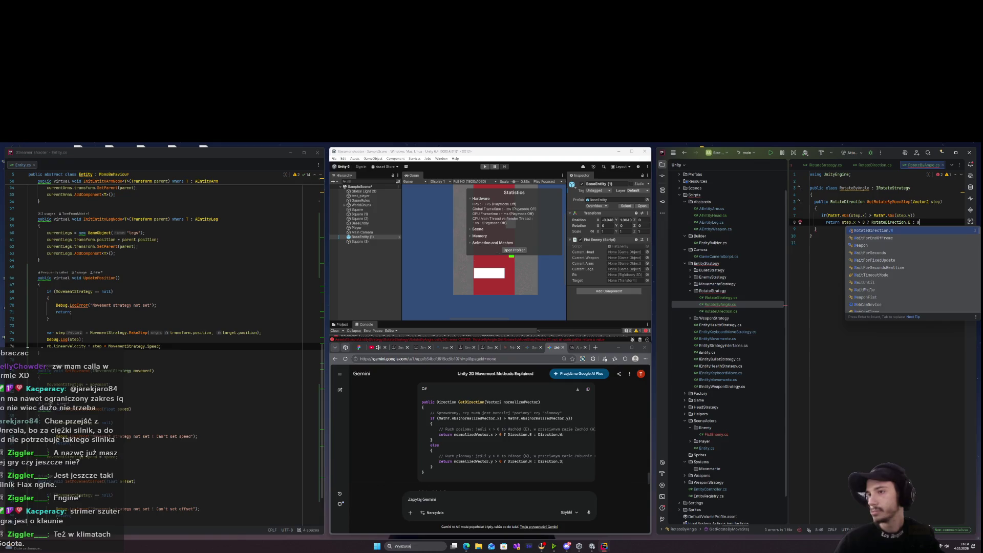
{"action": "type", "text": "ta"}
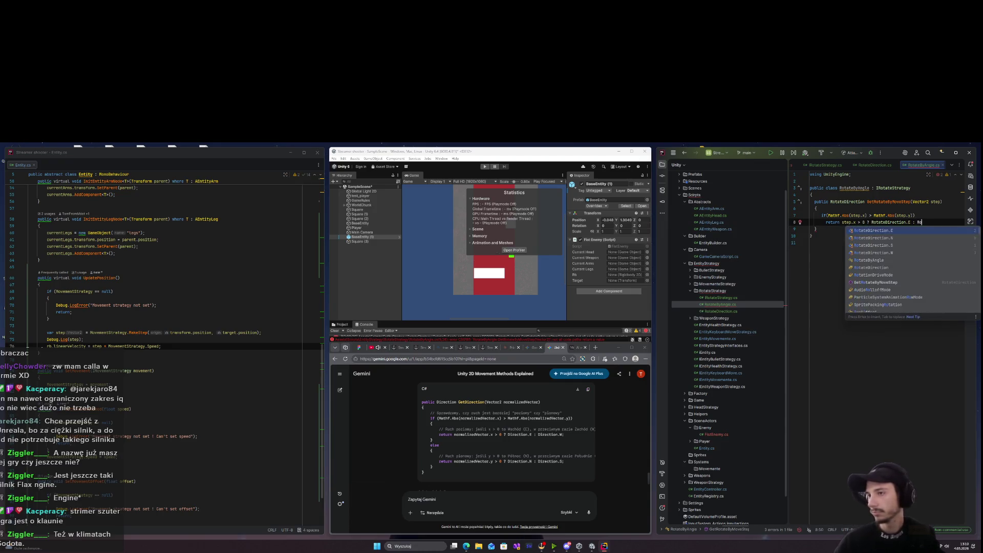
{"action": "key", "text": "Return"}
{"action": "type", "text": ";"}
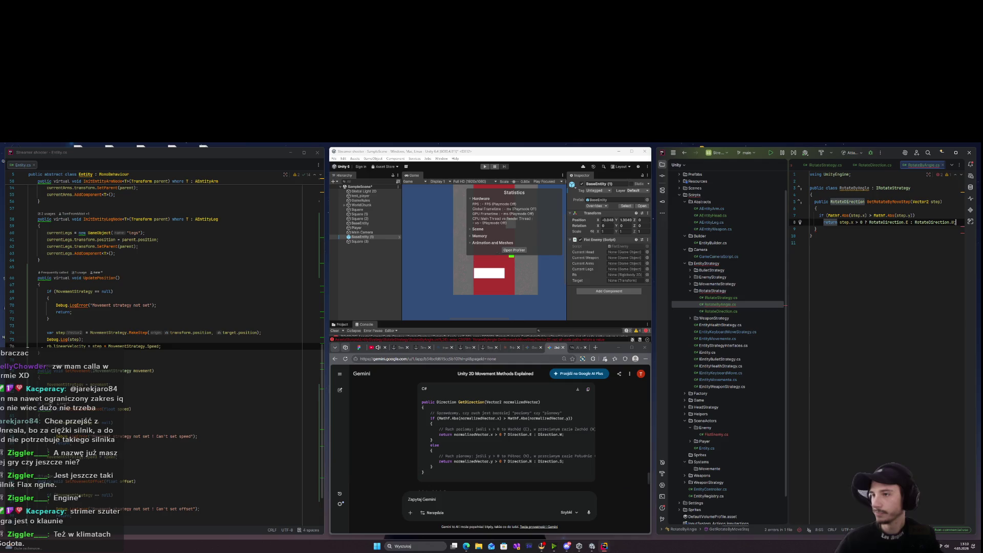
{"action": "key", "text": "Return"}
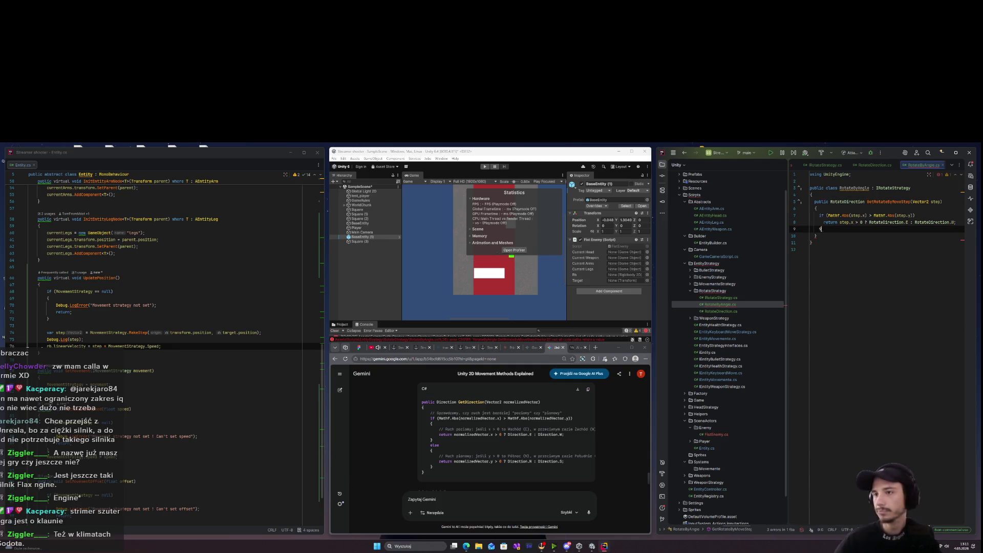
Otherwise return step.x < 0 ? RotateDirection.N : RotateDirection.S.
{"action": "type", "text": "re"}
{"action": "key", "text": "Return"}
{"action": "type", "text": "return o"}
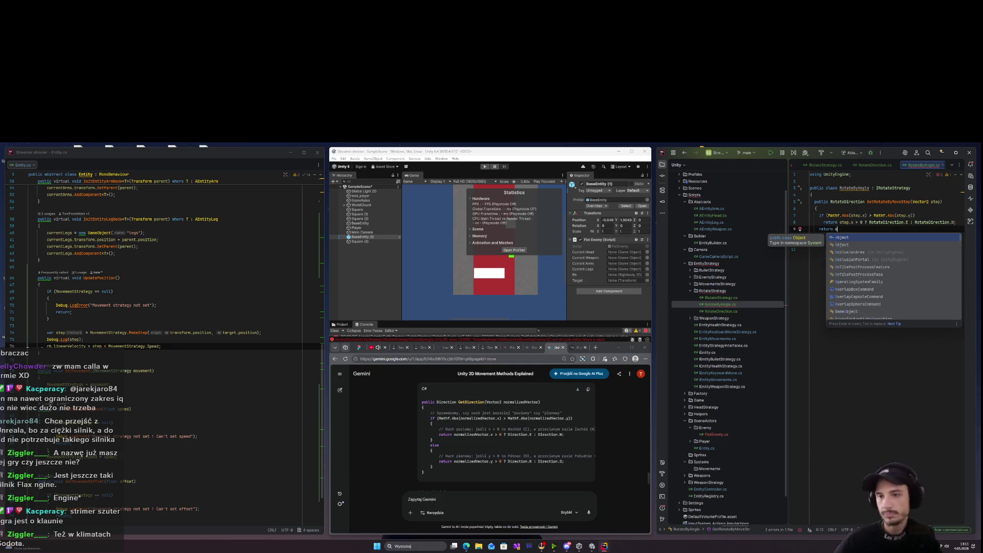
{"action": "key", "text": "BackSpace"}
{"action": "type", "text": "step.x"}
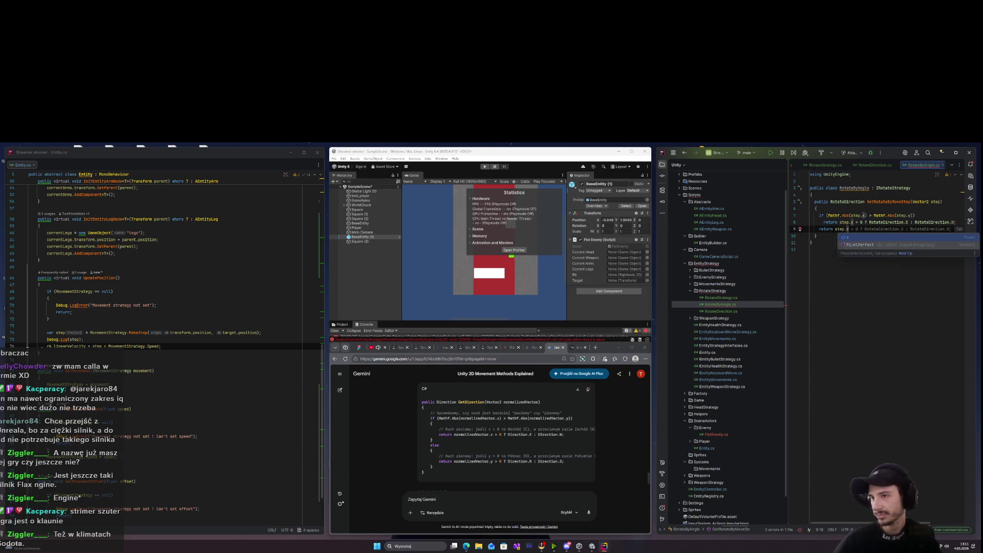
{"action": "key", "text": "Tab"}
{"action": "key", "text": "BackSpace"}
{"action": "key", "text": "BackSpace"}
{"action": "key", "text": "BackSpace"}
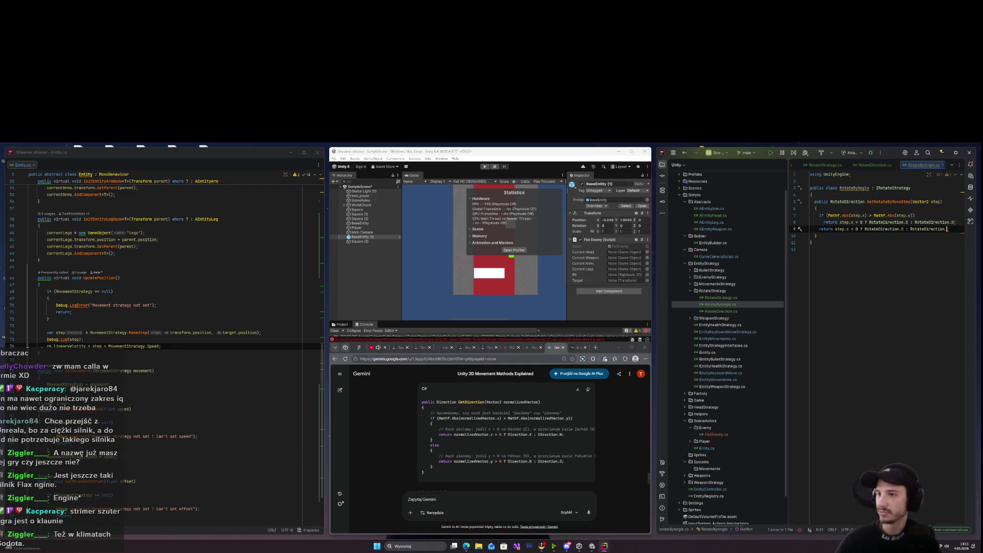
{"action": "type", "text": "o"}
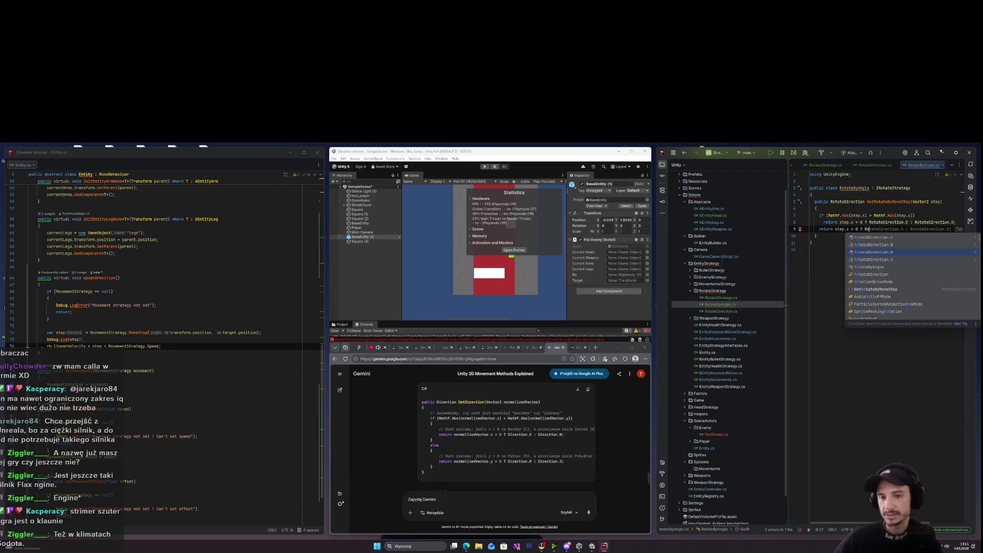
{"action": "key", "text": "Return"}
{"action": "key", "text": "Tab"}
{"action": "left_click", "coordinate": [816, 236]}
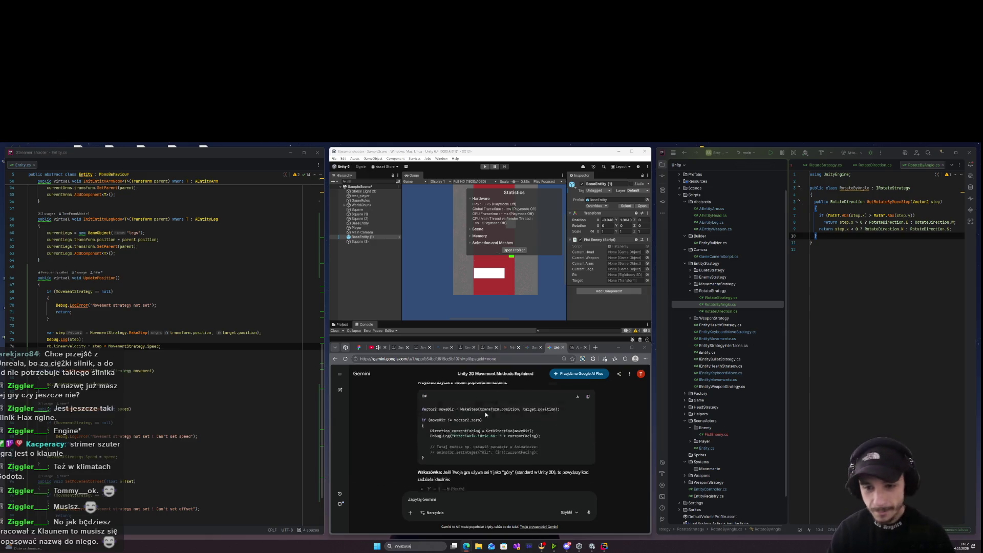
{"action": "scroll", "coordinate": [500, 431], "scroll_direction": "up", "scroll_amount": 2}
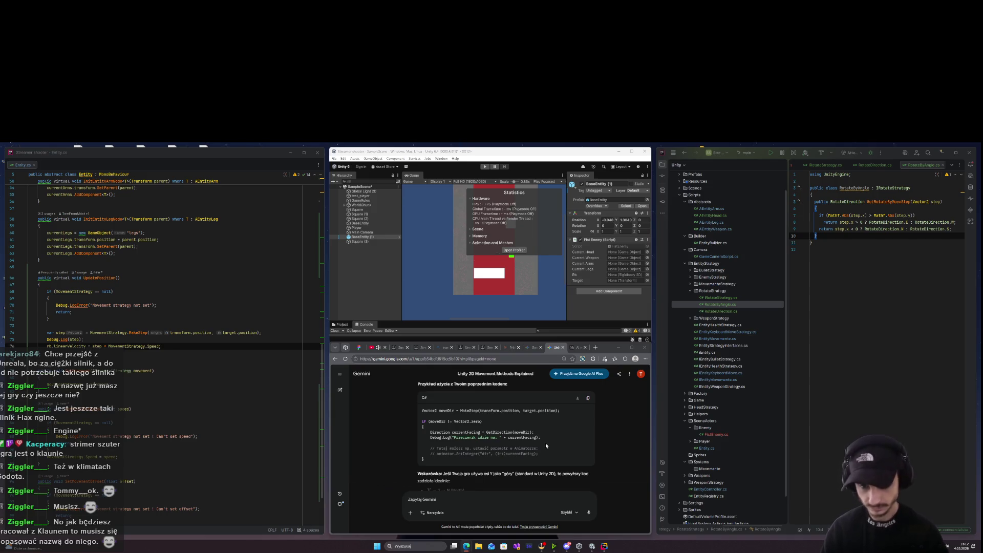
{"action": "scroll", "coordinate": [545, 444], "scroll_direction": "up", "scroll_amount": 5}
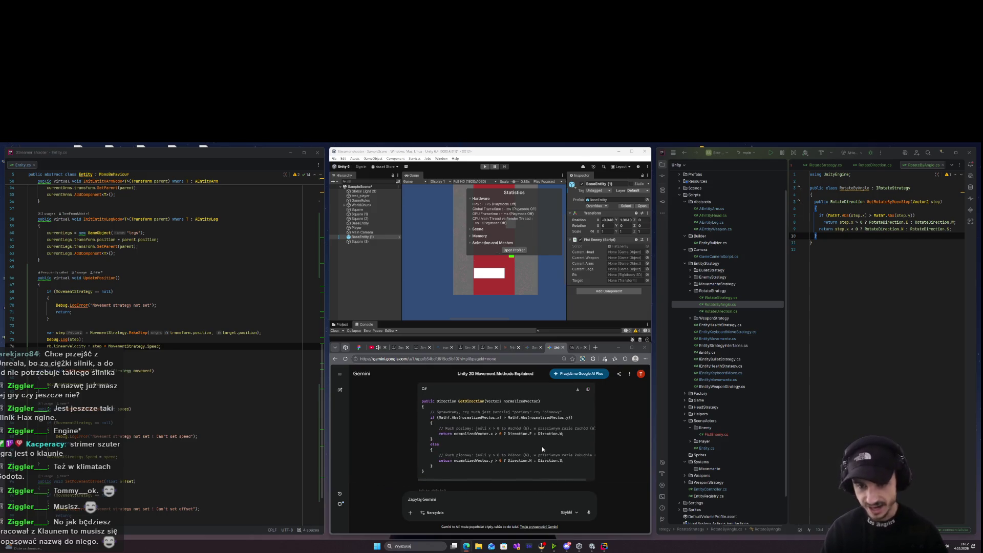
{"action": "scroll", "coordinate": [540, 448], "scroll_direction": "down", "scroll_amount": 5}
{"action": "scroll", "coordinate": [539, 450], "scroll_direction": "down", "scroll_amount": 5}
{"action": "left_click", "coordinate": [852, 306]}
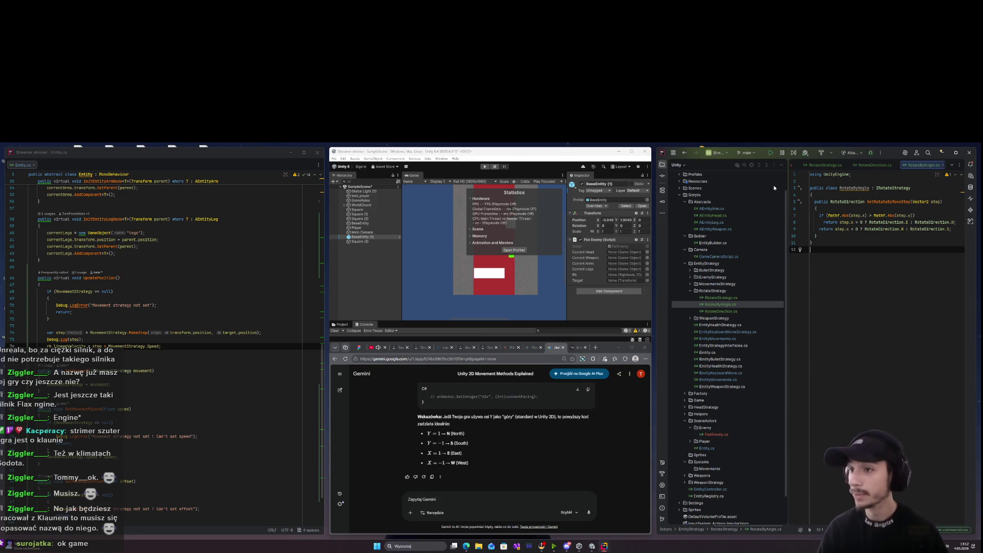
{"action": "scroll", "coordinate": [726, 480], "scroll_direction": "down", "scroll_amount": 2}
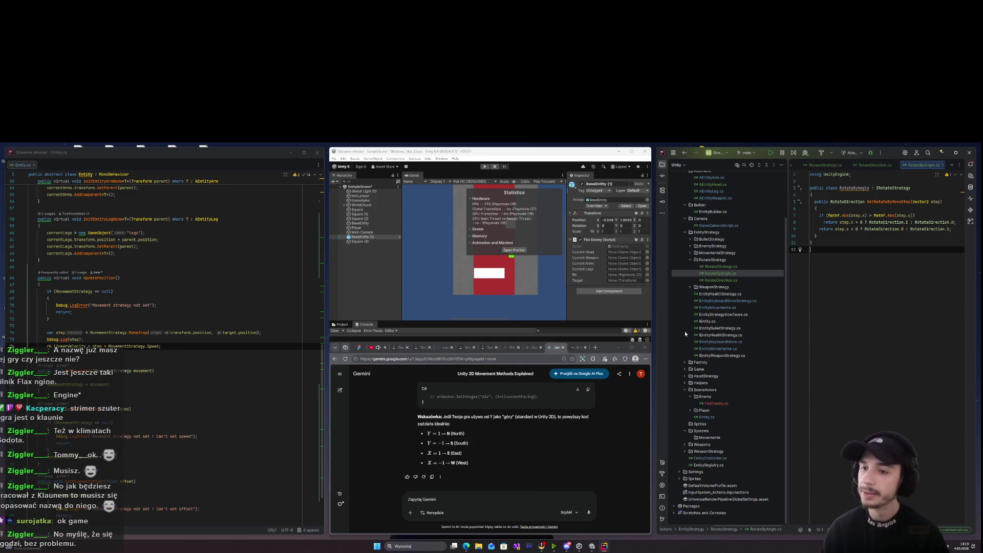
Open Entity.cs and add a private IRotateStrategy RotateStrategy auto-property below MovementStrategy.
{"action": "scroll", "coordinate": [733, 374], "scroll_direction": "up", "scroll_amount": 3}
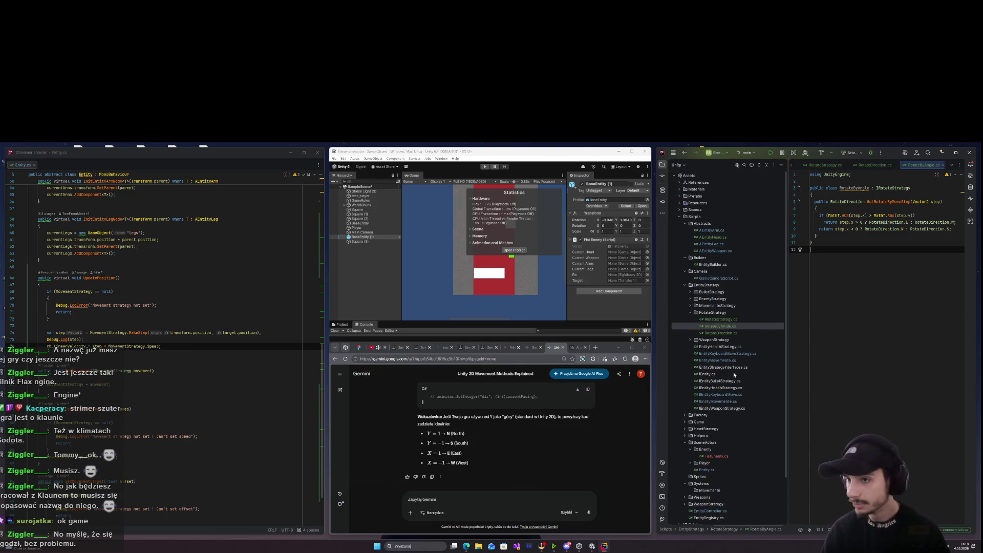
{"action": "double_click", "coordinate": [707, 470]}
{"action": "scroll", "coordinate": [868, 393], "scroll_direction": "up", "scroll_amount": 5}
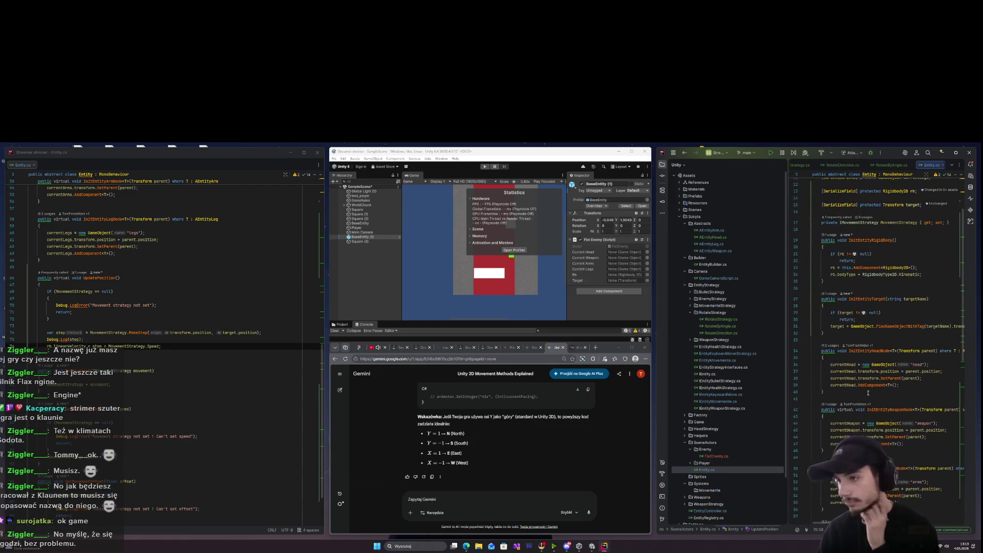
{"action": "scroll", "coordinate": [871, 333], "scroll_direction": "down", "scroll_amount": 10}
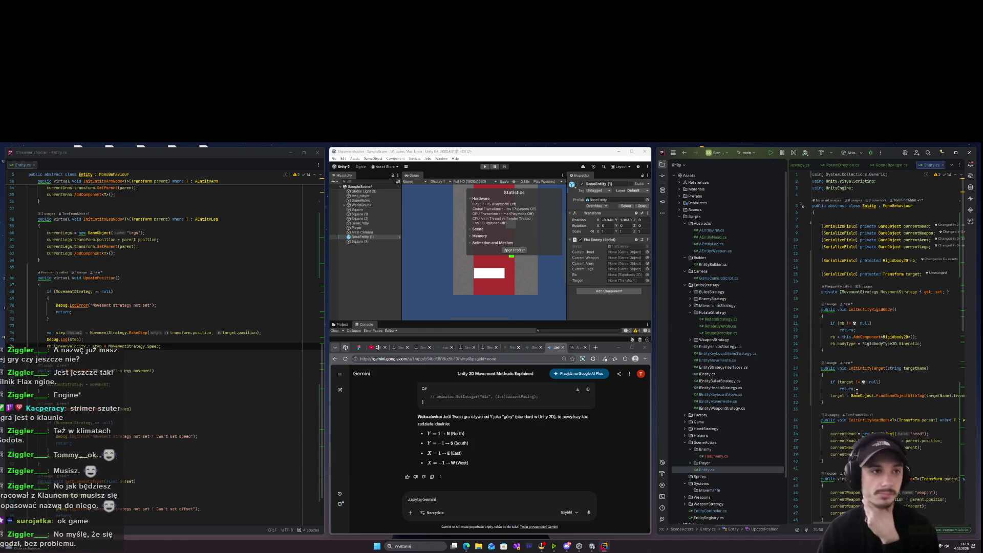
{"action": "left_click", "coordinate": [903, 165]}
{"action": "left_click", "coordinate": [116, 291]}
{"action": "scroll", "coordinate": [124, 304], "scroll_direction": "up", "scroll_amount": 15}
{"action": "left_click", "coordinate": [213, 292]}
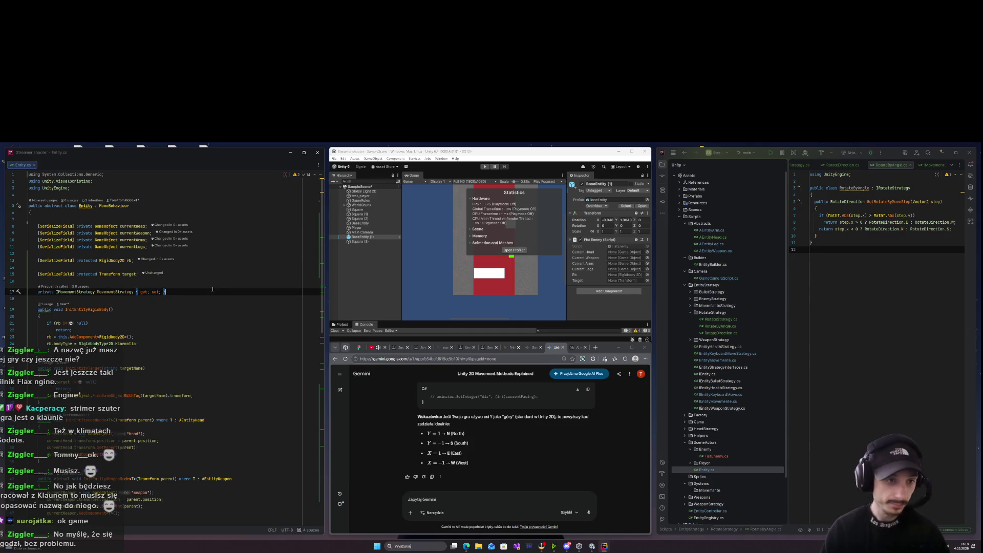
{"action": "key", "text": "Return"}
{"action": "type", "text": "private "}
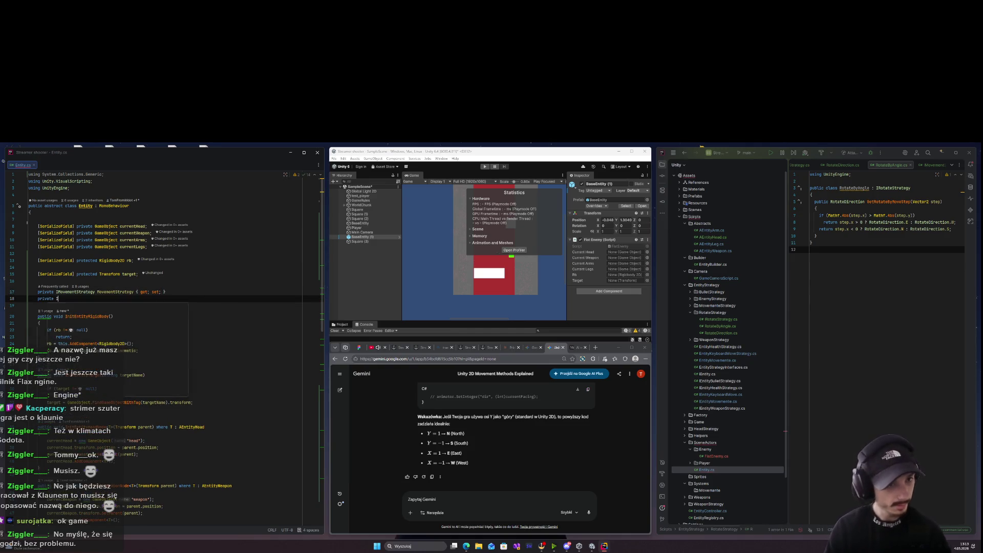
{"action": "type", "text": "IRotateStrategy RotateStrategy { get; set;"}
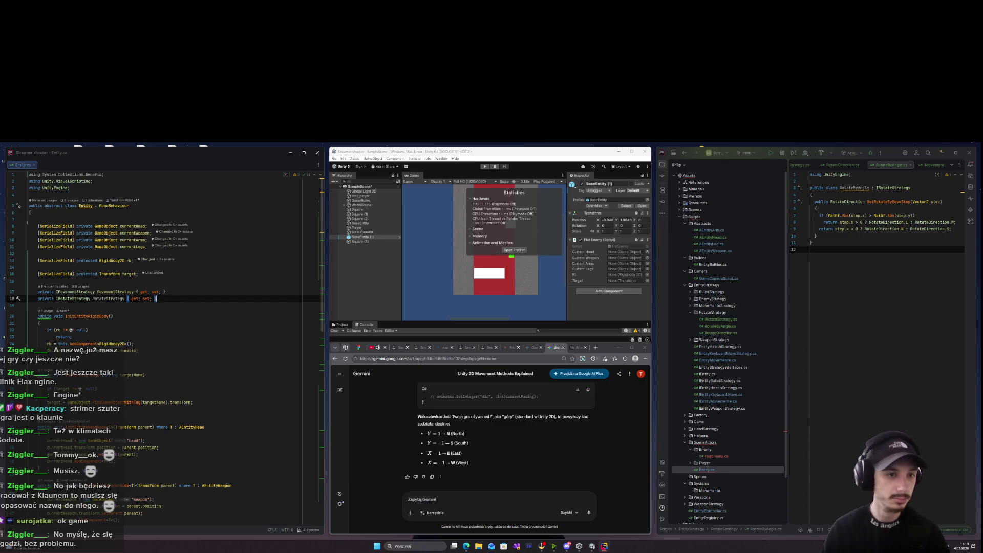
{"action": "key", "text": "Tab"}
Delete the SetMovement, SetMovementSpeed and SetMovementOffset methods.
{"action": "scroll", "coordinate": [204, 296], "scroll_direction": "down", "scroll_amount": 15}
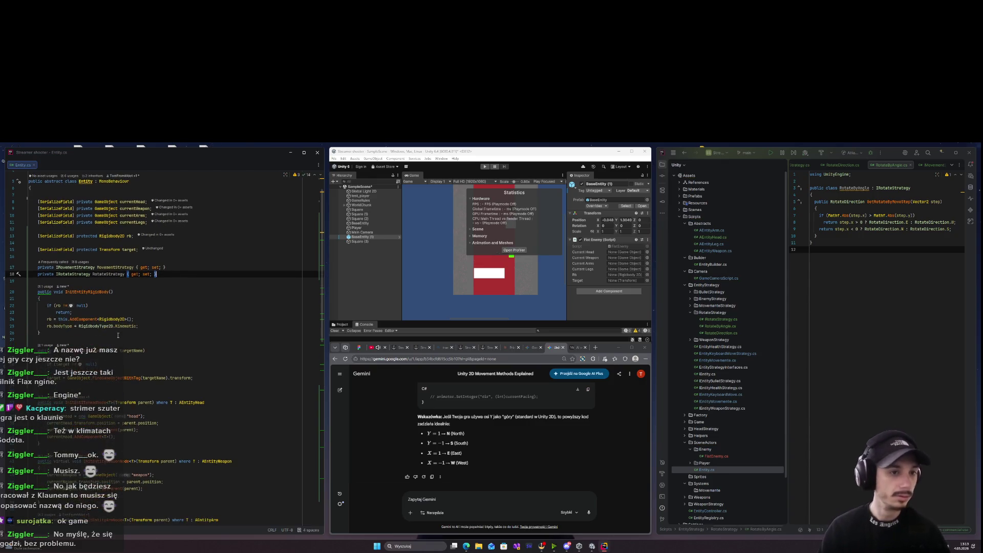
{"action": "scroll", "coordinate": [191, 413], "scroll_direction": "up", "scroll_amount": 15}
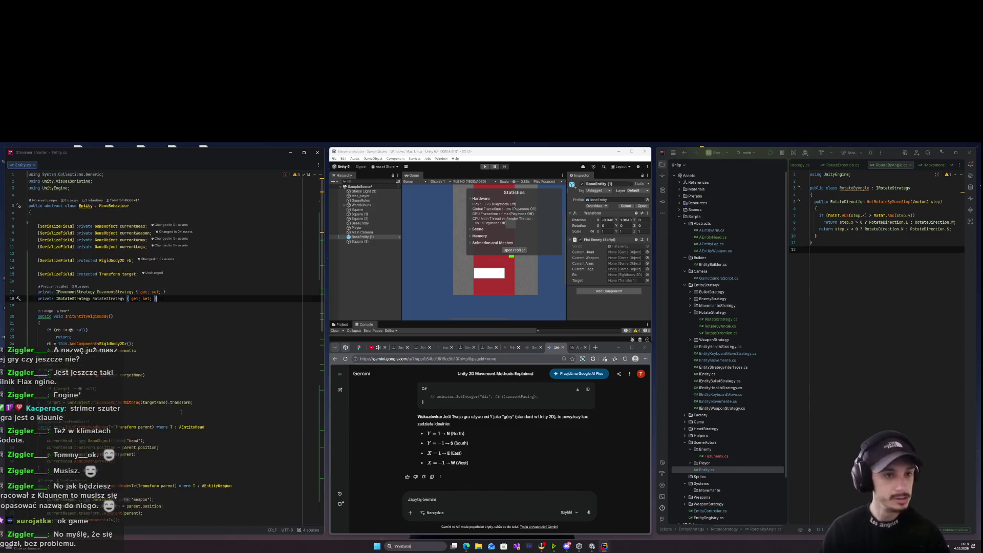
{"action": "scroll", "coordinate": [161, 395], "scroll_direction": "down", "scroll_amount": 18}
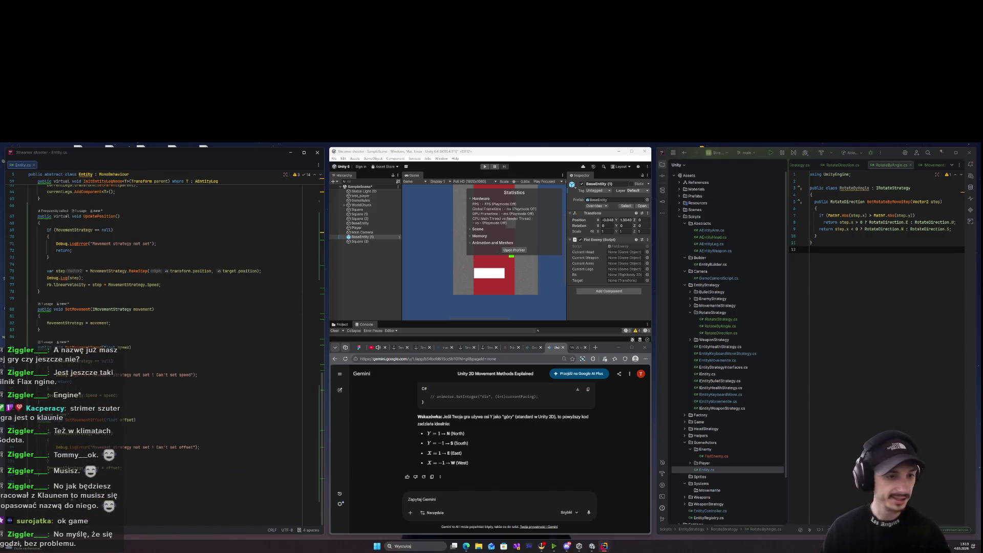
{"action": "left_click", "coordinate": [118, 475]}
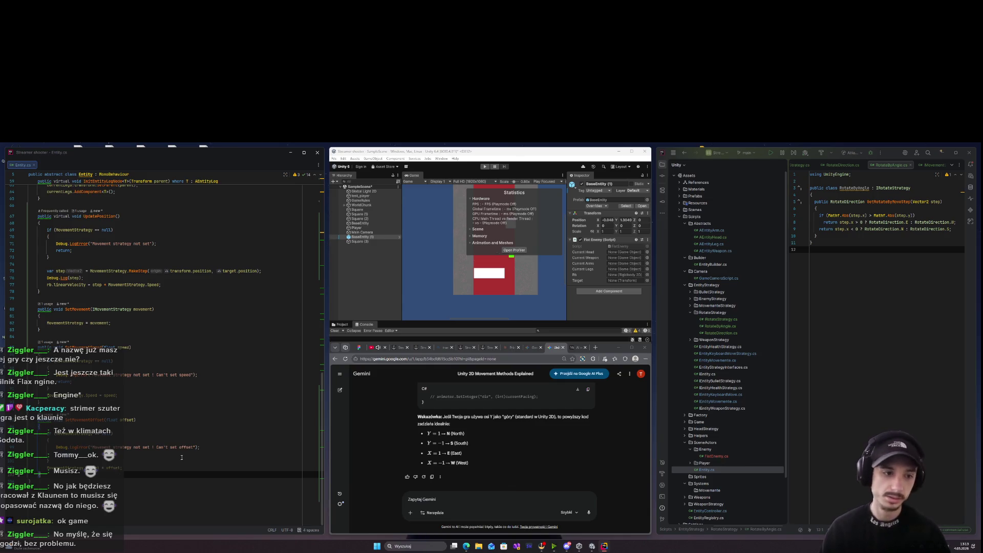
{"action": "mouse_move", "coordinate": [118, 475]}
{"action": "left_mouse_down"}
{"action": "mouse_move", "coordinate": [93, 408]}
{"action": "mouse_move", "coordinate": [96, 416]}
{"action": "mouse_move", "coordinate": [41, 332]}
{"action": "left_mouse_up"}
{"action": "scroll", "coordinate": [93, 410], "scroll_direction": "up", "scroll_amount": 1}
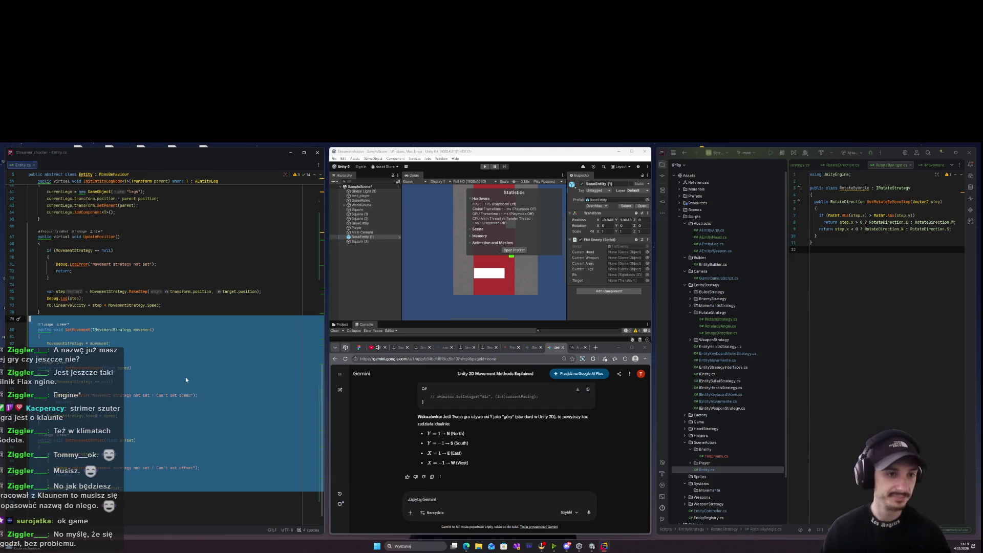
{"action": "key", "text": "Delete"}
Give the MovementStrategy getter an empty { } body, removing the stray semicolon.
{"action": "scroll", "coordinate": [185, 377], "scroll_direction": "up", "scroll_amount": 7}
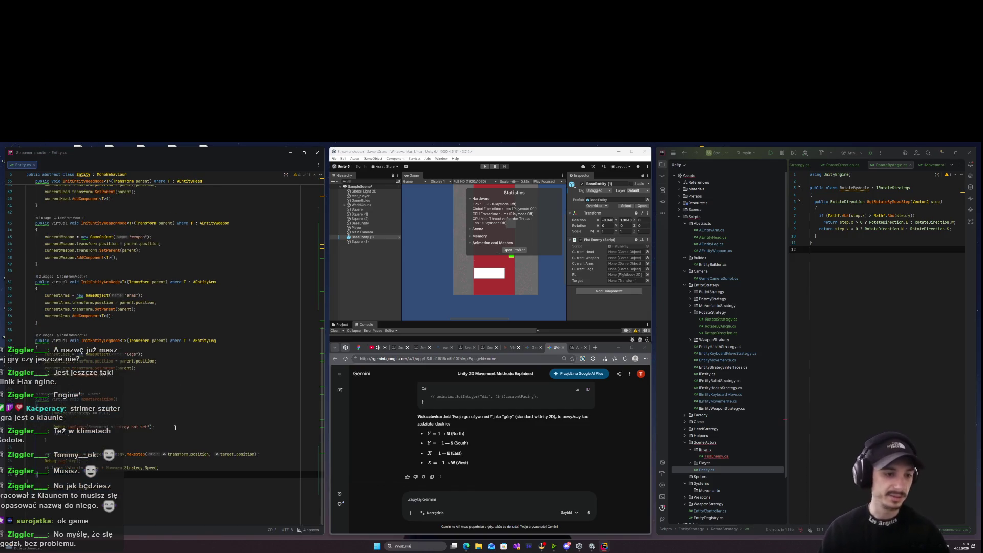
{"action": "scroll", "coordinate": [175, 427], "scroll_direction": "up", "scroll_amount": 11}
{"action": "left_click", "coordinate": [131, 299]}
{"action": "left_click", "coordinate": [146, 292]}
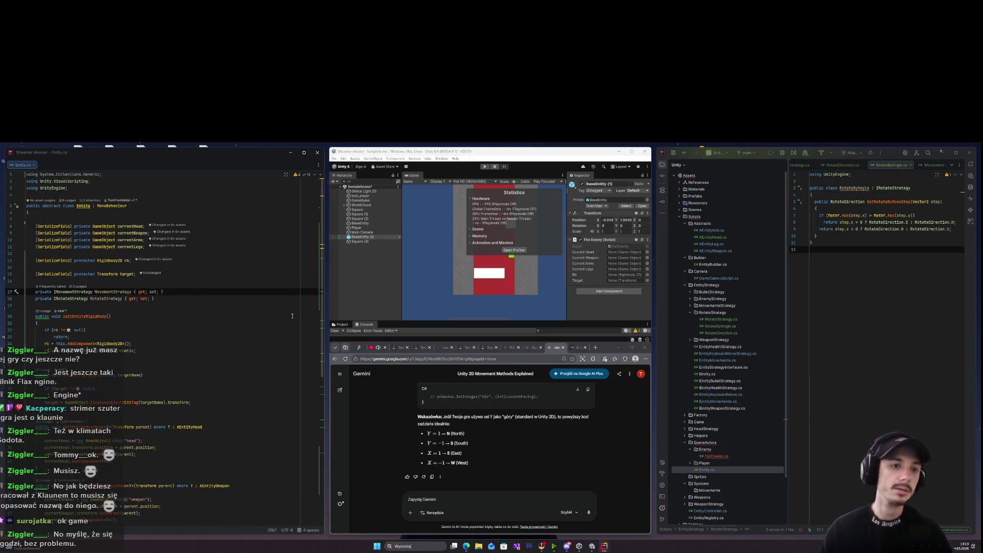
{"action": "type", "text": "get { }"}
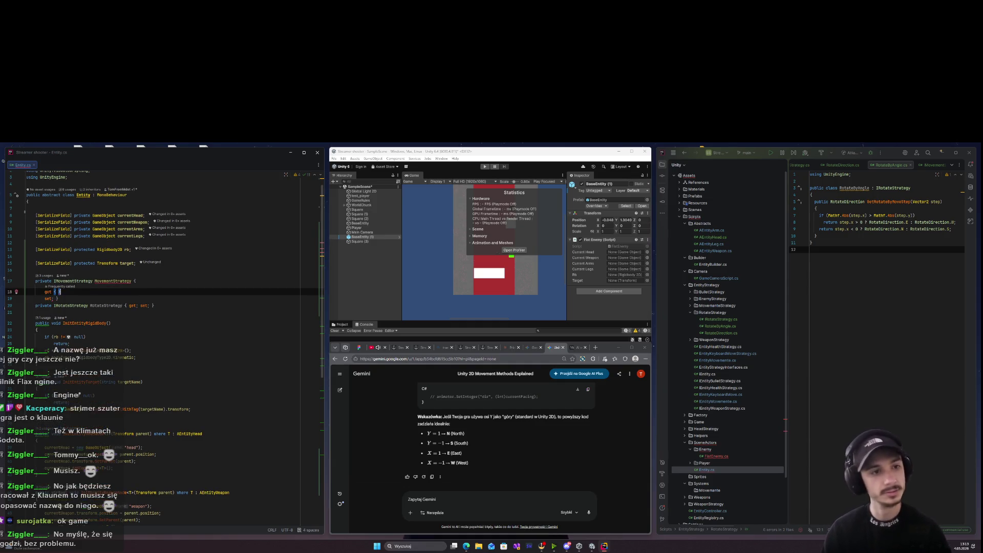
{"action": "type", "text": ";"}
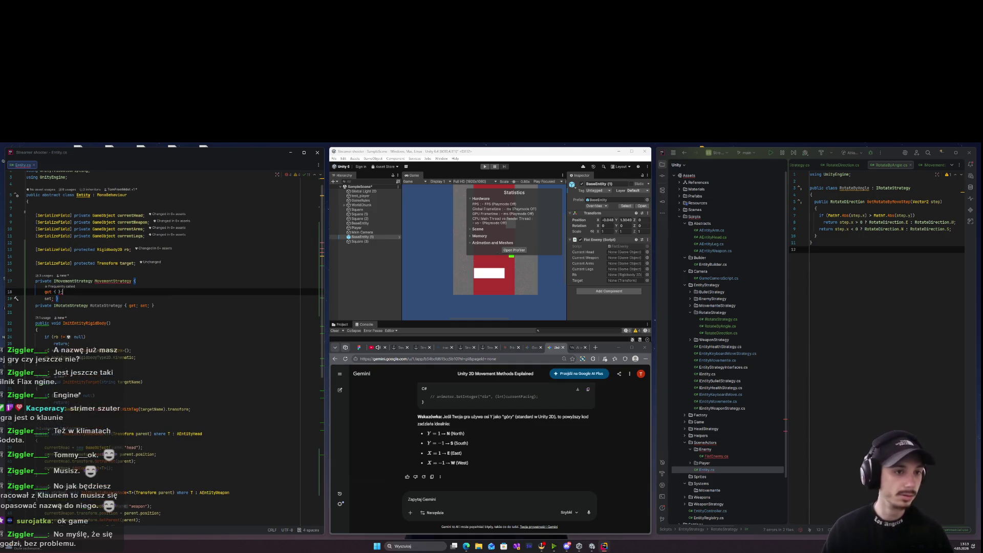
{"action": "key", "text": "BackSpace"}
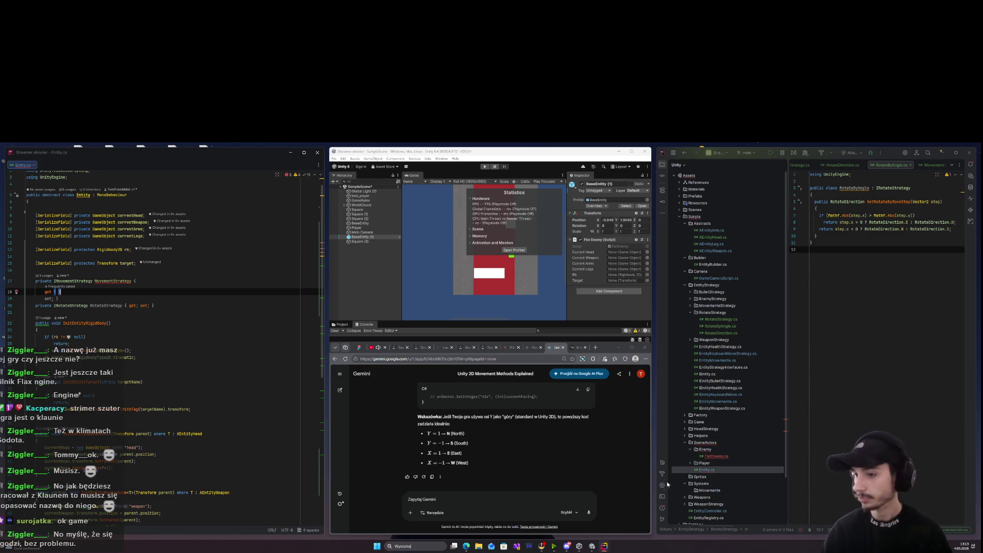
{"action": "left_click", "coordinate": [447, 499]}
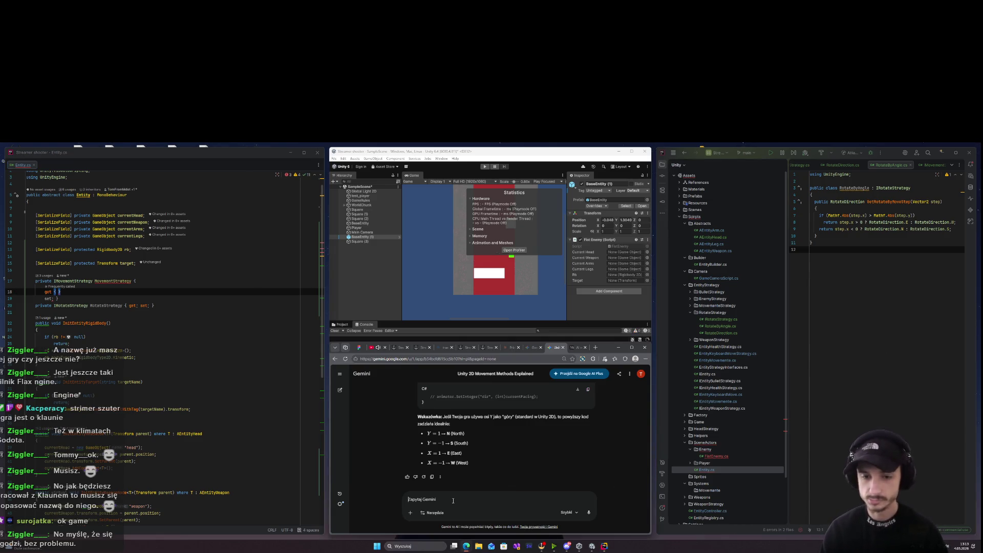
Ask Gemini 'if w popsach c#', read the answer, and open a new browser tab.
{"action": "type", "text": "if w p"}
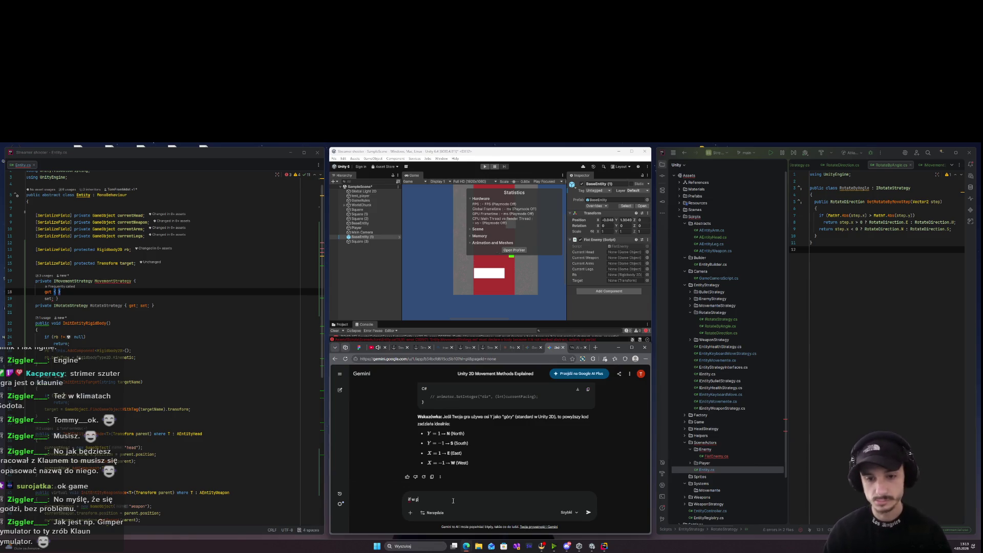
{"action": "type", "text": "opsach c#"}
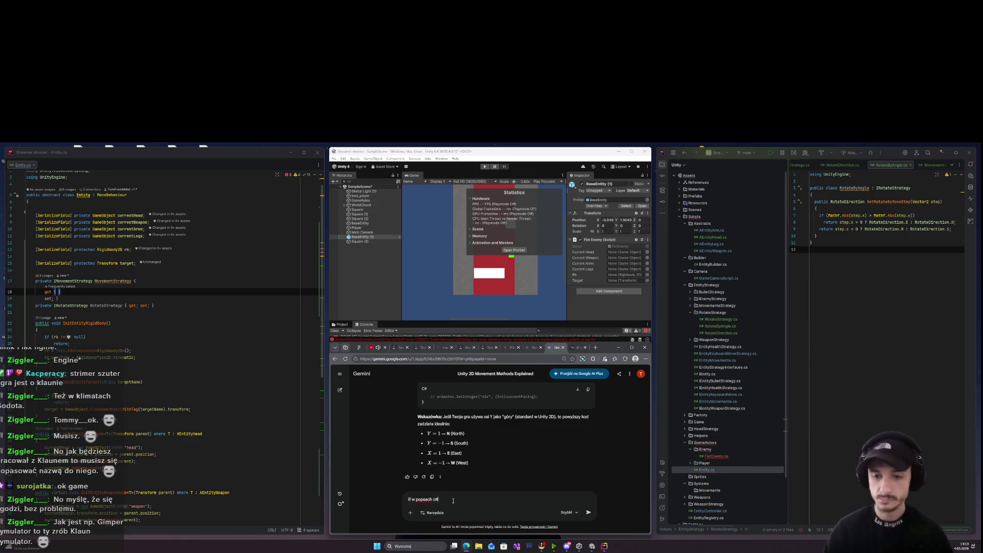
{"action": "key", "text": "Return"}
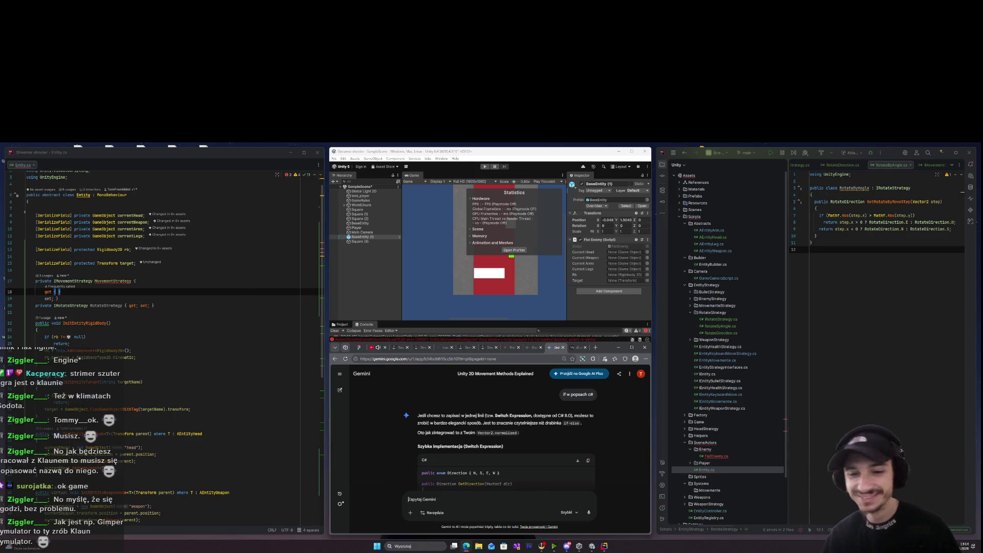
{"action": "scroll", "coordinate": [447, 449], "scroll_direction": "down", "scroll_amount": 2}
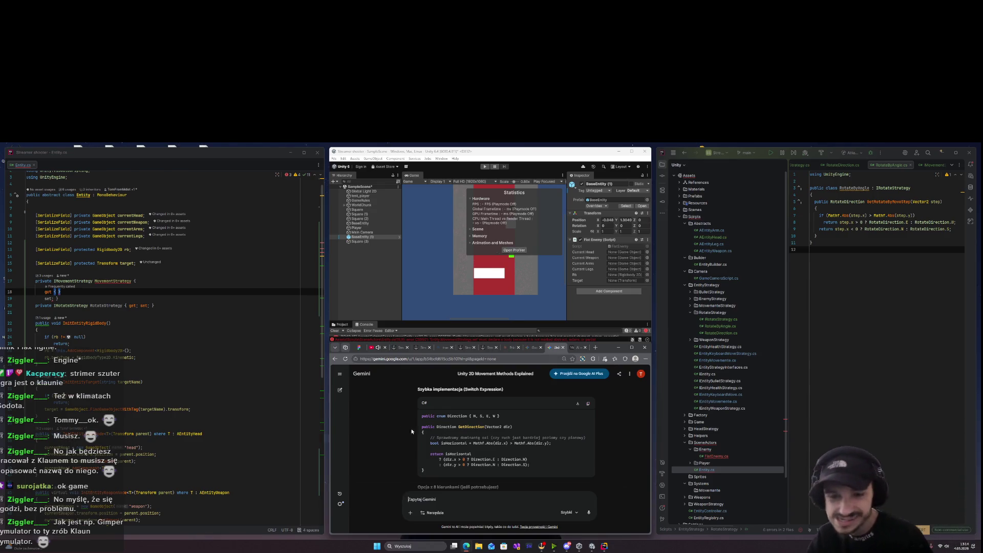
{"action": "scroll", "coordinate": [456, 417], "scroll_direction": "down", "scroll_amount": 10}
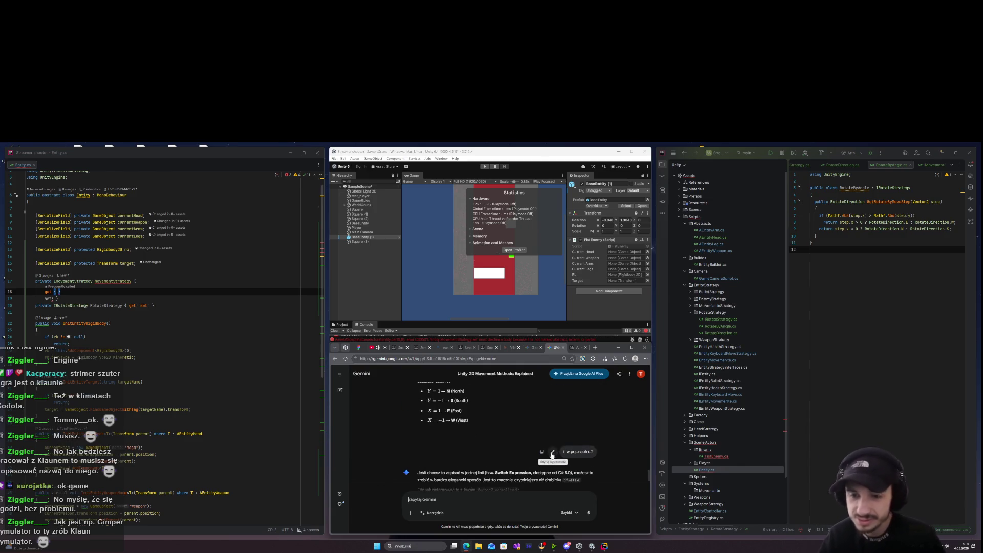
{"action": "scroll", "coordinate": [544, 446], "scroll_direction": "down", "scroll_amount": 2}
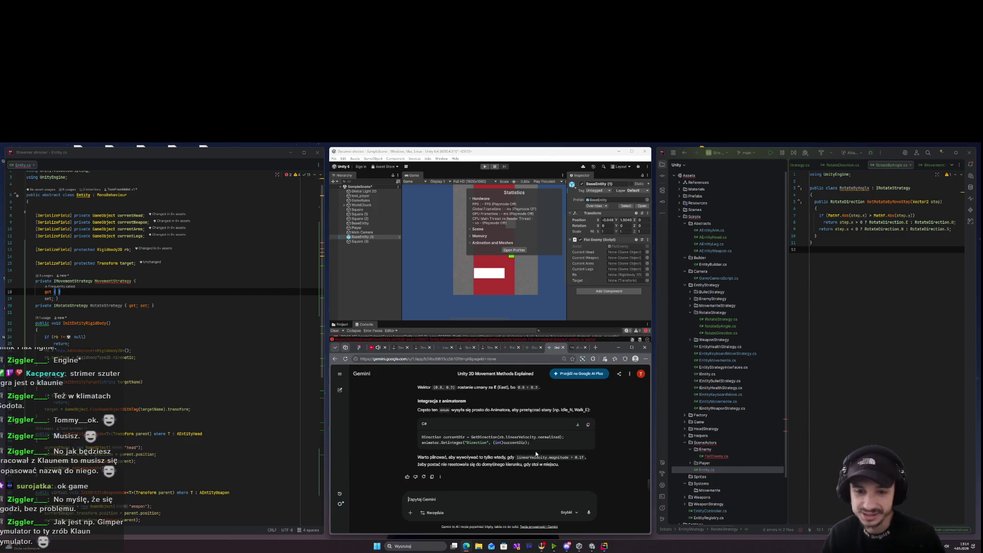
{"action": "left_click", "coordinate": [596, 348]}
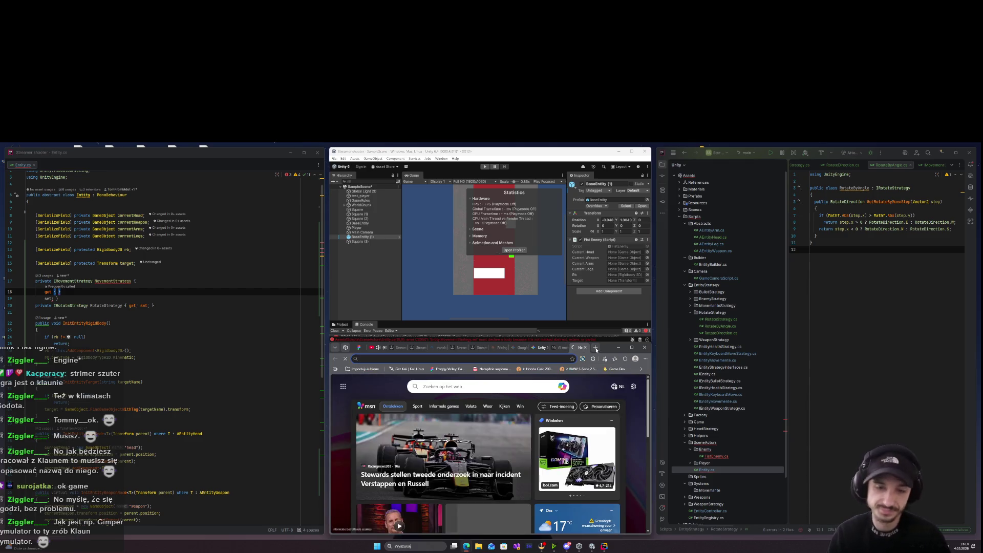
Search 'c# property class', open Microsoft's Using Properties guide, and select the Month setter's if check.
{"action": "type", "text": "c# property class"}
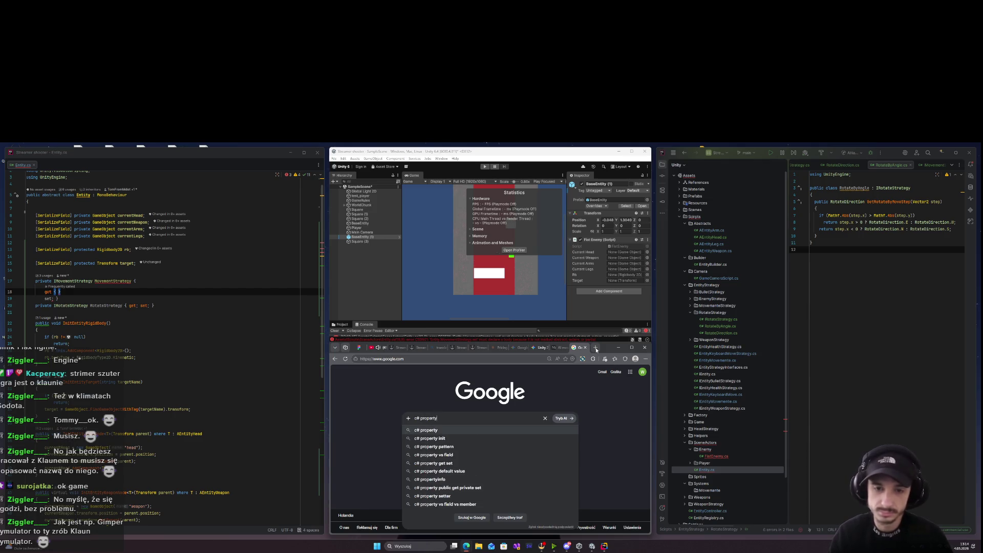
{"action": "key", "text": "Return"}
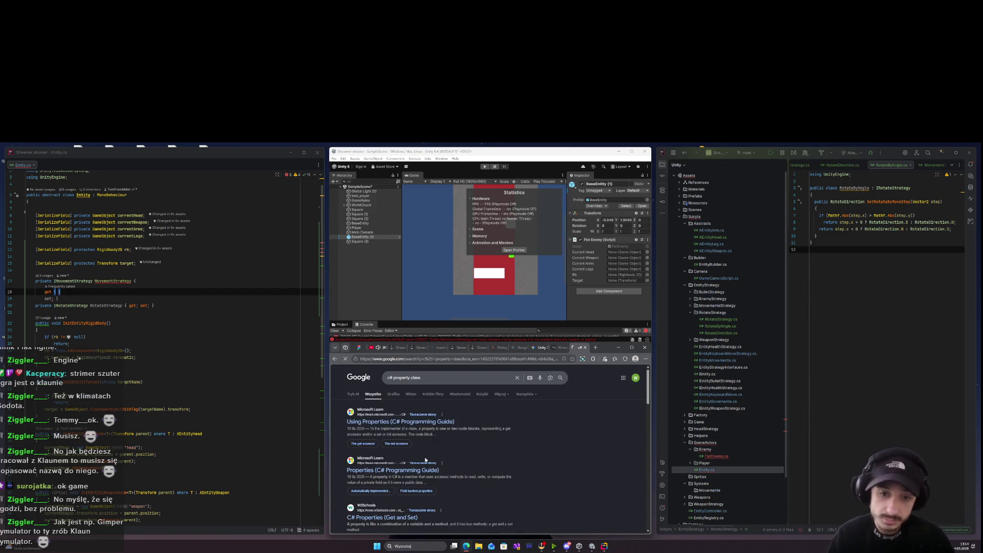
{"action": "left_click", "coordinate": [394, 423]}
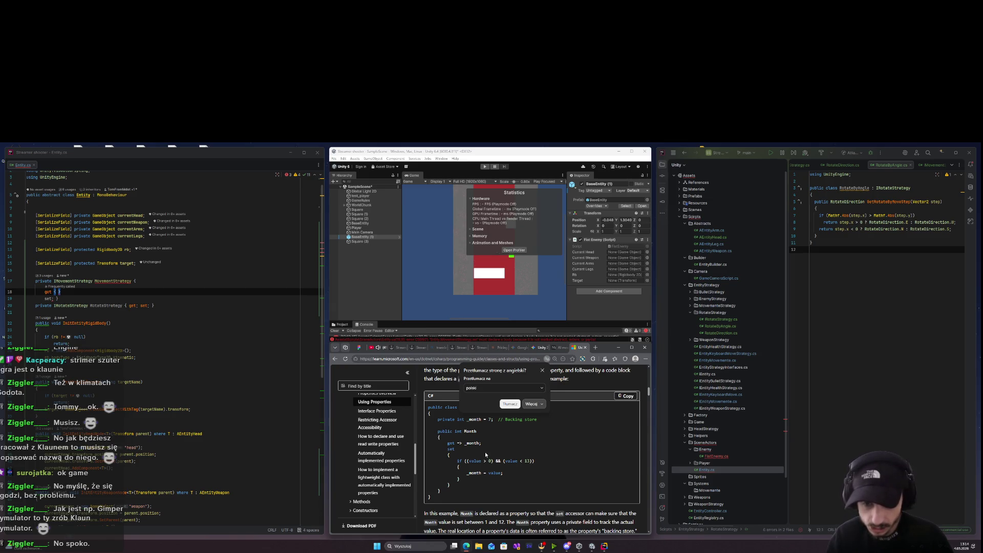
{"action": "mouse_move", "coordinate": [458, 461]}
{"action": "left_mouse_down"}
{"action": "mouse_move", "coordinate": [492, 476]}
{"action": "mouse_move", "coordinate": [449, 486]}
{"action": "left_mouse_up"}
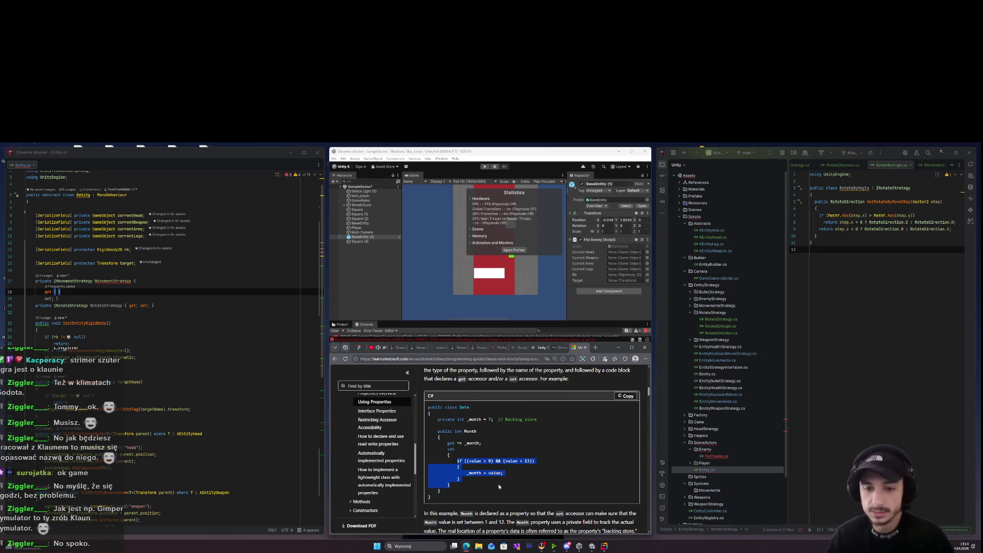
{"action": "left_click", "coordinate": [69, 297]}
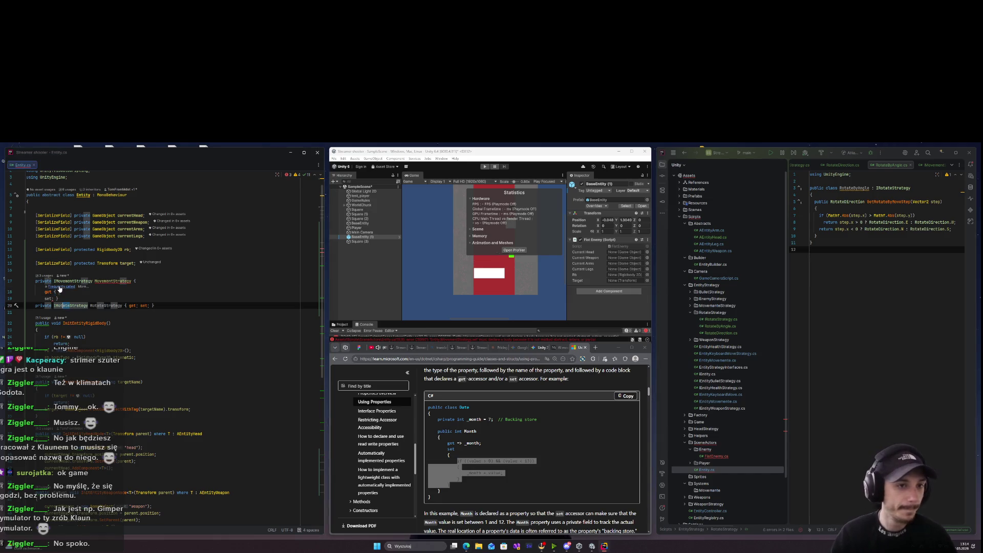
Turn the MovementStrategy getter into an open block body.
{"action": "left_click", "coordinate": [64, 292]}
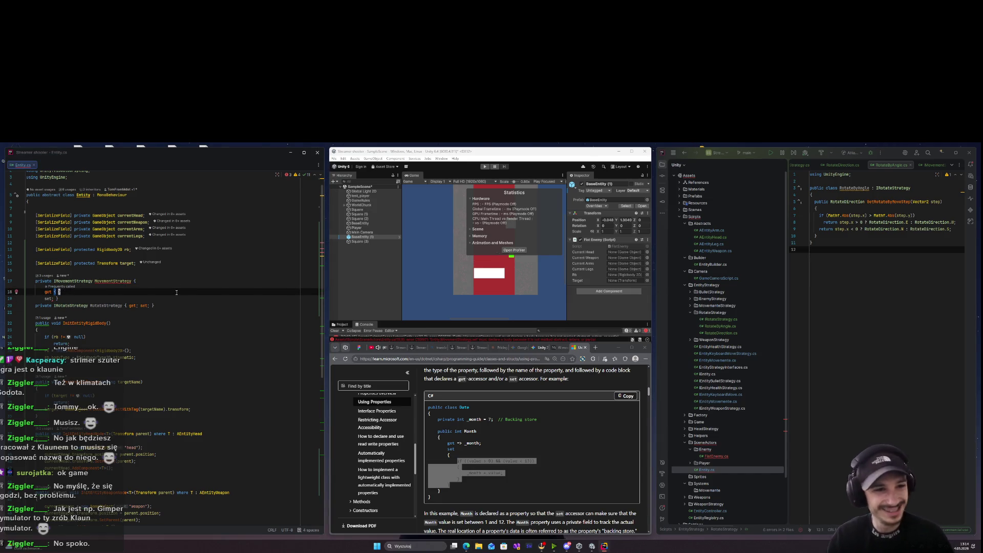
{"action": "key", "text": "Delete"}
{"action": "key", "text": "BackSpace"}
{"action": "type", "text": ";"}
{"action": "key", "text": "Down"}
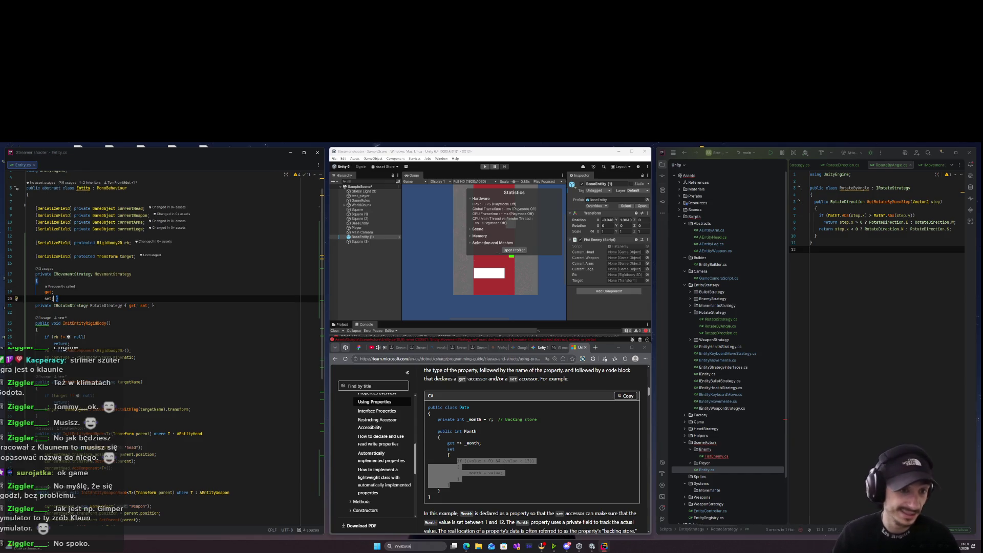
{"action": "key", "text": "Up"}
{"action": "key", "text": "BackSpace"}
{"action": "type", "text": "{"}
Add if (MovementStrategy == null) Debug.LogError("Movement strategy not set"); inside the getter.
{"action": "key", "text": "Return"}
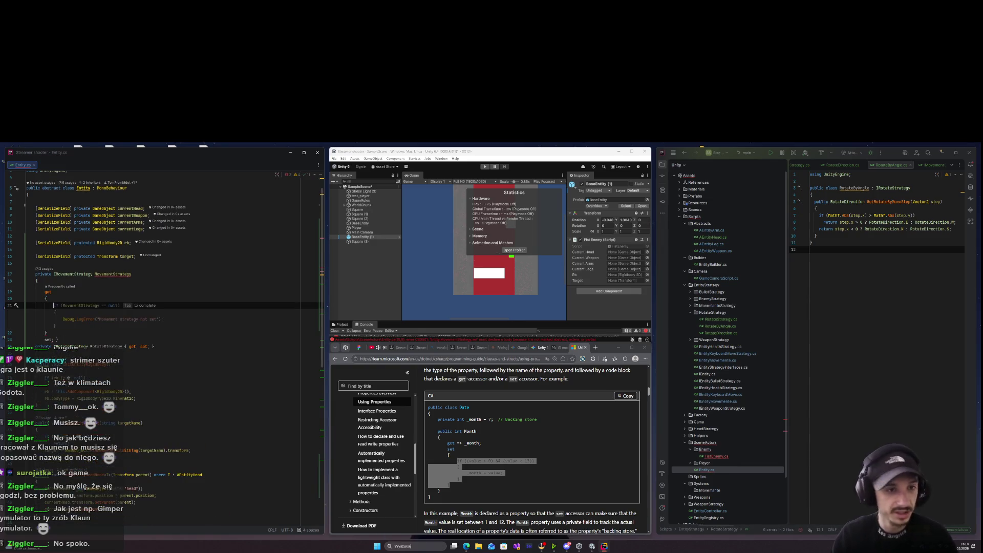
{"action": "type", "text": "if(MovementStrategy == null"}
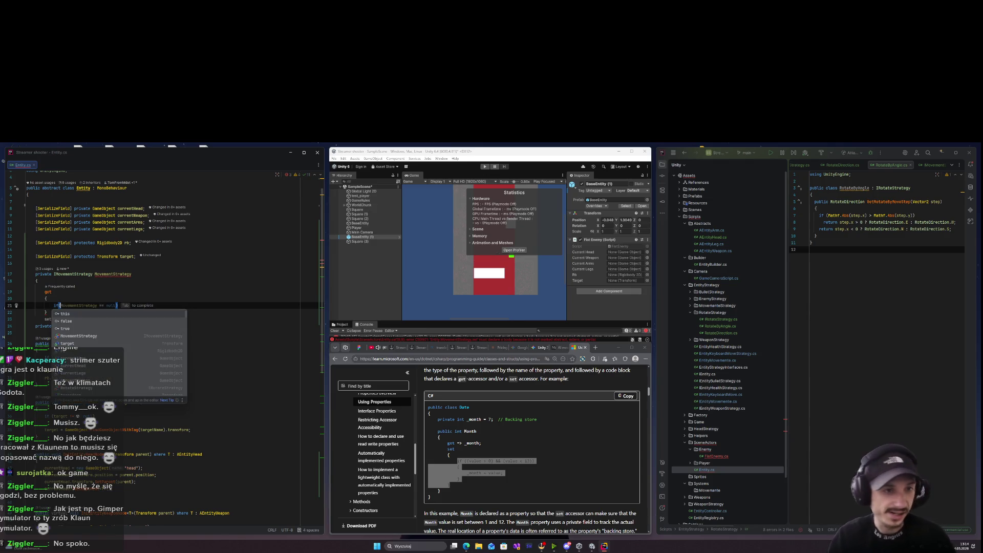
{"action": "key", "text": "Return"}
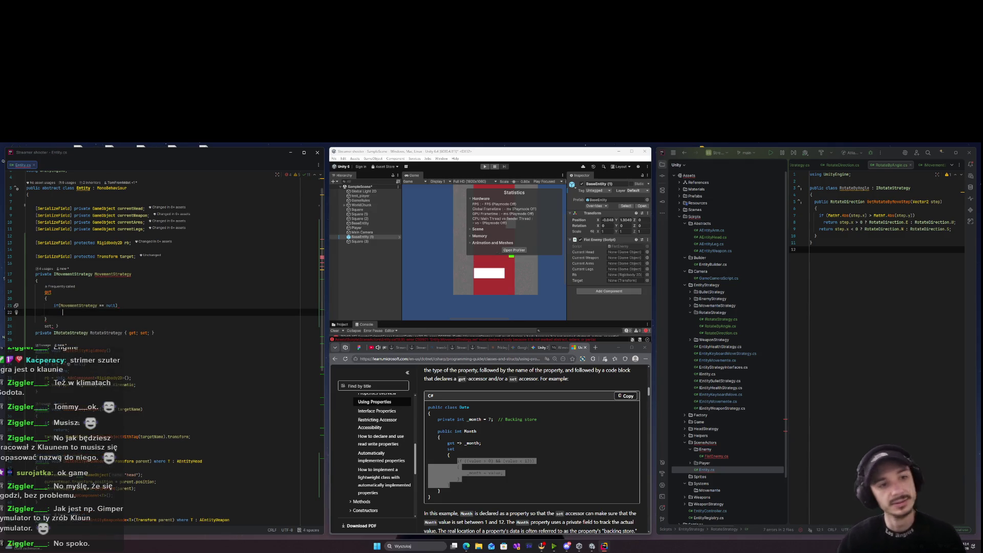
{"action": "key", "text": "BackSpace"}
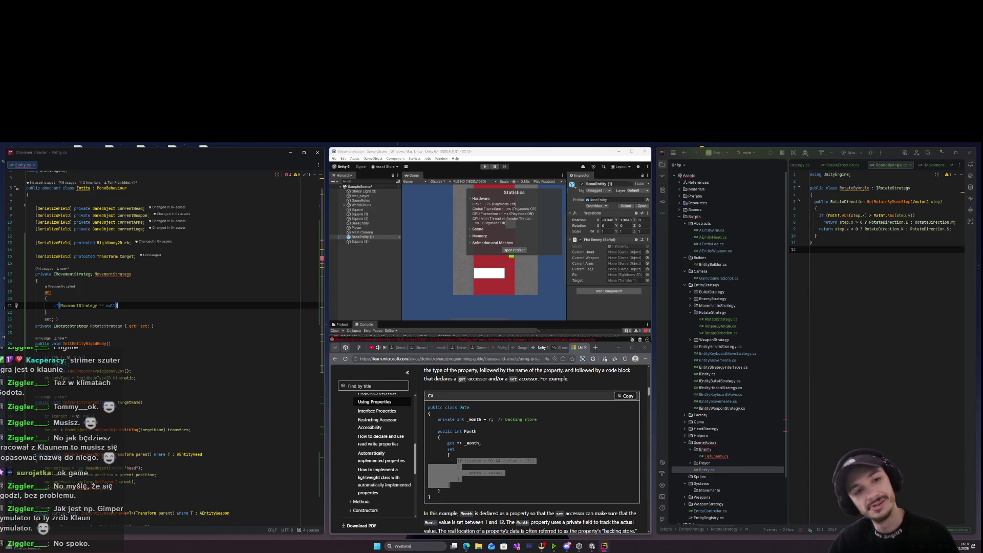
{"action": "key", "text": "Return"}
{"action": "type", "text": "De"}
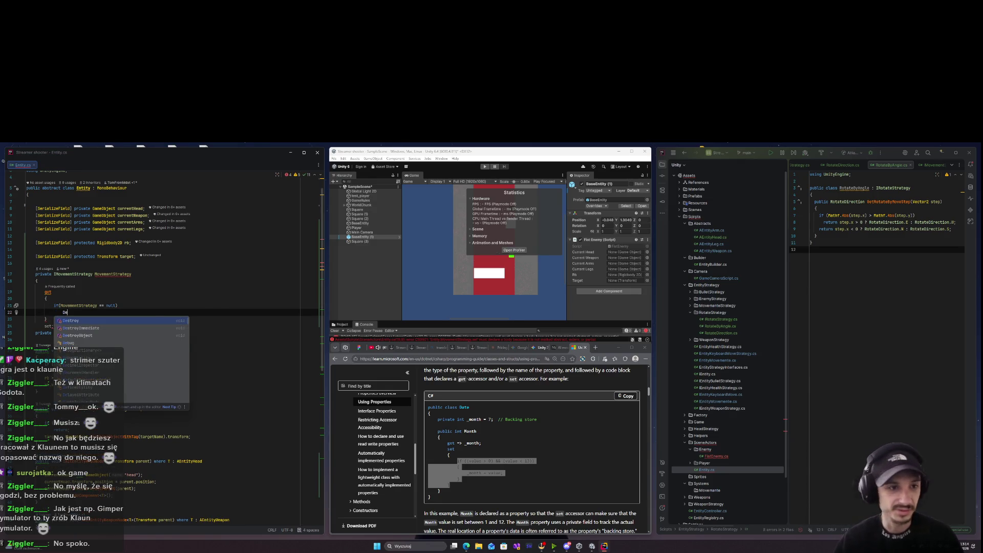
{"action": "key", "text": "Tab"}
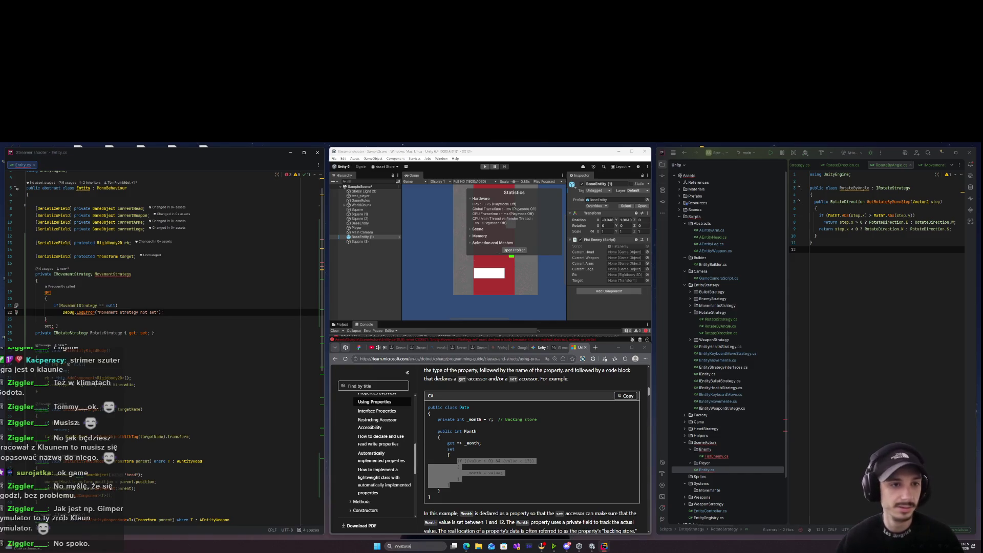
{"action": "key", "text": "Return"}
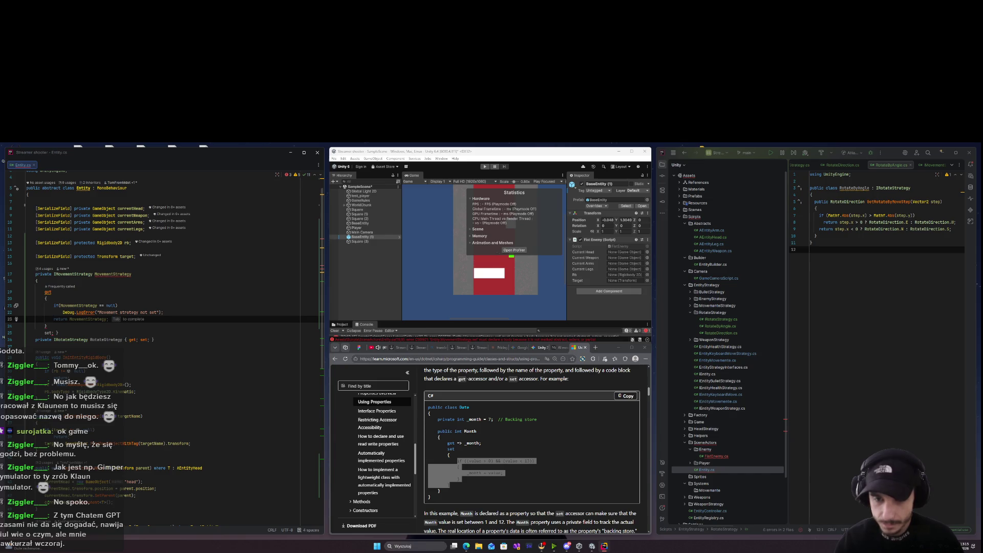
{"action": "key", "text": "Up"}
{"action": "key", "text": "Up"}
{"action": "key", "text": "Up"}
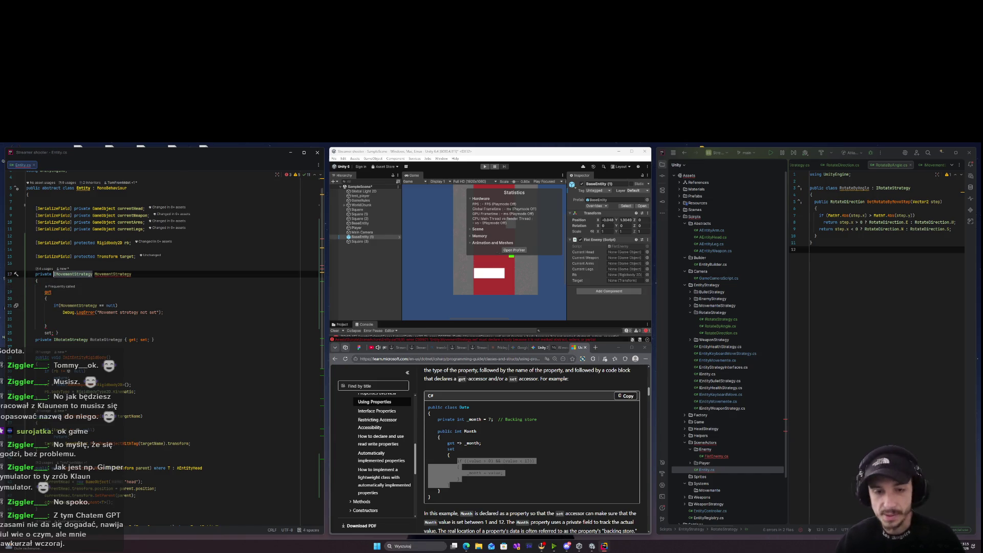
{"action": "left_click", "coordinate": [52, 274]}
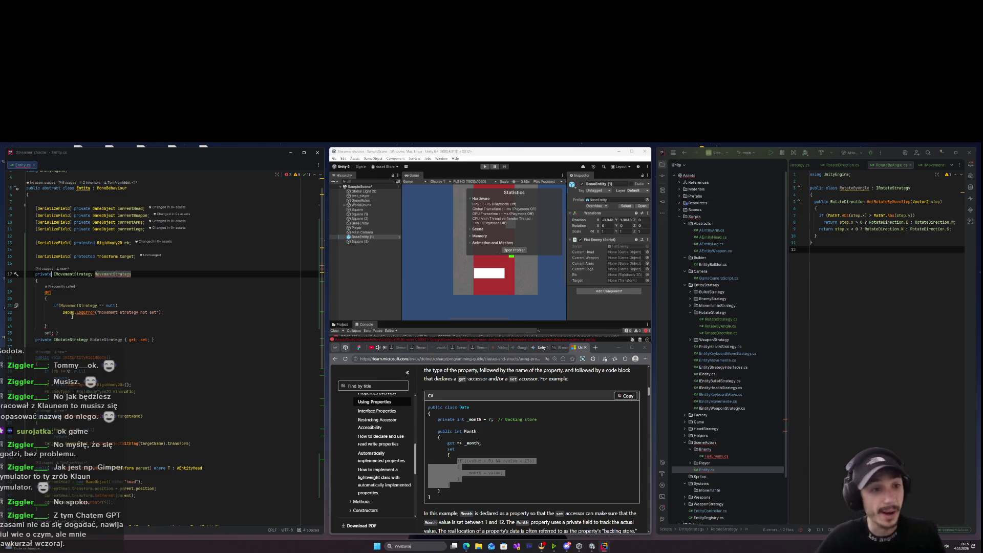
{"action": "left_click", "coordinate": [181, 310]}
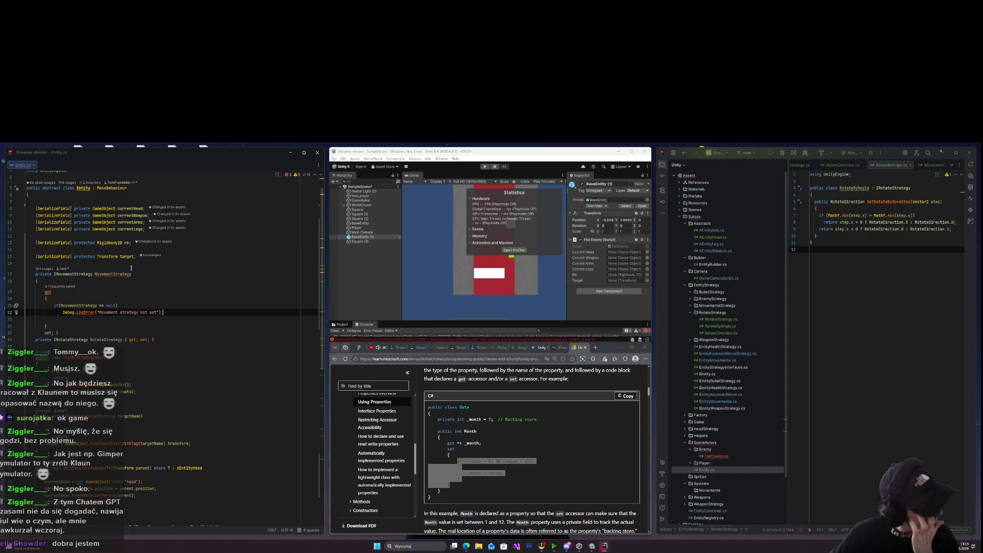
{"action": "key", "text": "Return"}
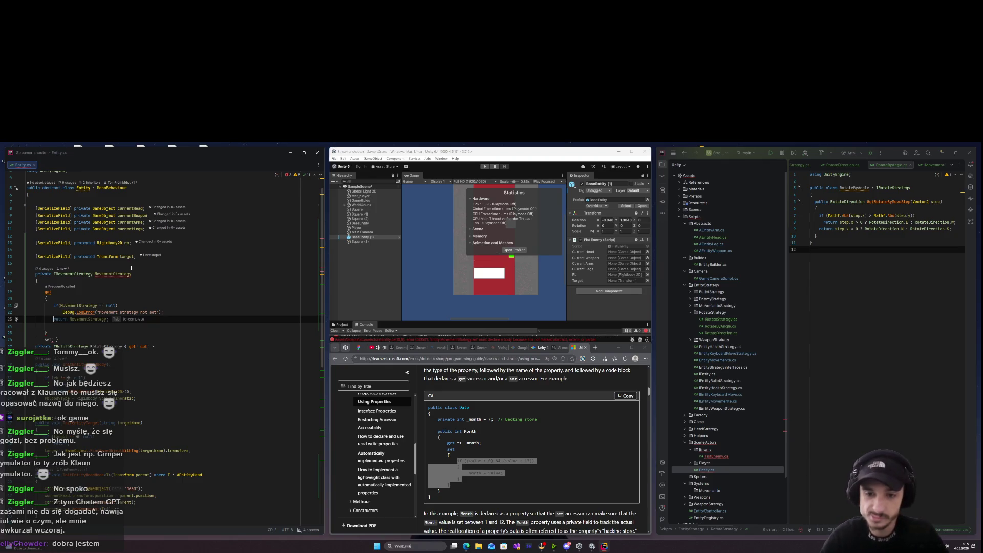
{"action": "type", "text": "=>"}
{"action": "key", "text": "BackSpace"}
{"action": "key", "text": "BackSpace"}
{"action": "key", "text": "BackSpace"}
{"action": "type", "text": "retr"}
{"action": "key", "text": "BackSpace"}
{"action": "key", "text": "BackSpace"}
{"action": "key", "text": "BackSpace"}
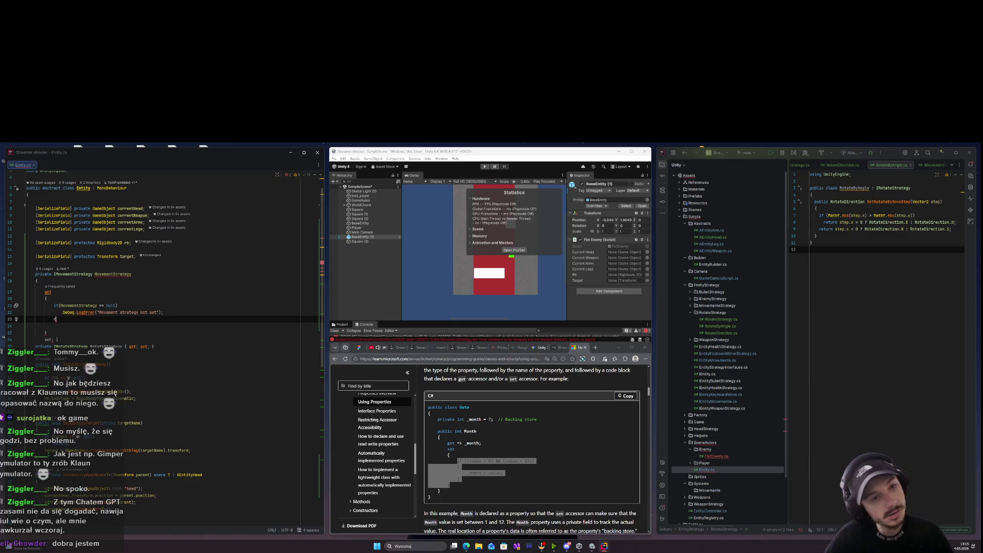
{"action": "type", "text": "return M"}
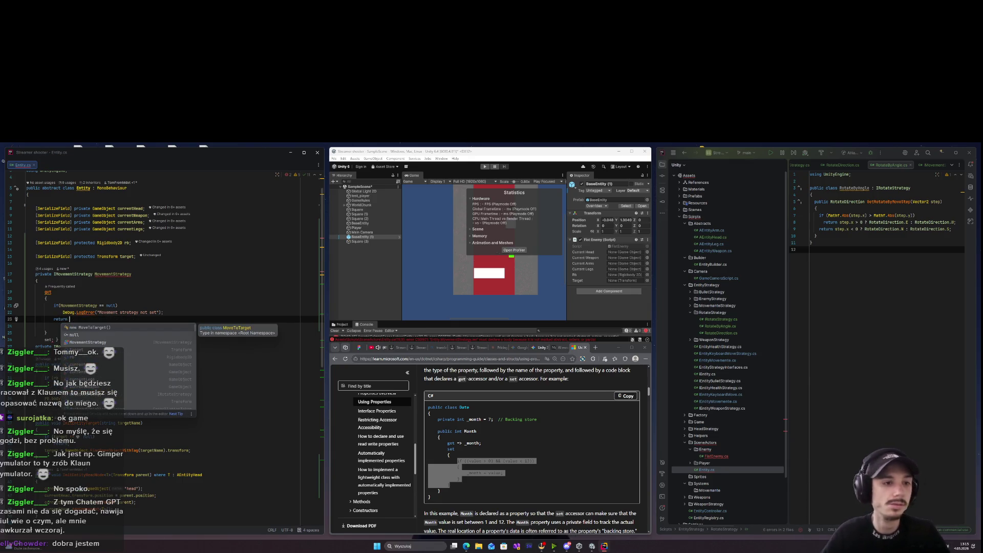
{"action": "key", "text": "BackSpace"}
{"action": "key", "text": "BackSpace"}
{"action": "key", "text": "Up"}
{"action": "key", "text": "Up"}
{"action": "key", "text": "Up"}
{"action": "key", "text": "Return"}
{"action": "key", "text": "Return"}
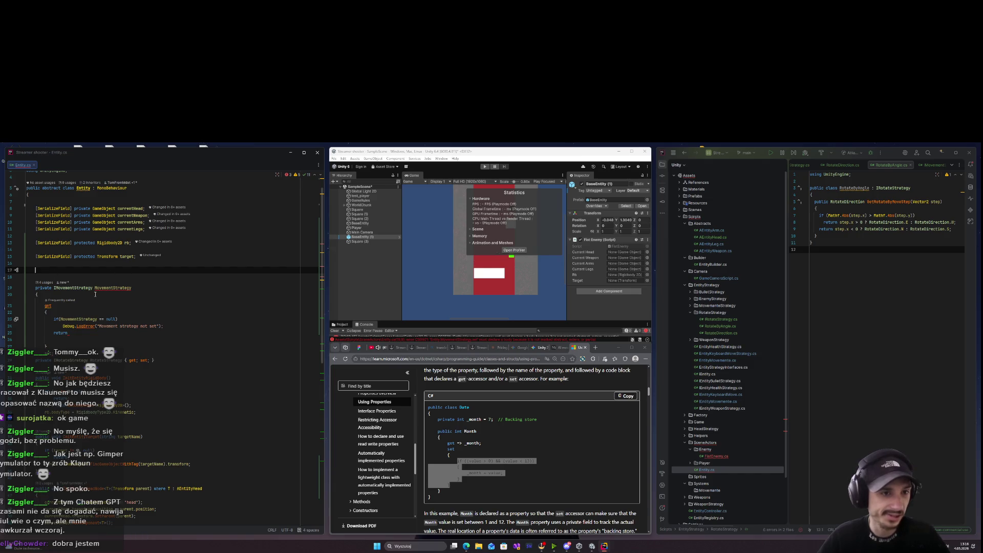
{"action": "left_click", "coordinate": [80, 290]}
Declare a private IMovementStrategy _mStrategy field above the old property.
{"action": "left_click", "coordinate": [257, 273]}
{"action": "key", "text": "Return"}
{"action": "type", "text": "priv"}
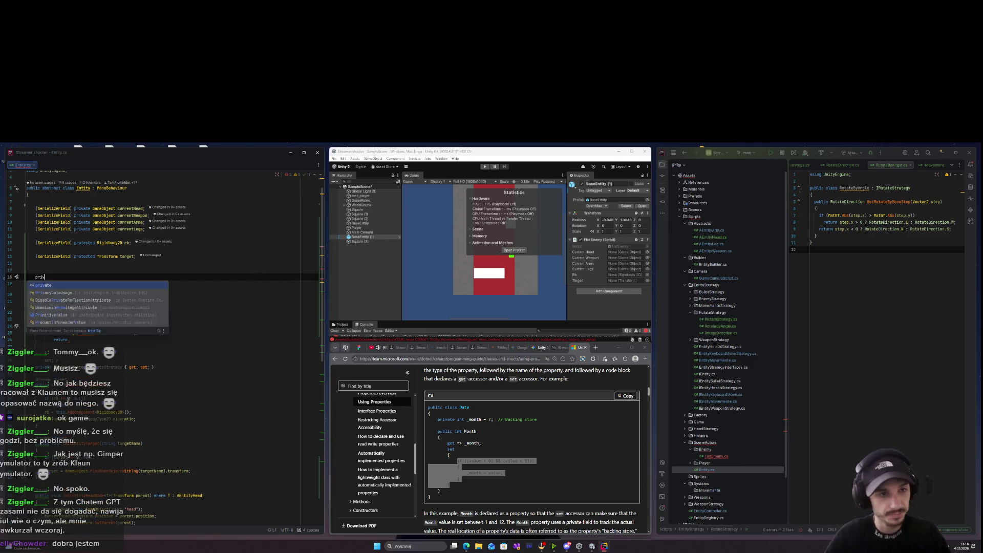
{"action": "type", "text": "ate IMovementStrategy "}
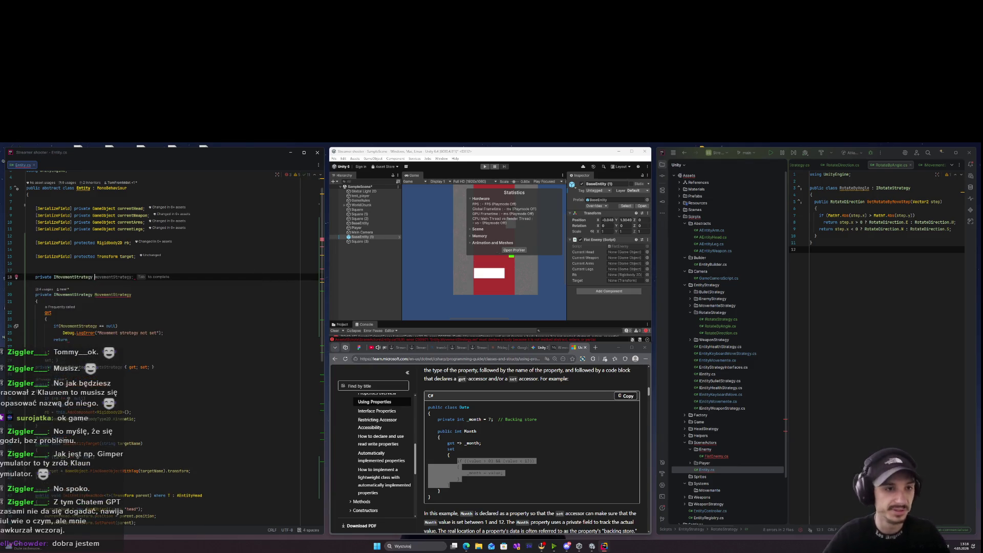
{"action": "type", "text": "_moveS"}
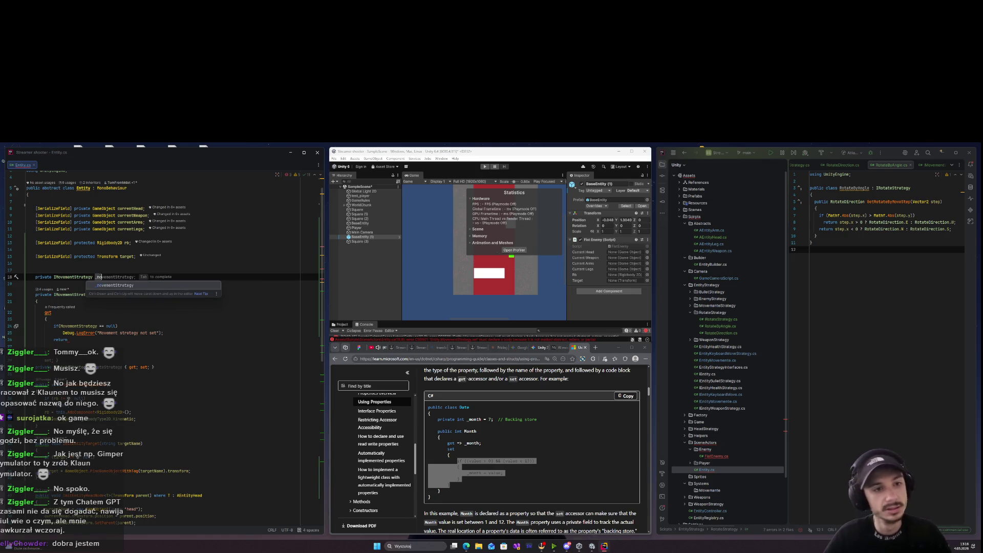
{"action": "key", "text": "BackSpace"}
{"action": "key", "text": "BackSpace"}
{"action": "key", "text": "BackSpace"}
{"action": "type", "text": "mStrategyu"}
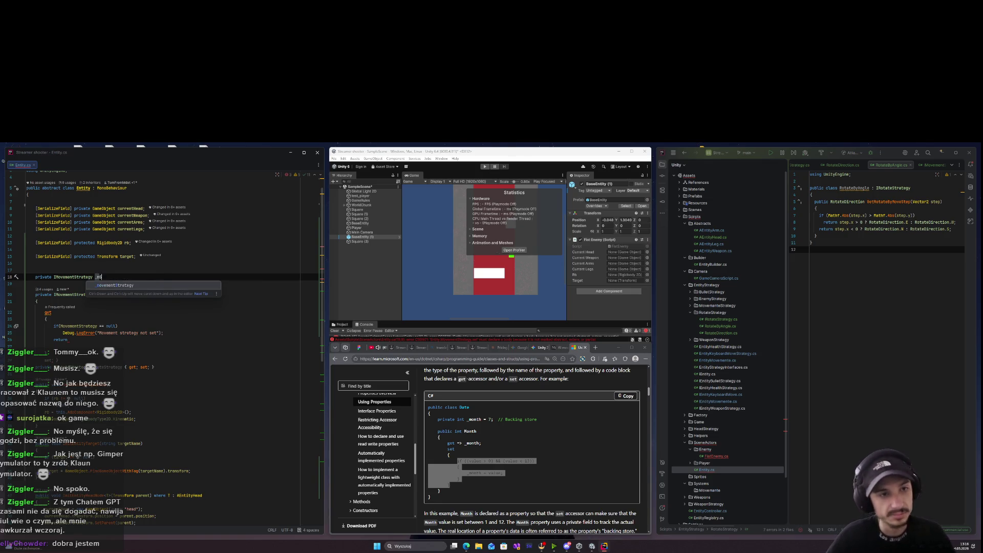
{"action": "key", "text": "BackSpace"}
{"action": "key", "text": "BackSpace"}
{"action": "type", "text": ";"}
{"action": "key", "text": "Return"}
{"action": "key", "text": "Return"}
Delete the old MovementStrategy property block.
{"action": "key", "text": "Down"}
{"action": "key", "text": "Down"}
{"action": "key", "text": "Down"}
{"action": "key", "text": "shift+Up"}
{"action": "key", "text": "shift+Up"}
{"action": "key", "text": "shift+Up"}
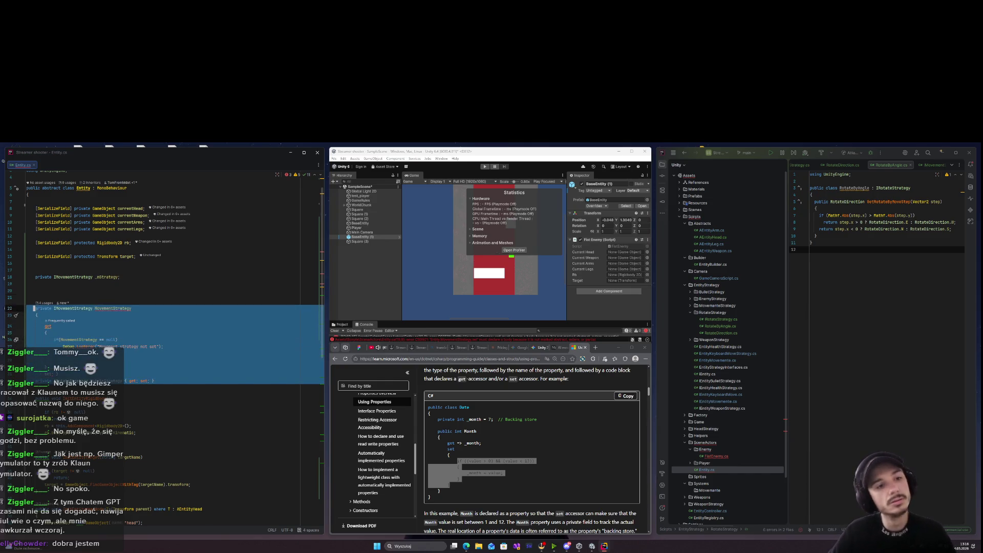
{"action": "key", "text": "Delete"}
{"action": "key", "text": "Up"}
{"action": "key", "text": "Up"}
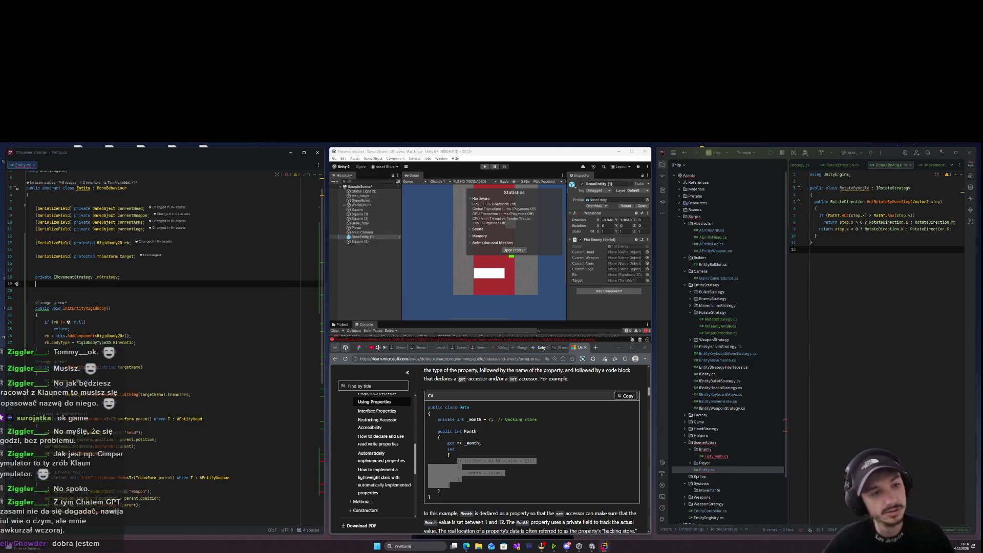
Add 'private IRotateStrategy _rStrategy;' and begin 'public IMovementStrategy MovementStrategy' on the next line.
{"action": "type", "text": "privaste"}
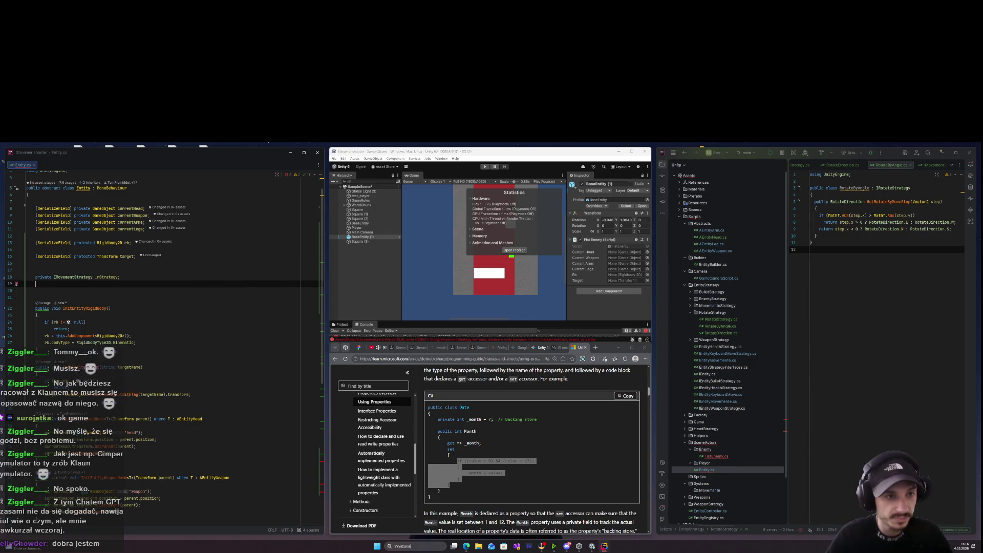
{"action": "key", "text": "ctrl+BackSpace"}
{"action": "type", "text": "private IRot"}
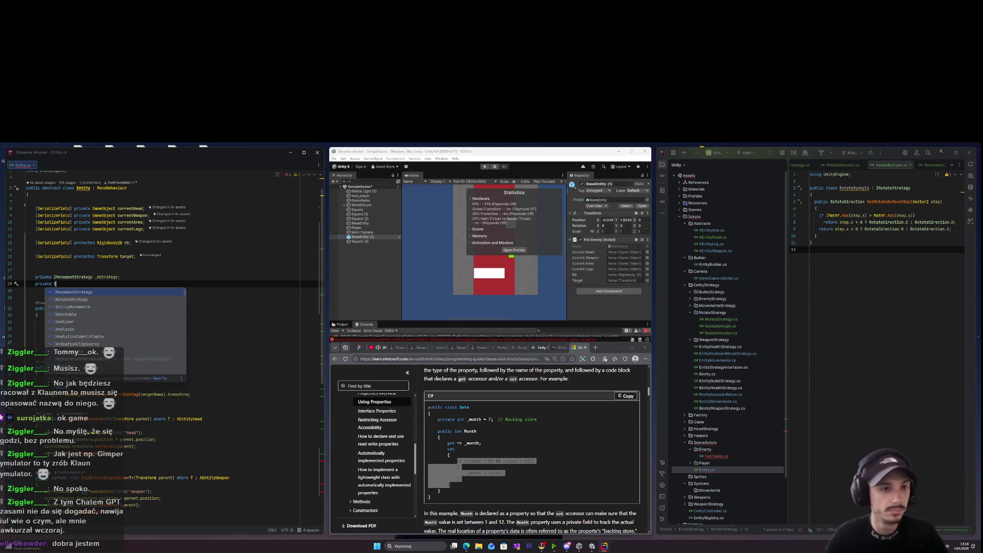
{"action": "key", "text": "Return"}
{"action": "type", "text": "_rStrategy;"}
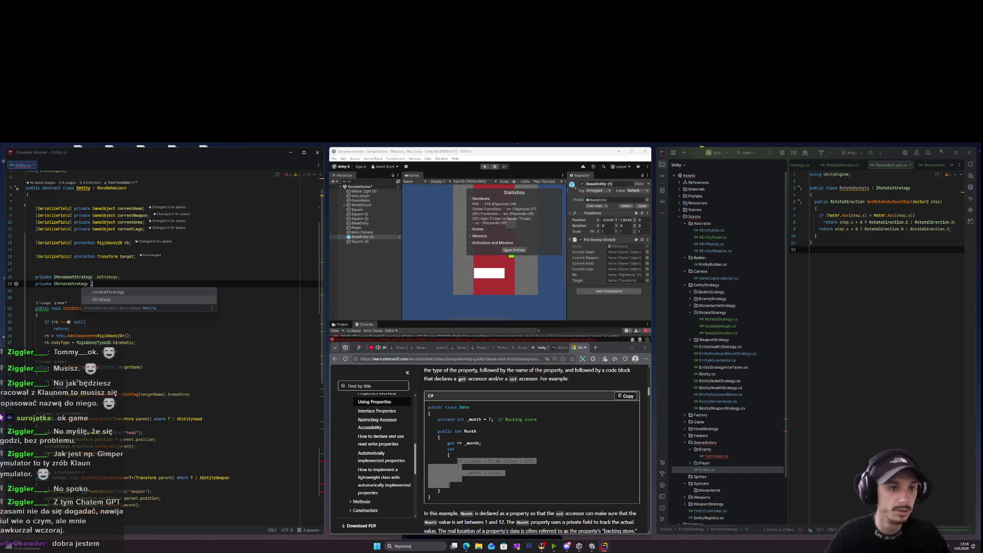
{"action": "key", "text": "Return"}
{"action": "key", "text": "Return"}
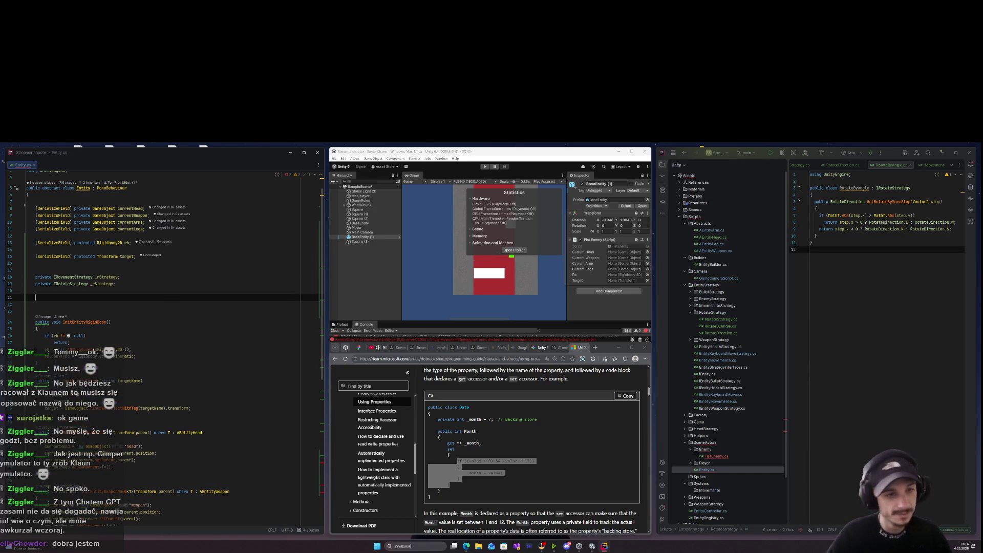
{"action": "type", "text": "public "}
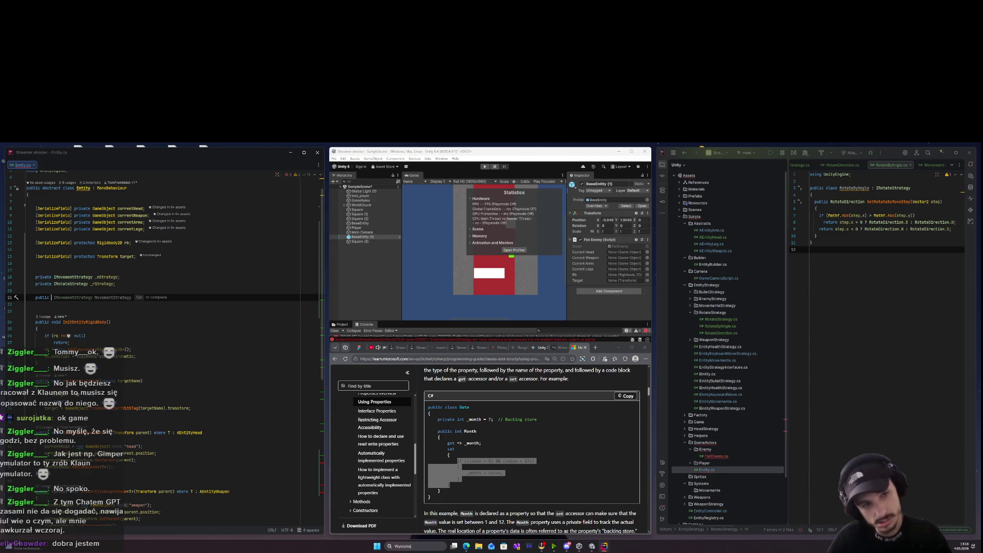
{"action": "type", "text": "I"}
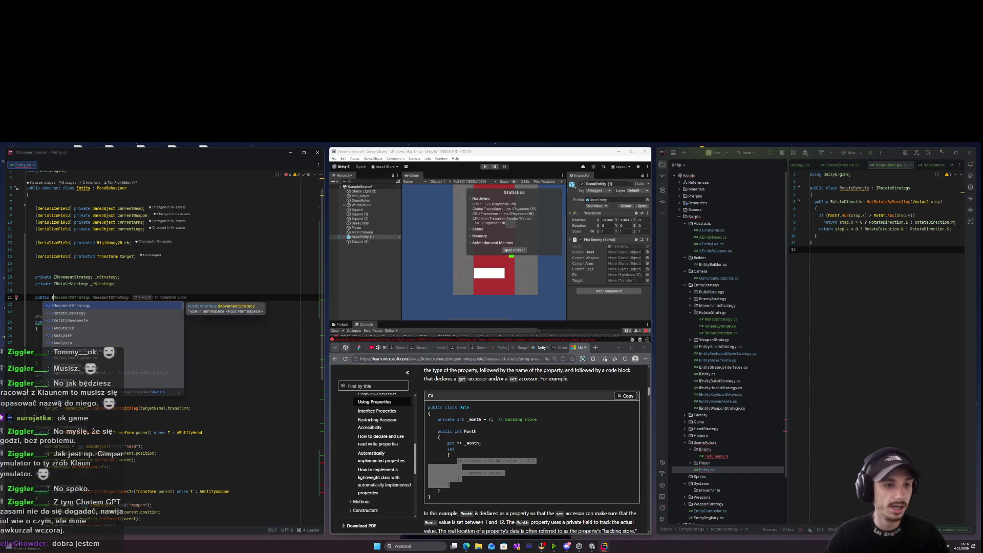
{"action": "type", "text": "Move"}
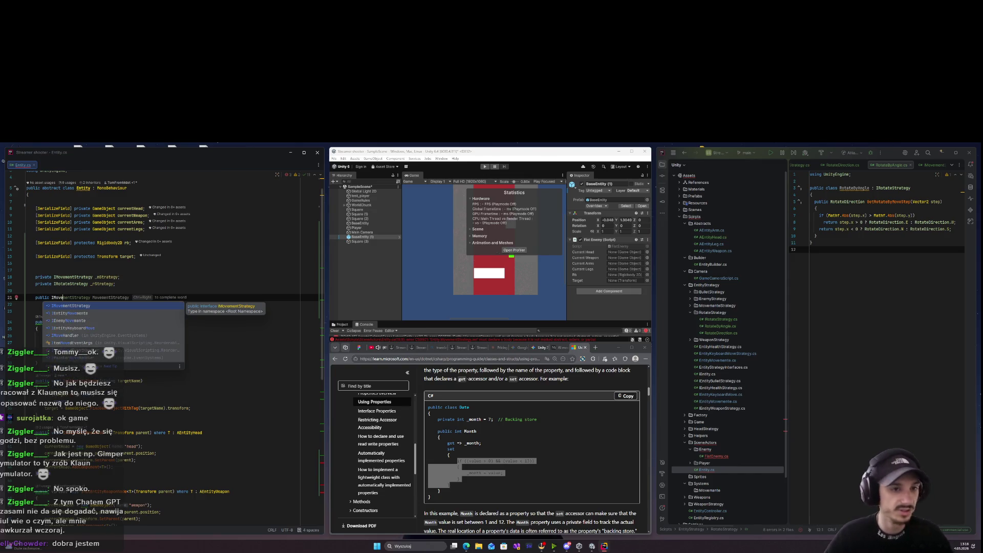
{"action": "key", "text": "Tab"}
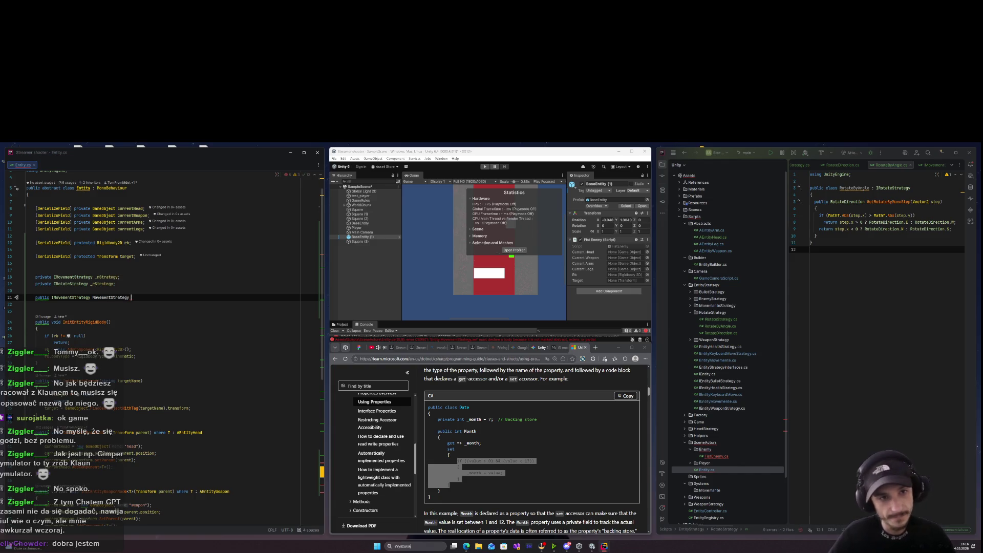
Add a getter body to MovementStrategy that starts with an if (_mStrategy == null) check.
{"action": "type", "text": "{"}
{"action": "key", "text": "Return"}
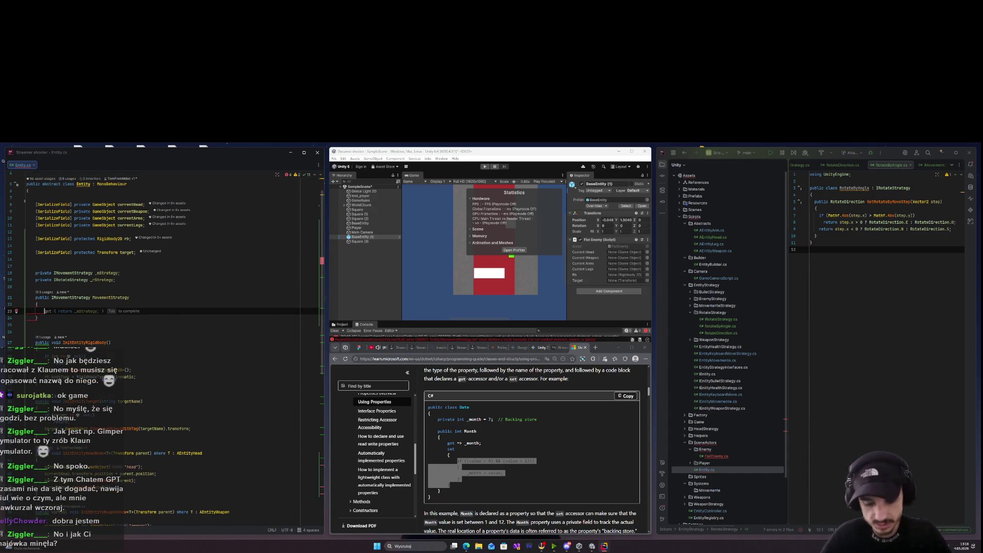
{"action": "type", "text": "get {"}
{"action": "key", "text": "Return"}
{"action": "type", "text": "if("}
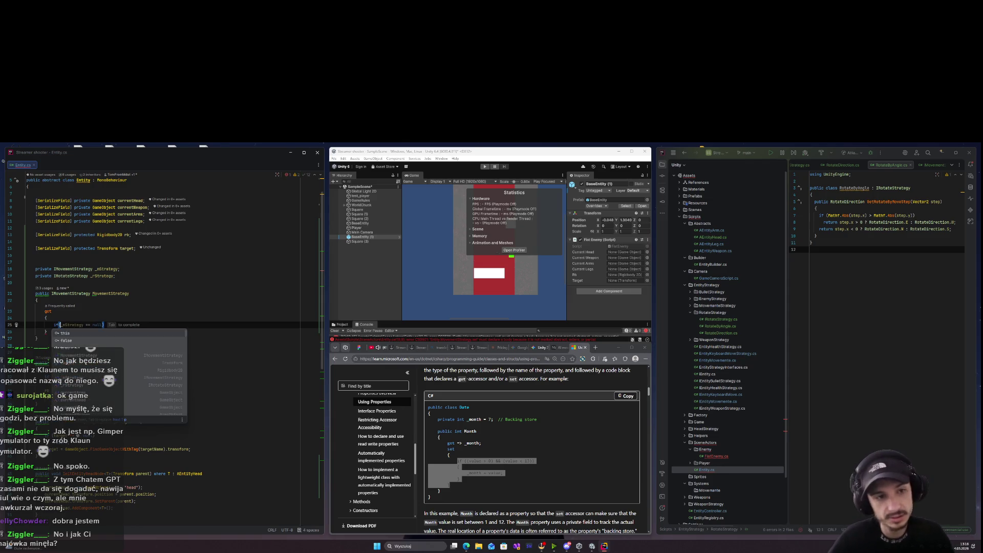
{"action": "type", "text": "_mStrategy"}
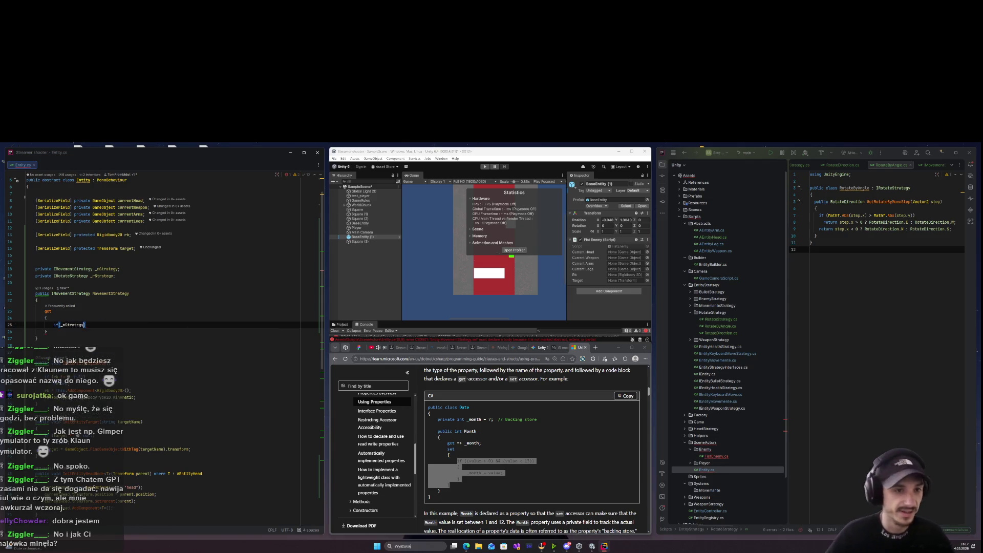
{"action": "key", "text": "Tab"}
{"action": "key", "text": "Return"}
{"action": "type", "text": "{"}
{"action": "key", "text": "Return"}
{"action": "key", "text": "Down"}
{"action": "key", "text": "ctrl+z"}
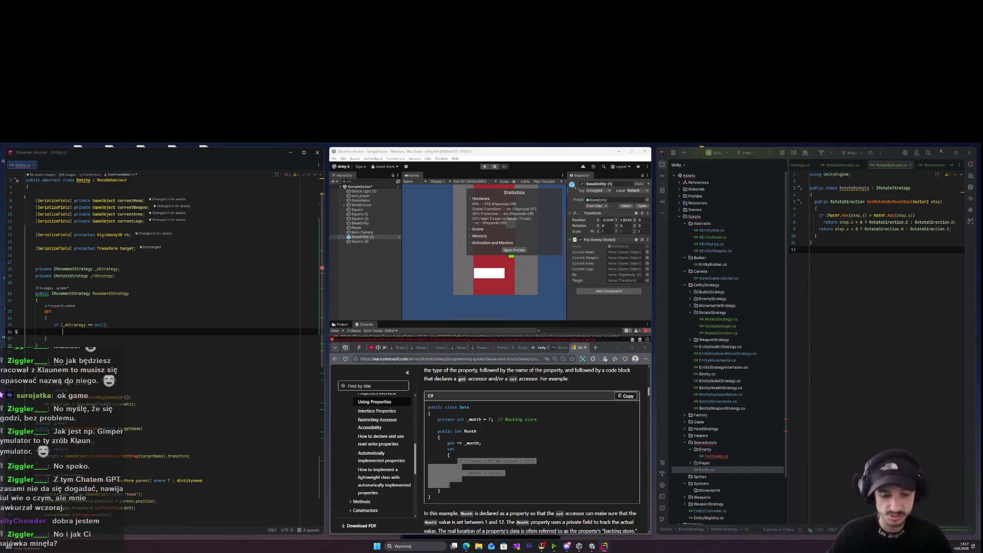
Make the null check call Debug.LogError("Movement strategy not set"), then return _mStrategy.
{"action": "type", "text": "D"}
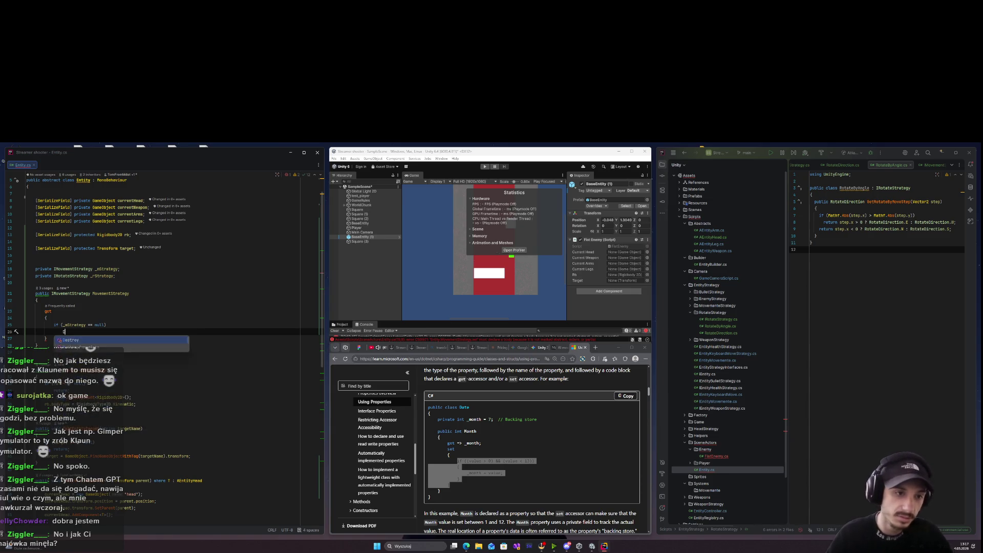
{"action": "type", "text": "ewbDebug.Err"}
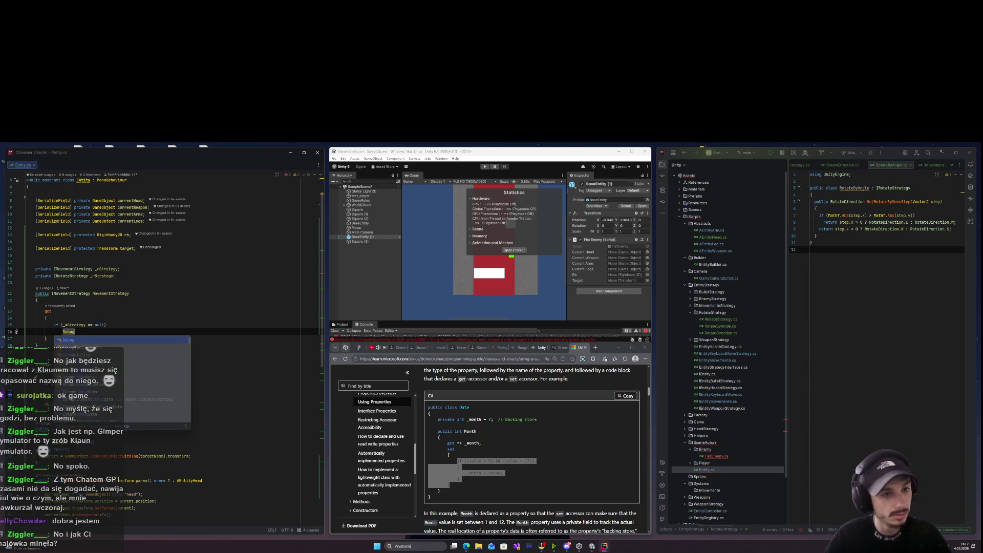
{"action": "key", "text": "Return"}
{"action": "type", "text": "\"Movem\");"}
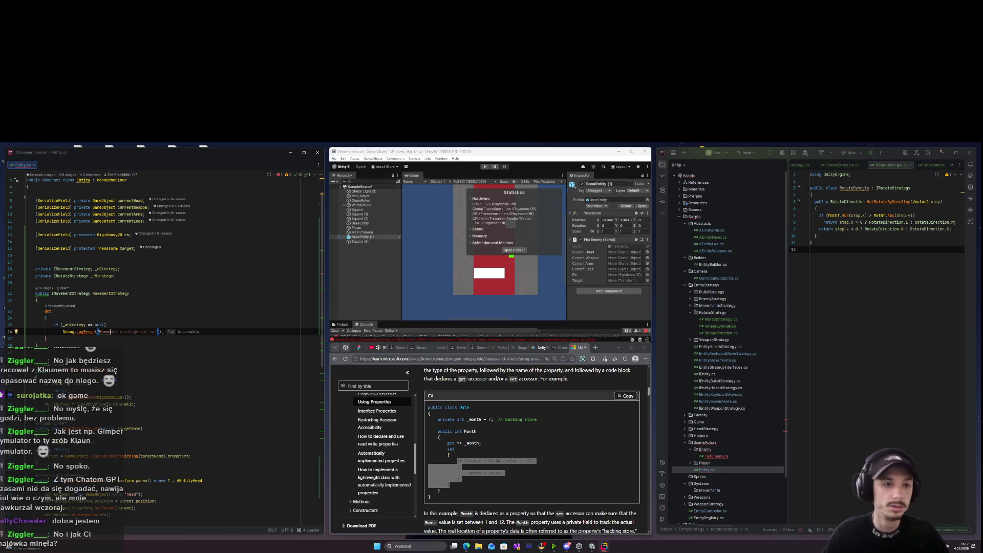
{"action": "key", "text": "Tab"}
{"action": "key", "text": "Return"}
{"action": "key", "text": "Tab"}
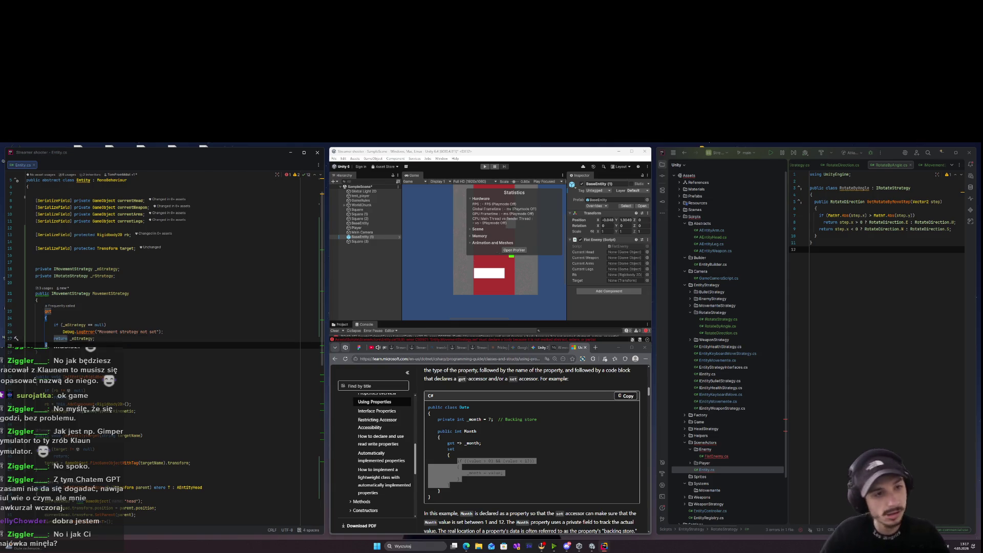
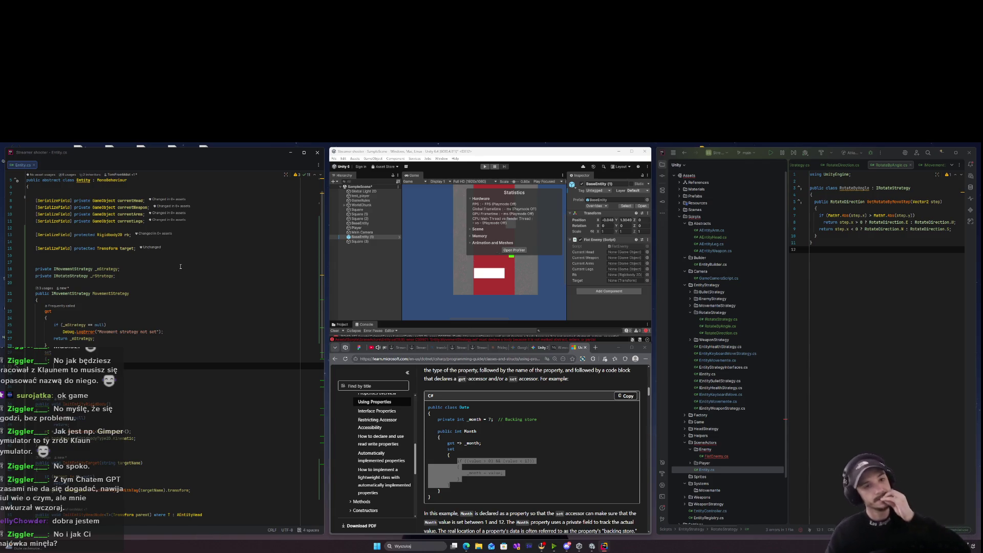
Delete the leftover lines in MovementStrategy and add a set; accessor below the getter.
{"action": "key", "text": "Down"}
{"action": "key", "text": "shift+Up"}
{"action": "key", "text": "shift+Up"}
{"action": "key", "text": "shift+Up"}
{"action": "key", "text": "Delete"}
{"action": "type", "text": "set;"}
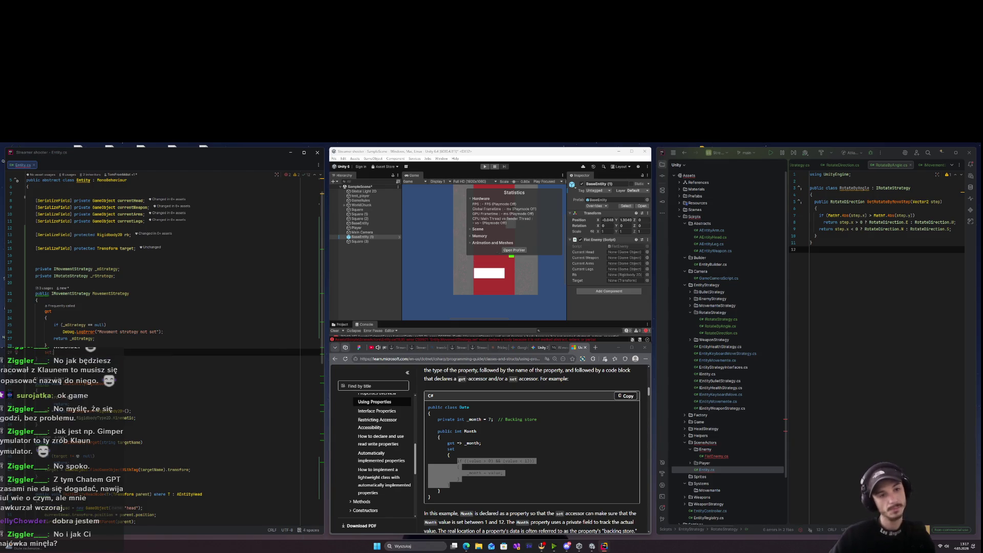
{"action": "key", "text": "Down"}
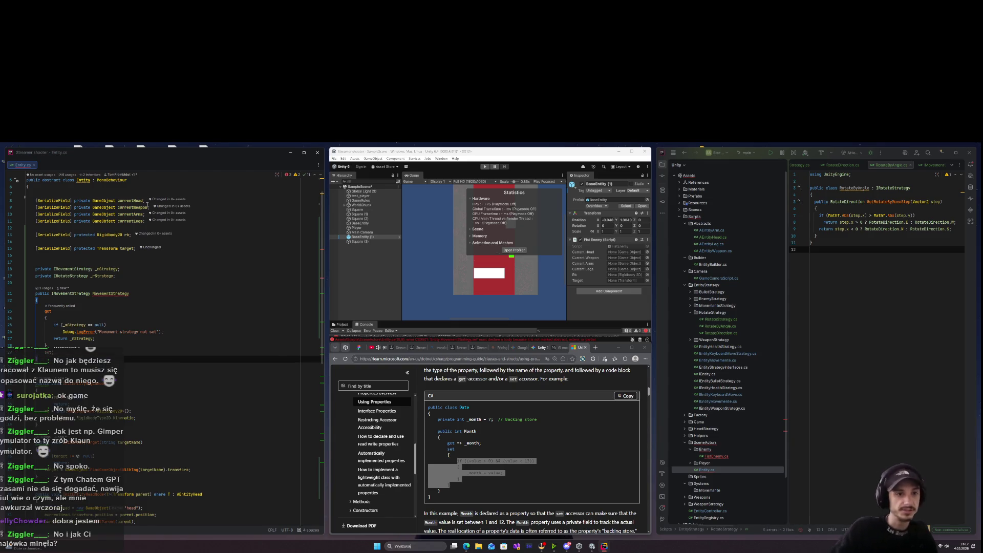
Check the C# properties documentation, then delete the getter's 'return _mStrategy' line.
{"action": "mouse_move", "coordinate": [115, 296]}
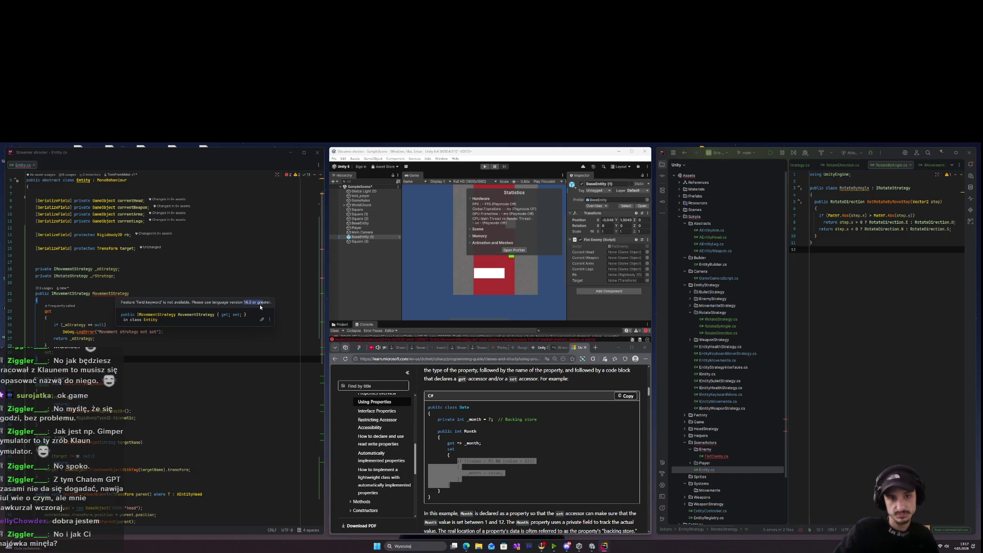
{"action": "left_click", "coordinate": [483, 461]}
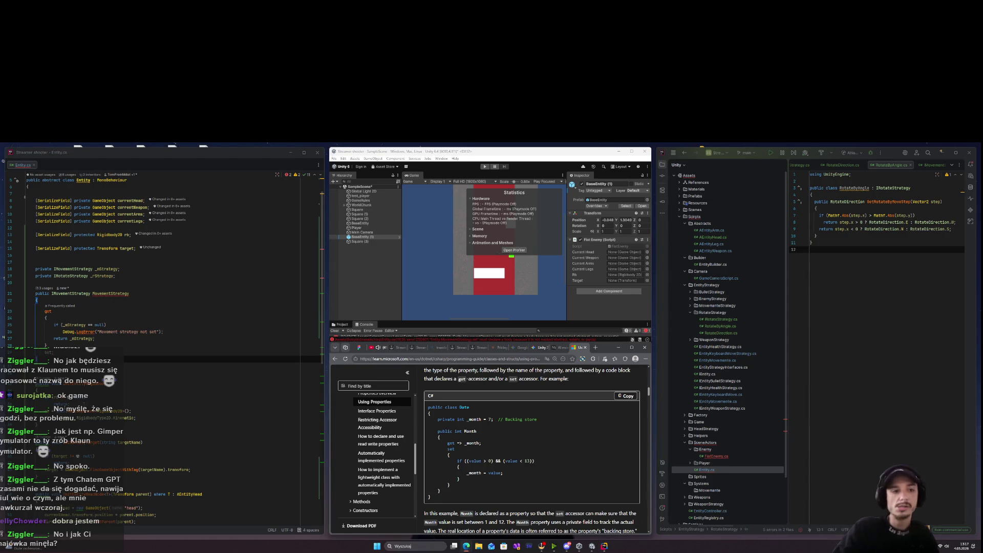
{"action": "left_click", "coordinate": [110, 339]}
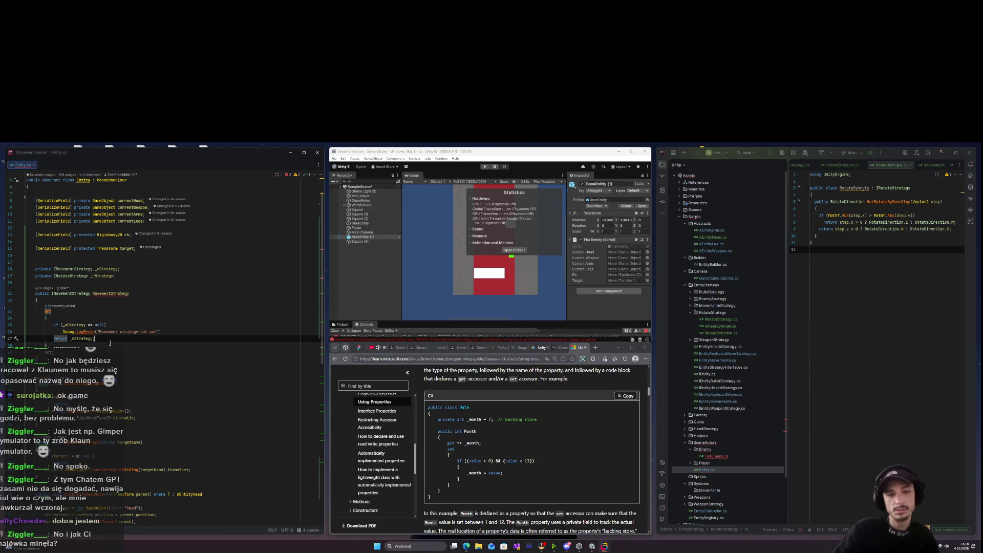
{"action": "key", "text": "BackSpace"}
{"action": "key", "text": "BackSpace"}
{"action": "key", "text": "BackSpace"}
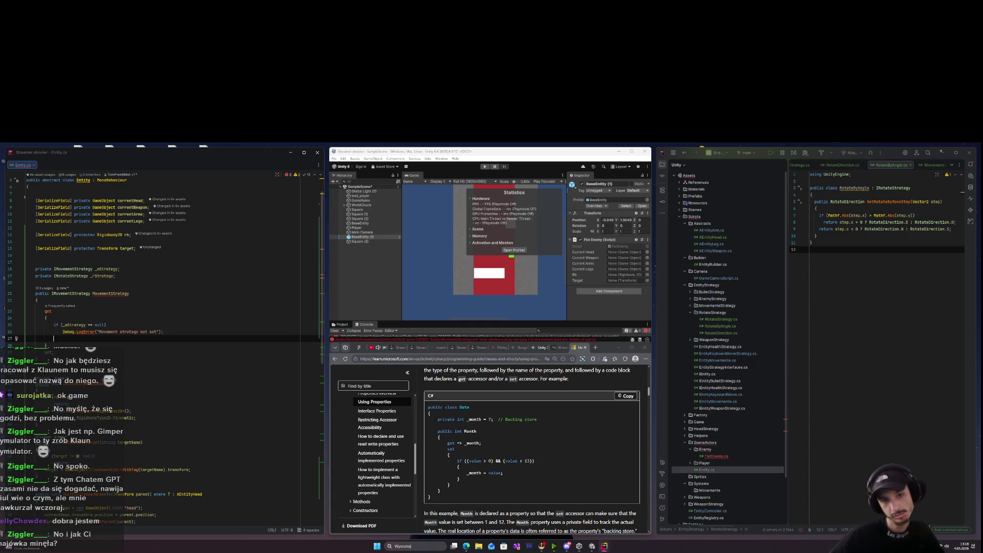
Remove the stray '=>' after the property and make the getter return _mStrategy again.
{"action": "key", "text": "Down"}
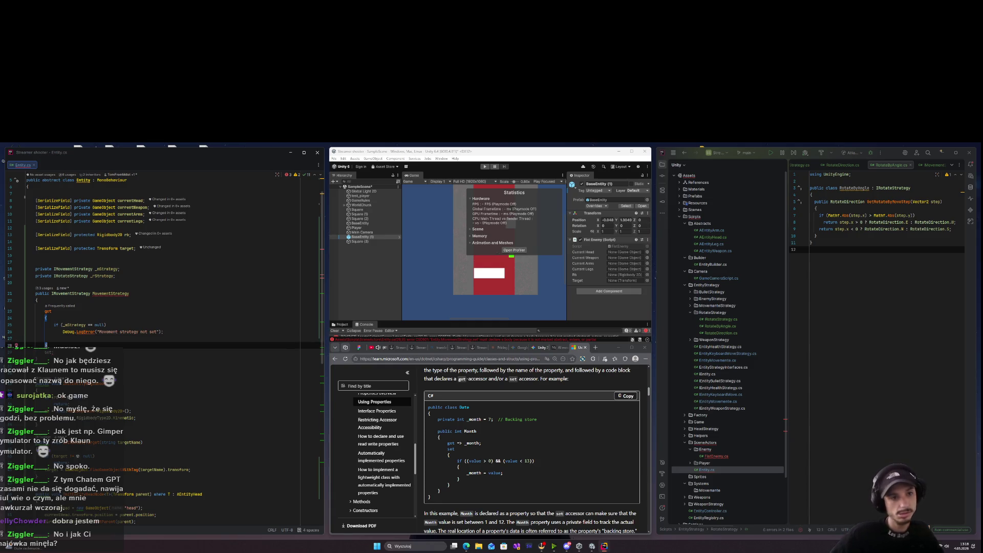
{"action": "type", "text": " s"}
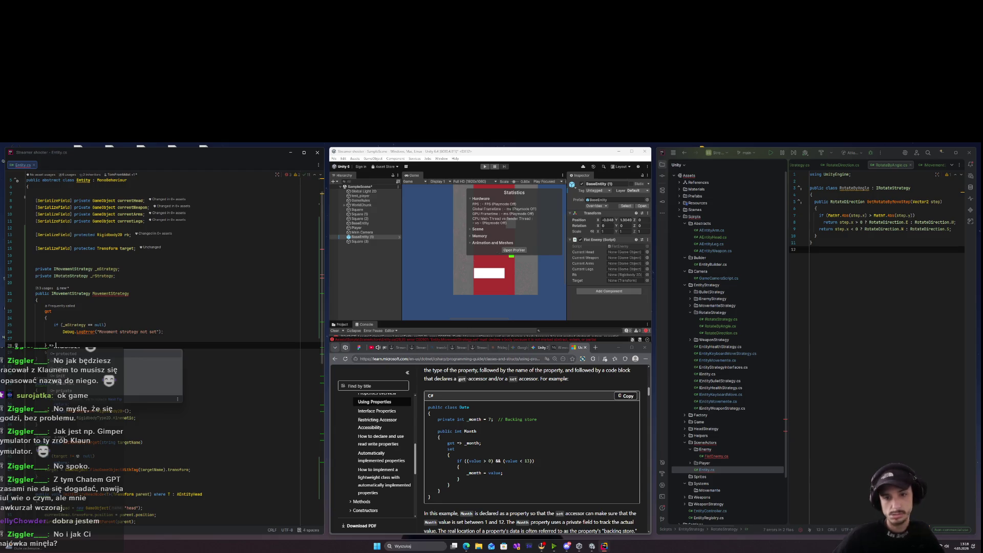
{"action": "key", "text": "Escape"}
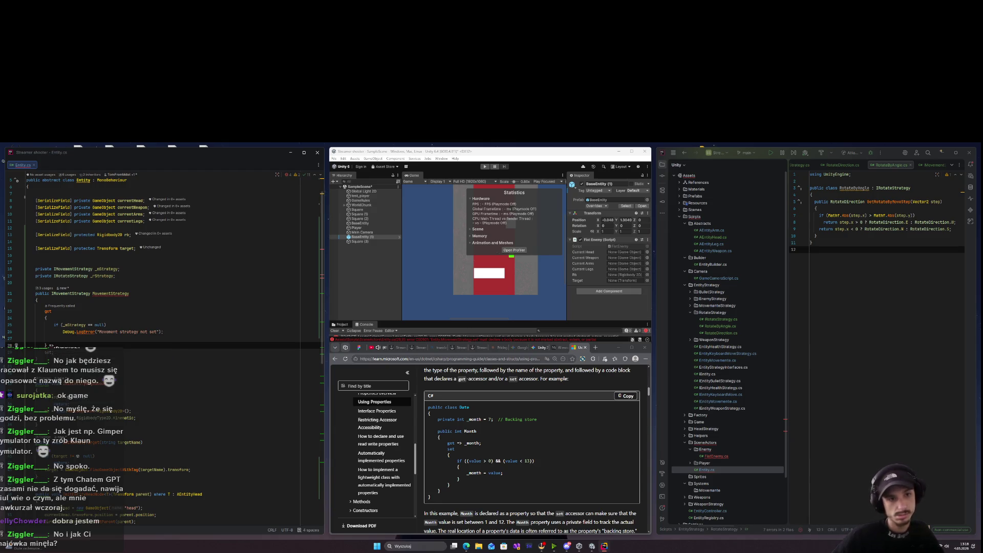
{"action": "key", "text": "BackSpace"}
{"action": "key", "text": "BackSpace"}
{"action": "key", "text": "BackSpace"}
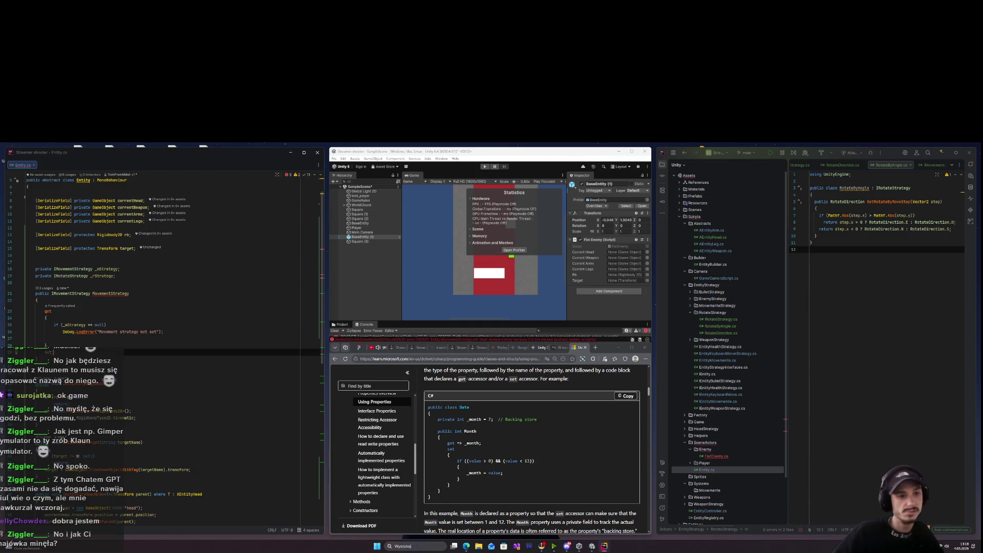
{"action": "key", "text": "Return"}
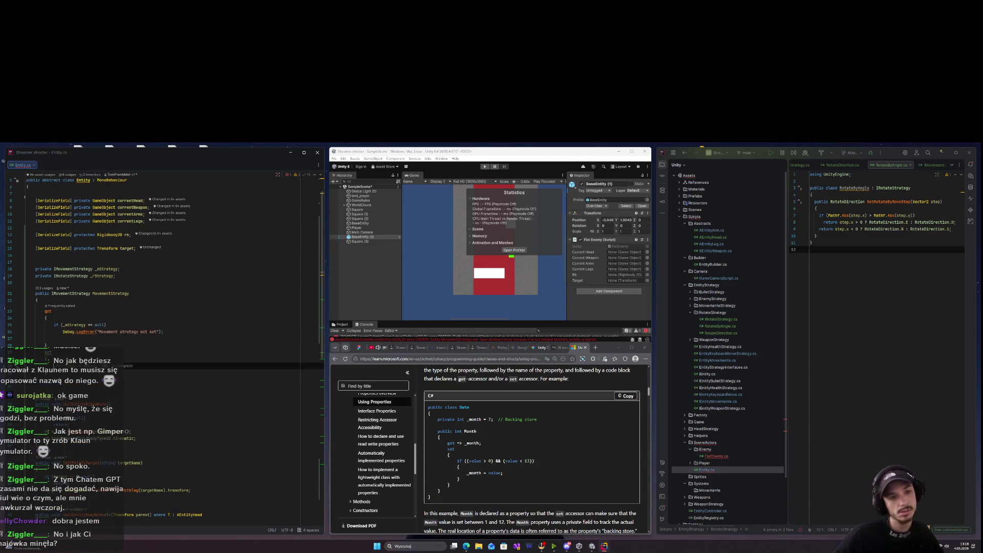
{"action": "left_click", "coordinate": [51, 372]}
{"action": "key", "text": "Up"}
{"action": "key", "text": "Up"}
{"action": "key", "text": "Up"}
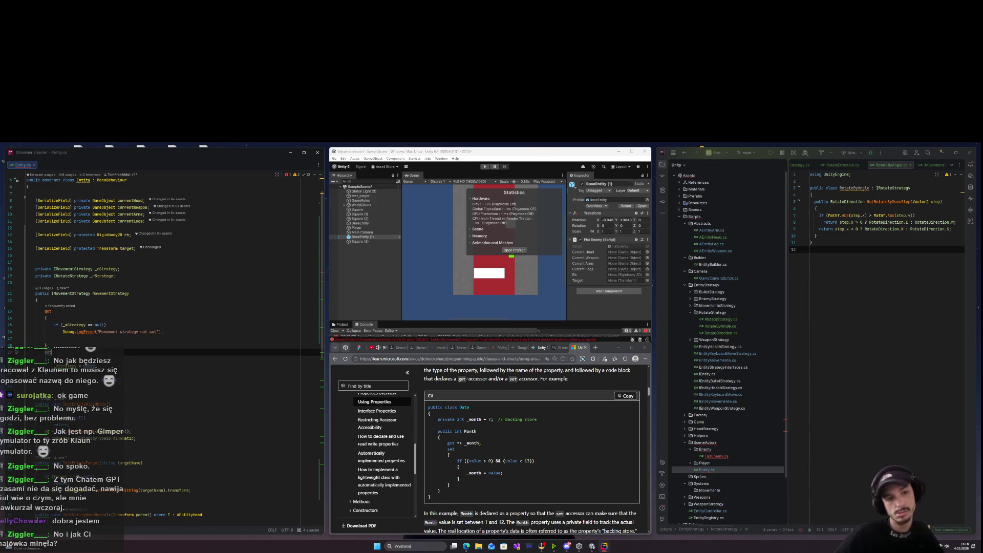
{"action": "left_click", "coordinate": [53, 339]}
{"action": "type", "text": "return _mStrategy;"}
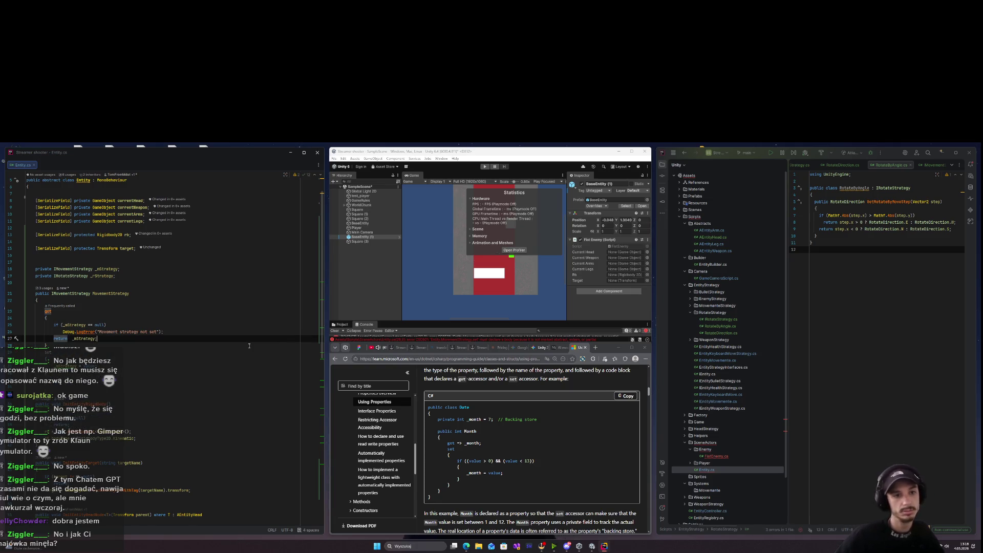
{"action": "key", "text": "Tab"}
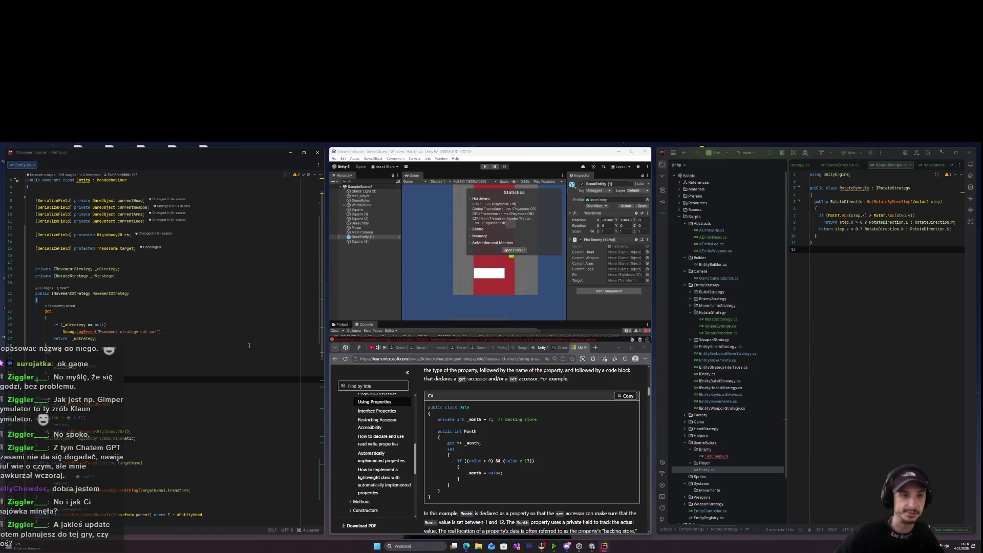
Declare a new public IRotateStrategy RotateStrategy property with an empty brace body.
{"action": "type", "text": "public"}
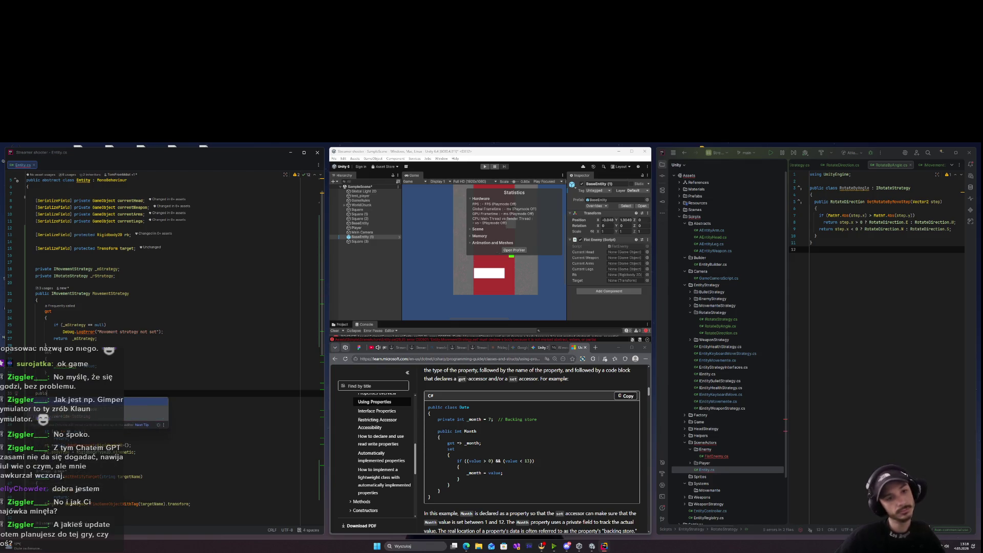
{"action": "key", "text": "BackSpace"}
{"action": "key", "text": "BackSpace"}
{"action": "key", "text": "BackSpace"}
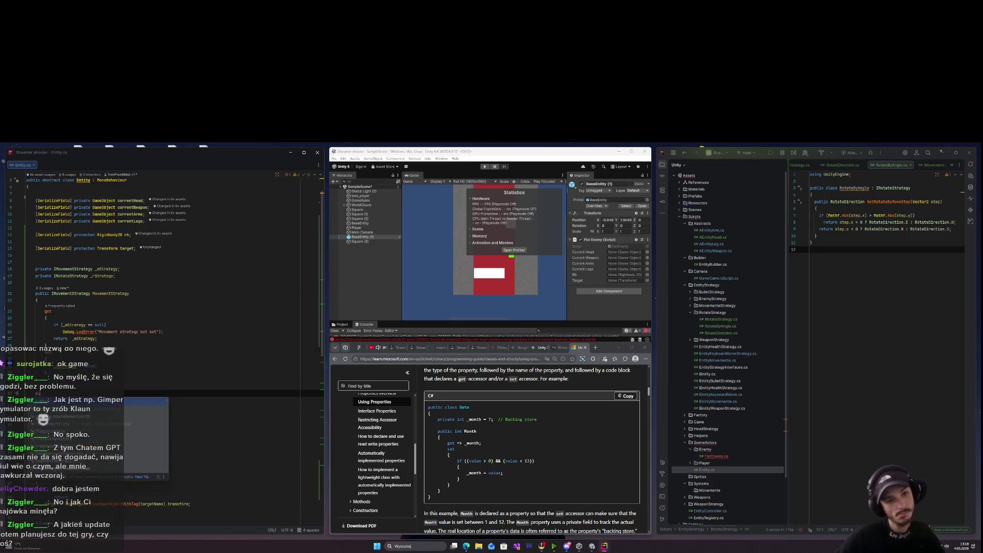
{"action": "type", "text": "blic IMovementStra"}
{"action": "key", "text": "ctrl+BackSpace"}
{"action": "type", "text": "IM"}
{"action": "type", "text": "o"}
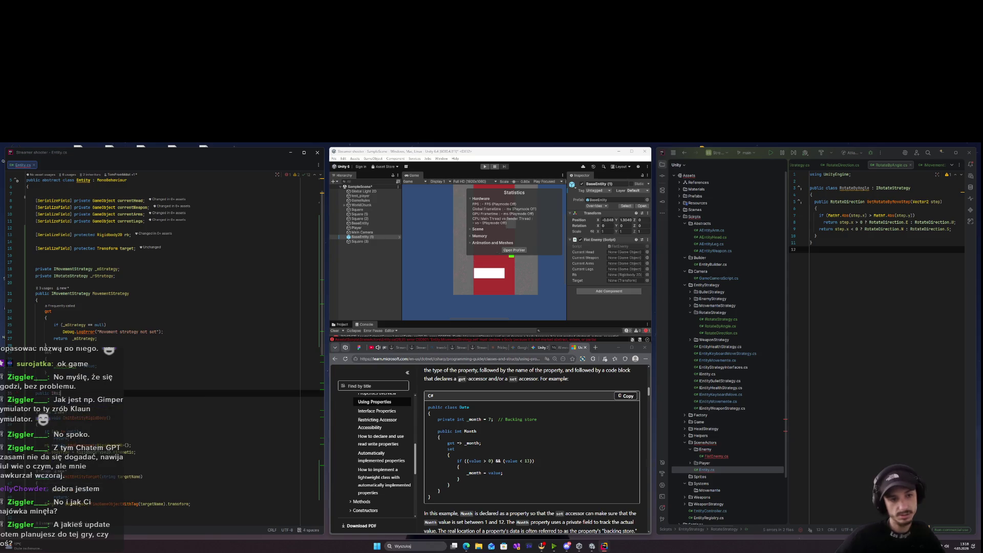
{"action": "key", "text": "Return"}
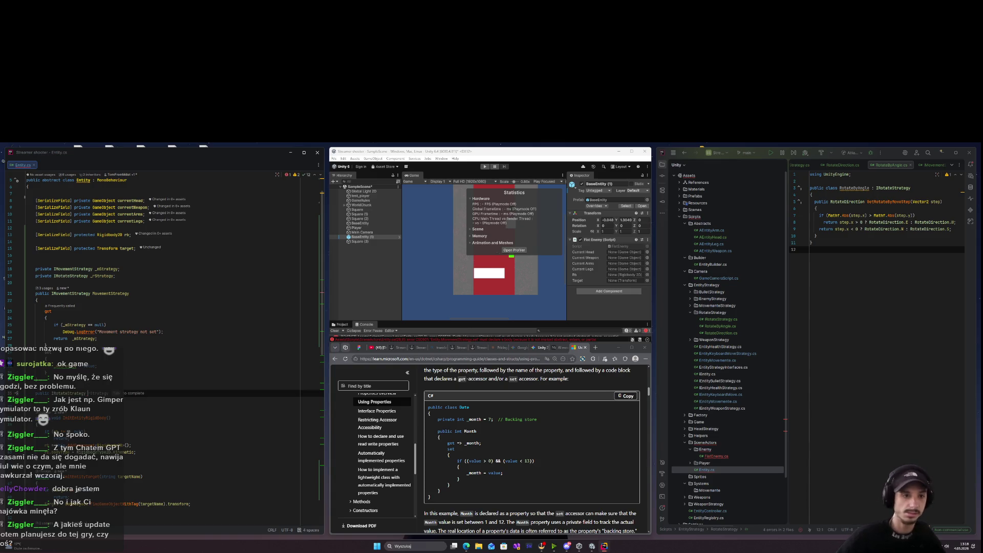
{"action": "type", "text": "R"}
{"action": "key", "text": "Return"}
{"action": "type", "text": "{"}
{"action": "key", "text": "Return"}
{"action": "key", "text": "Return"}
{"action": "key", "text": "Return"}
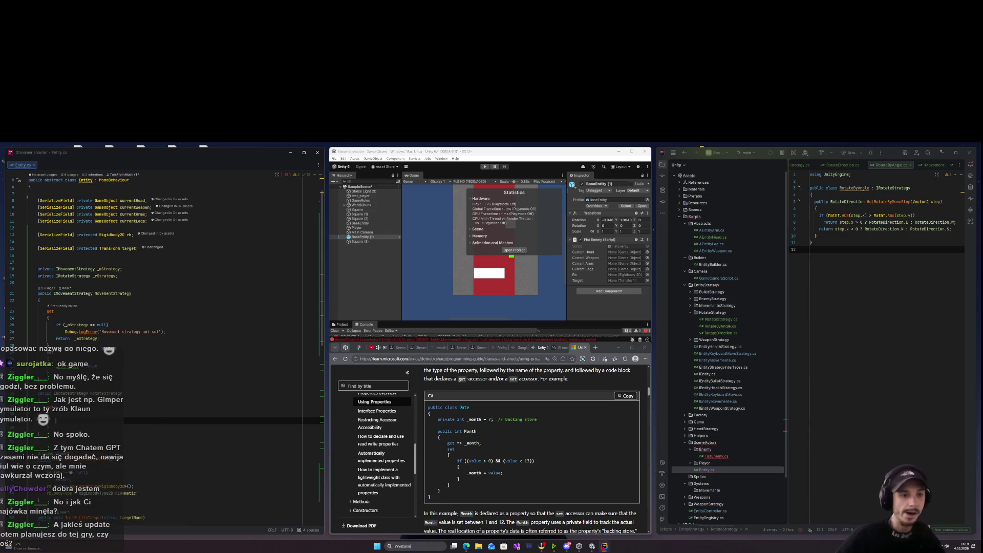
Write RotateStrategy's getter: null-check _rStrategy, log 'Rotate strategy not set', and return it.
{"action": "scroll", "coordinate": [164, 256], "scroll_direction": "down", "scroll_amount": 1}
{"action": "type", "text": "if "}
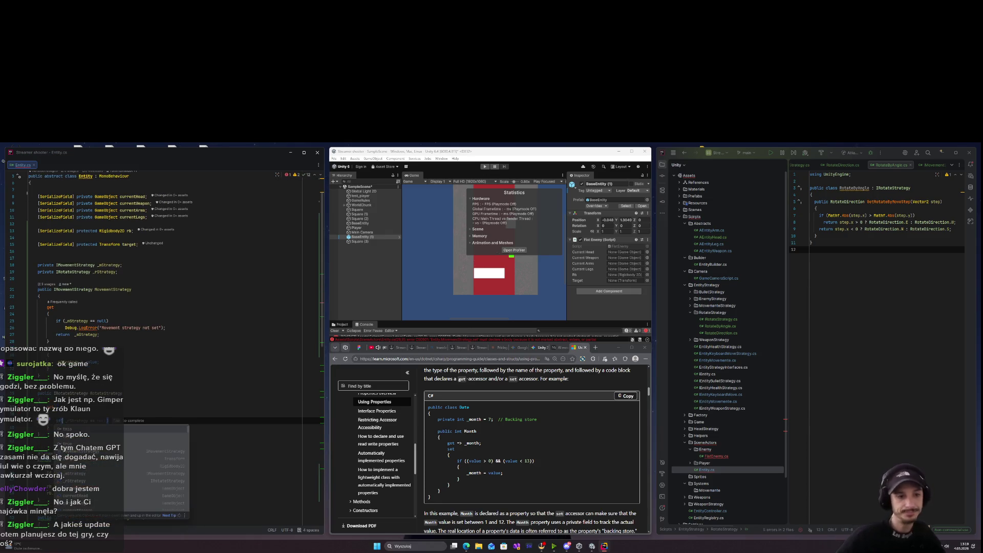
{"action": "type", "text": "(_m"}
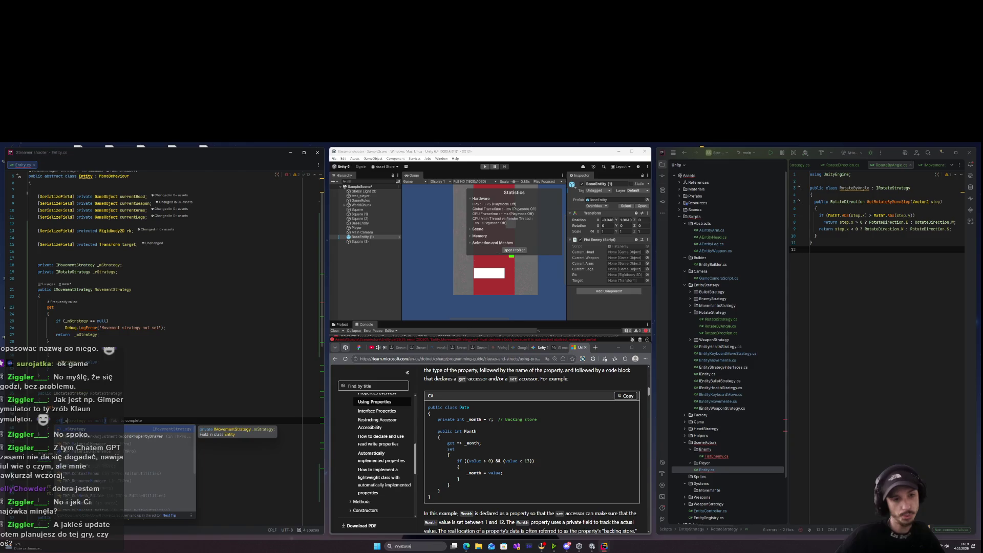
{"action": "key", "text": "Tab"}
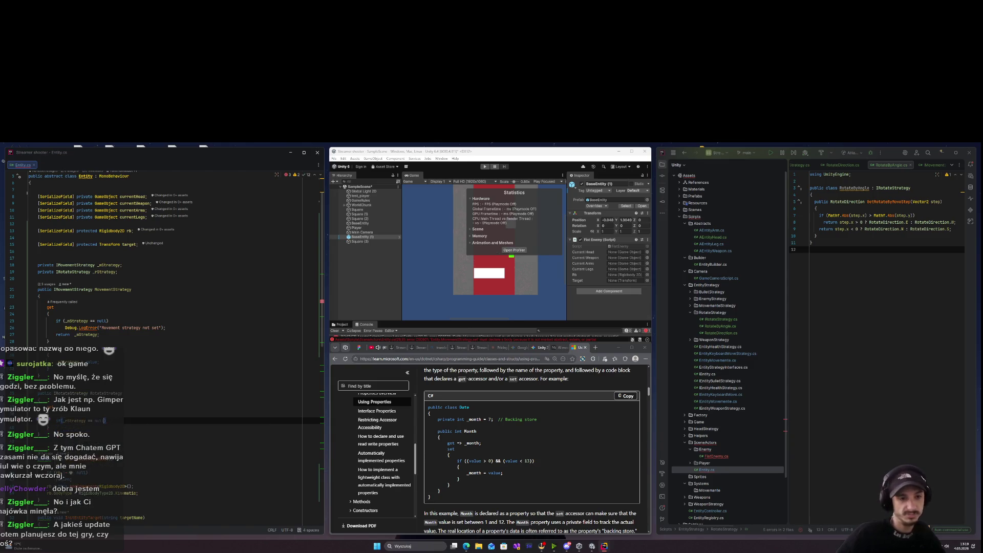
{"action": "key", "text": "Return"}
{"action": "key", "text": "Tab"}
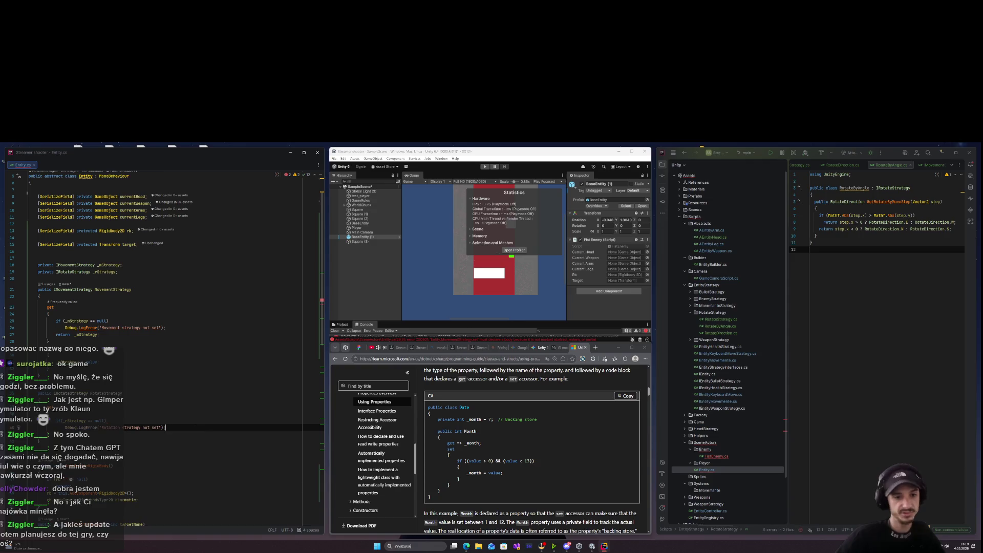
{"action": "key", "text": "Return"}
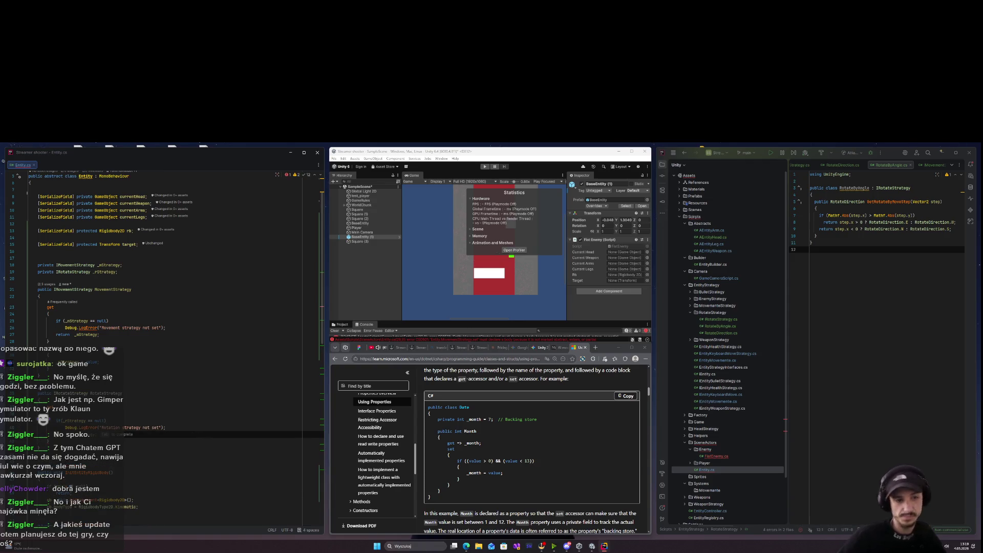
{"action": "key", "text": "Tab"}
{"action": "key", "text": "Down"}
{"action": "key", "text": "Return"}
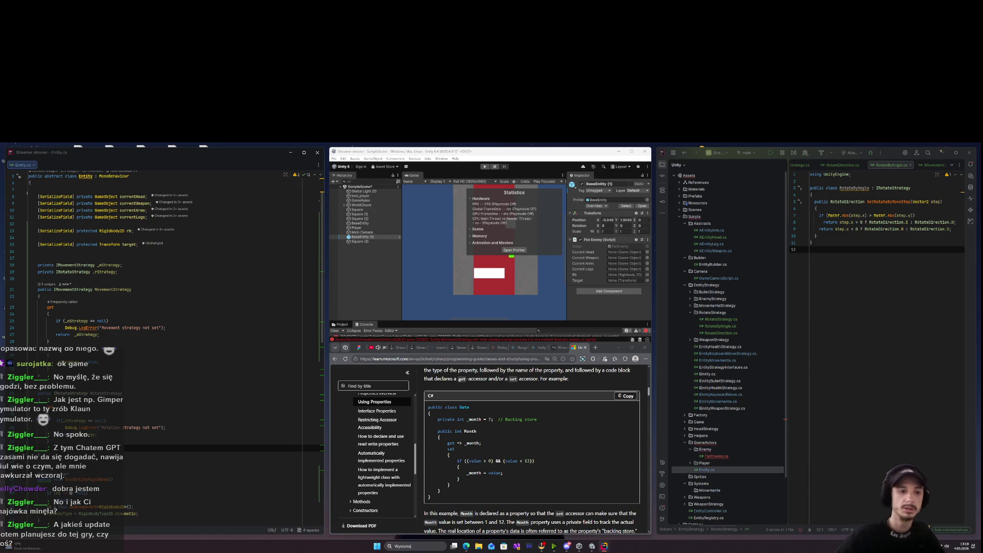
Add a setter assigning _rStrategy = value and delete the leftover lines below the property.
{"action": "key", "text": "Return"}
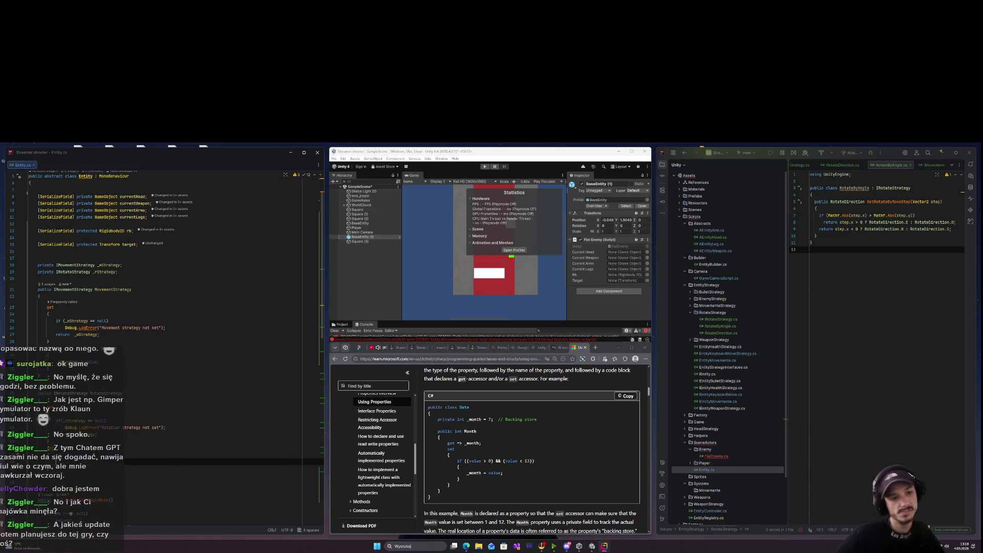
{"action": "key", "text": "Tab"}
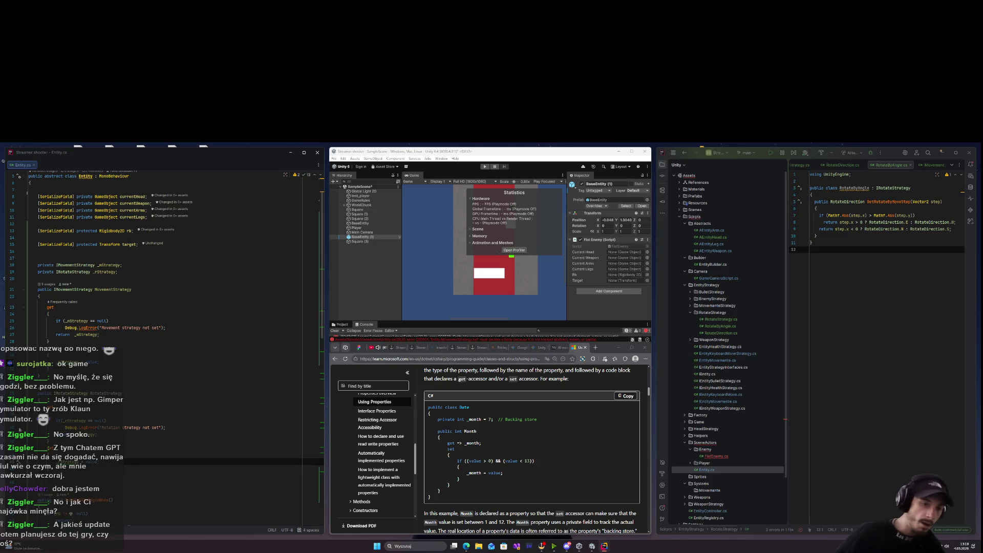
{"action": "mouse_move", "coordinate": [99, 462]}
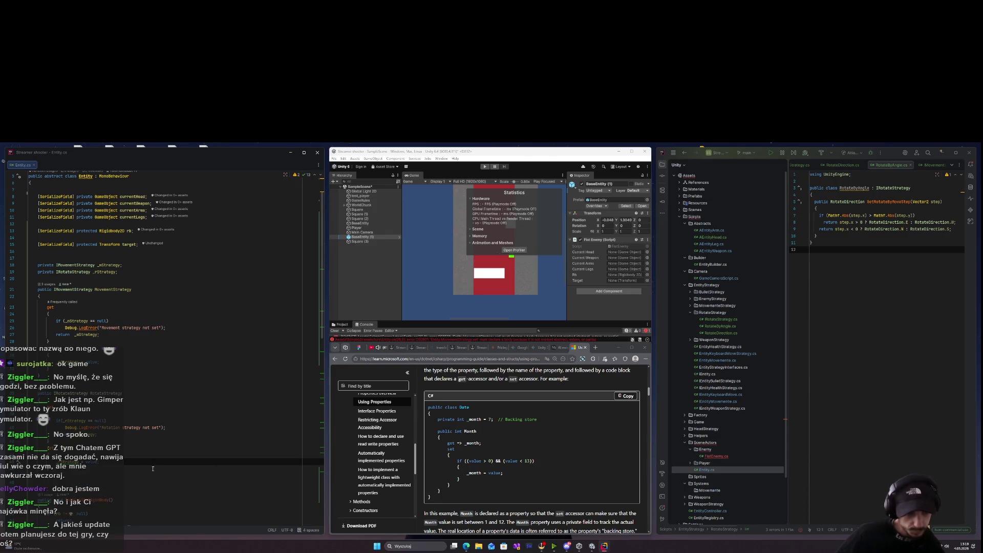
{"action": "type", "text": "_rStrategy"}
{"action": "key", "text": "BackSpace"}
{"action": "key", "text": "BackSpace"}
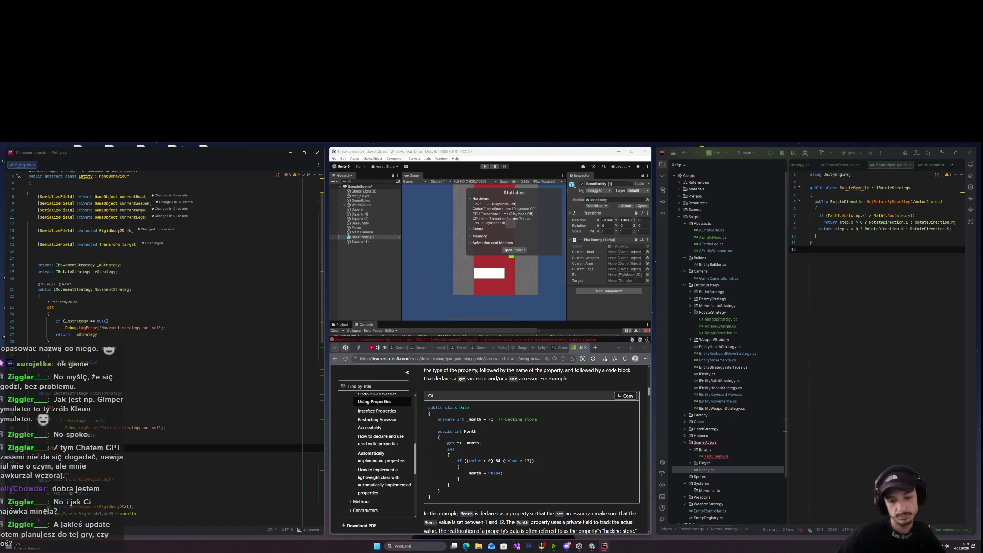
{"action": "type", "text": "v"}
{"action": "key", "text": "Return"}
{"action": "key", "text": "Up"}
{"action": "key", "text": "Up"}
{"action": "key", "text": "Up"}
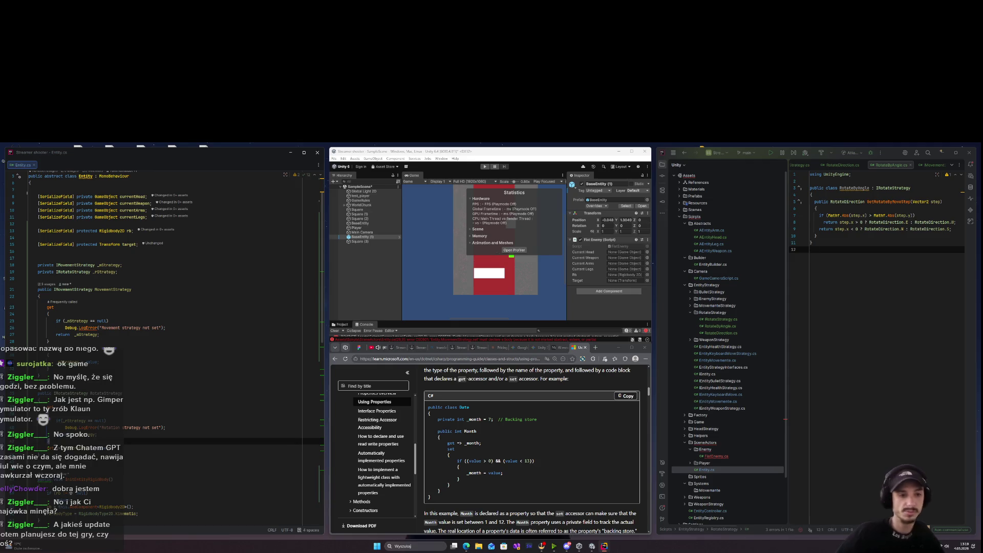
{"action": "key", "text": "BackSpace"}
{"action": "key", "text": "BackSpace"}
{"action": "key", "text": "BackSpace"}
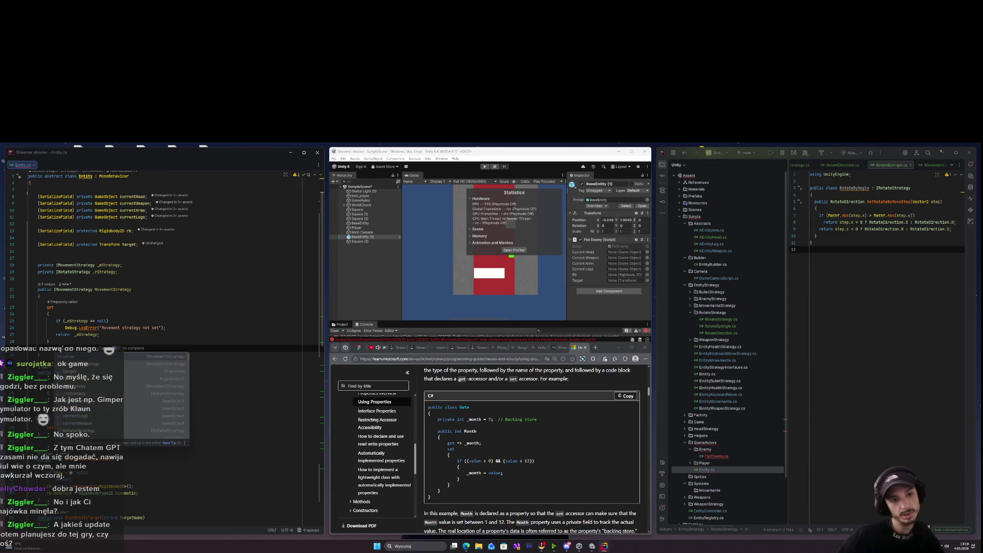
{"action": "left_click", "coordinate": [39, 362]}
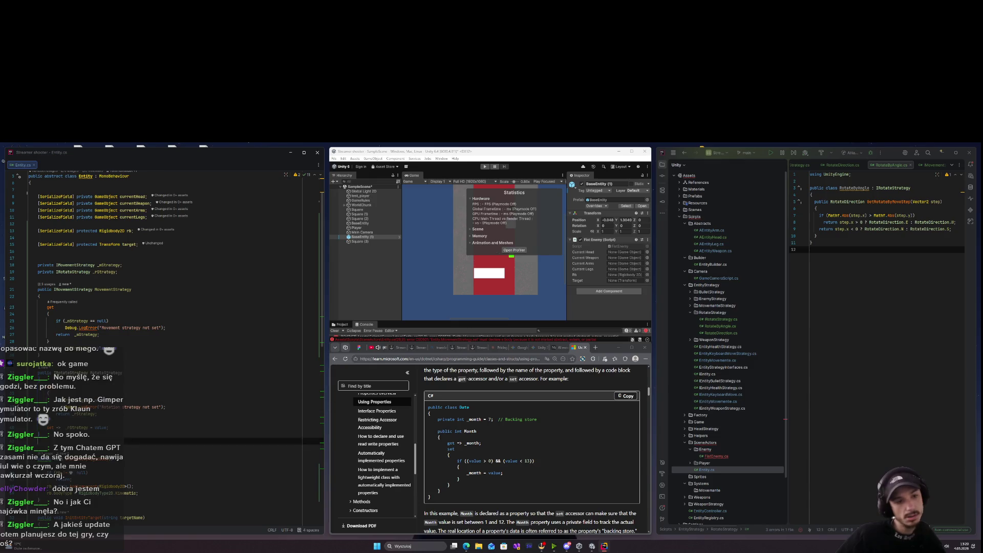
{"action": "left_click", "coordinate": [38, 466]}
{"action": "key", "text": "Down"}
{"action": "key", "text": "Down"}
{"action": "key", "text": "Down"}
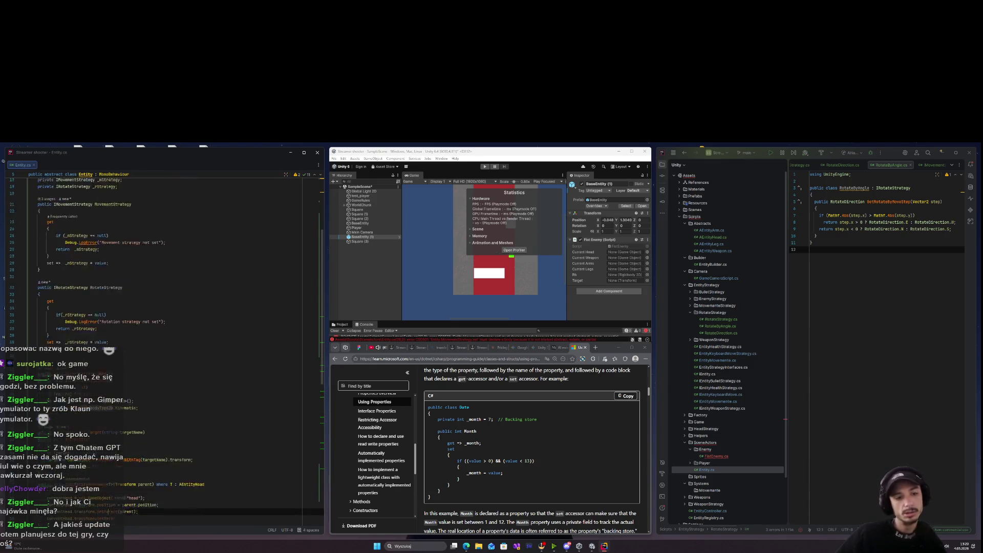
{"action": "key", "text": "Down"}
{"action": "key", "text": "Down"}
{"action": "key", "text": "Down"}
{"action": "key", "text": "Up"}
{"action": "key", "text": "Up"}
{"action": "key", "text": "Up"}
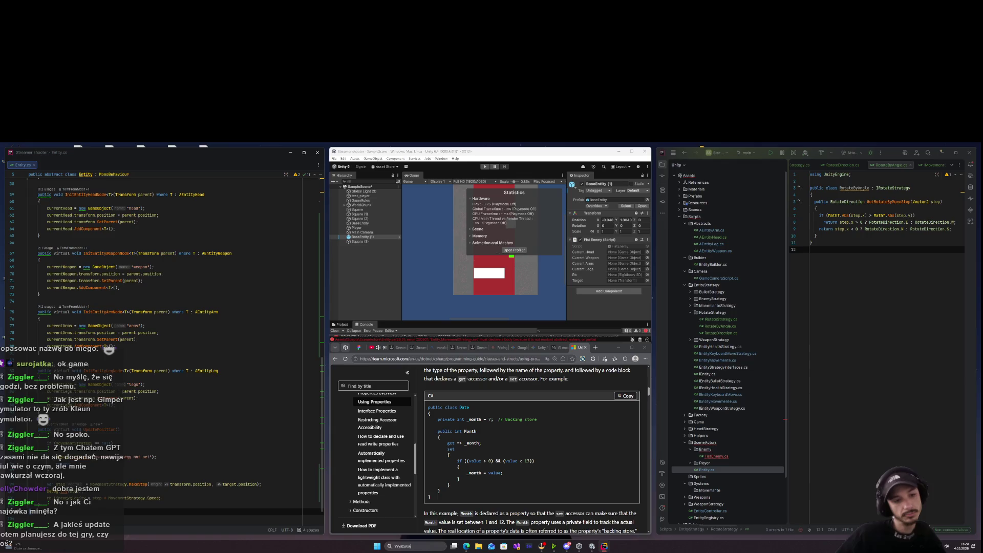
{"action": "key", "text": "Down"}
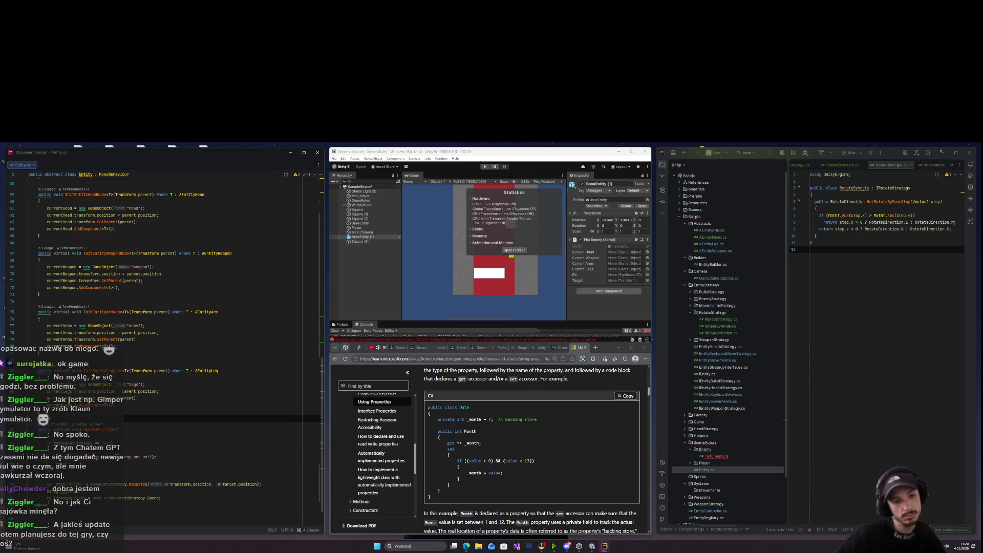
{"action": "key", "text": "Up"}
{"action": "key", "text": "Up"}
{"action": "key", "text": "Up"}
{"action": "key", "text": "Up"}
{"action": "key", "text": "Up"}
{"action": "key", "text": "Up"}
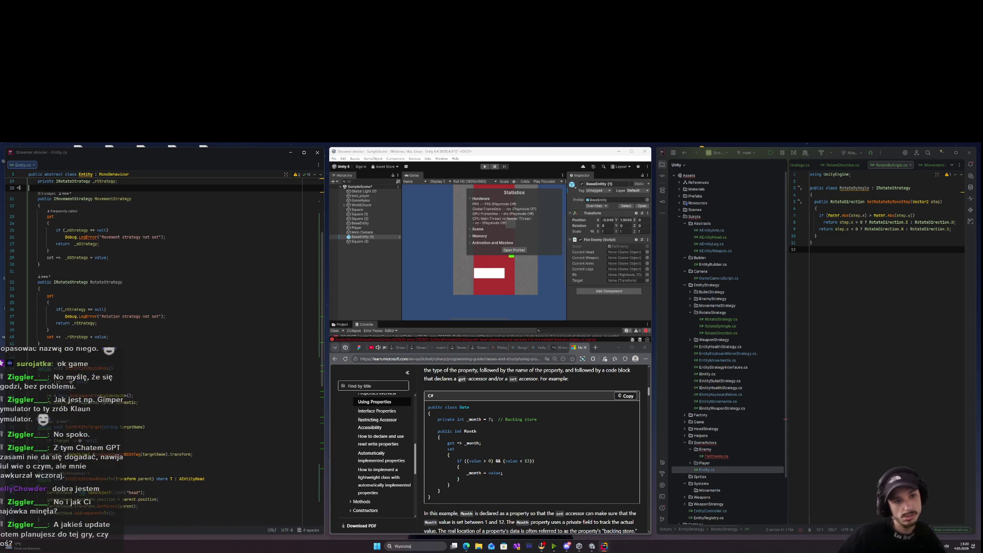
{"action": "left_click", "coordinate": [108, 181]}
{"action": "key", "text": "Down"}
{"action": "key", "text": "Down"}
{"action": "key", "text": "Down"}
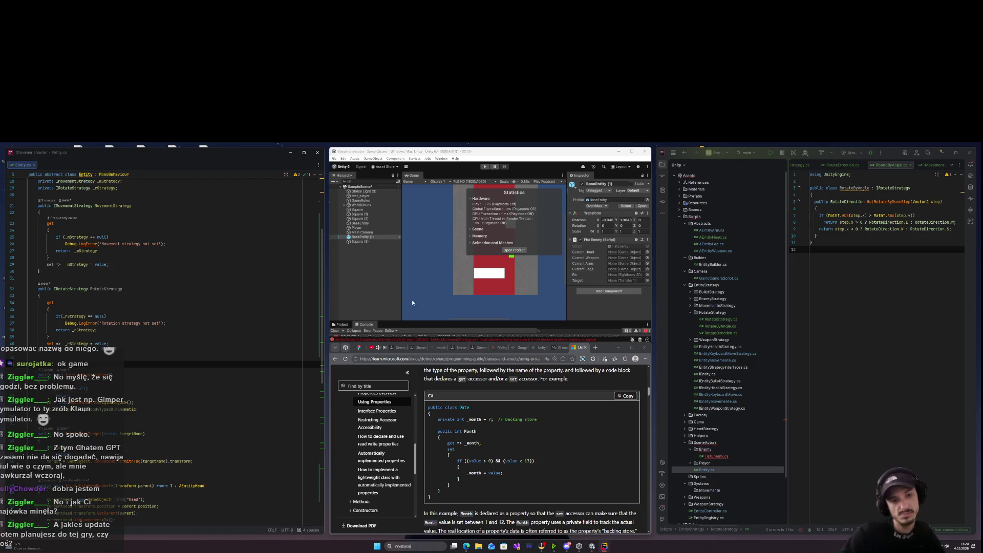
Open FistEnemy.cs and delete the old SetMovement, speed and offset calls in Awake.
{"action": "left_click", "coordinate": [803, 165]}
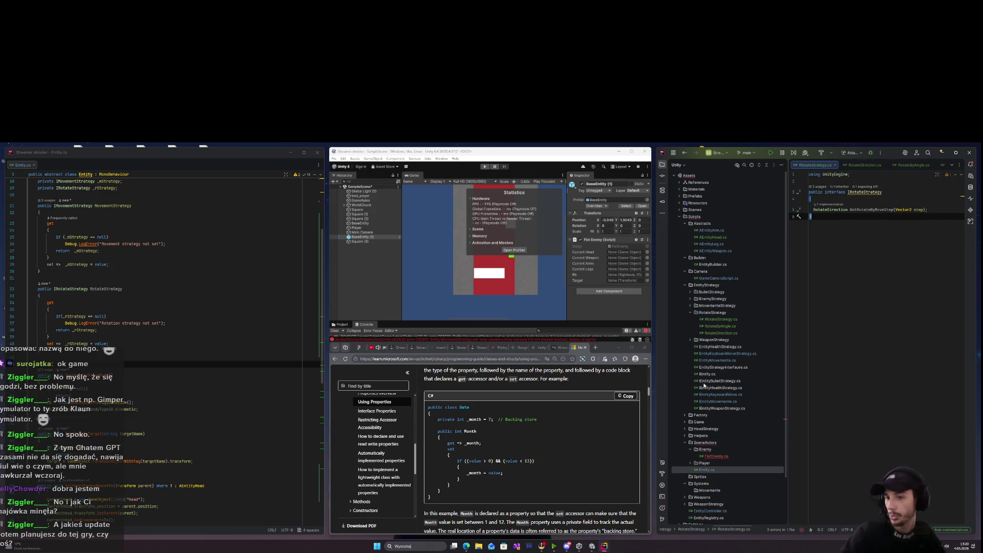
{"action": "double_click", "coordinate": [716, 456]}
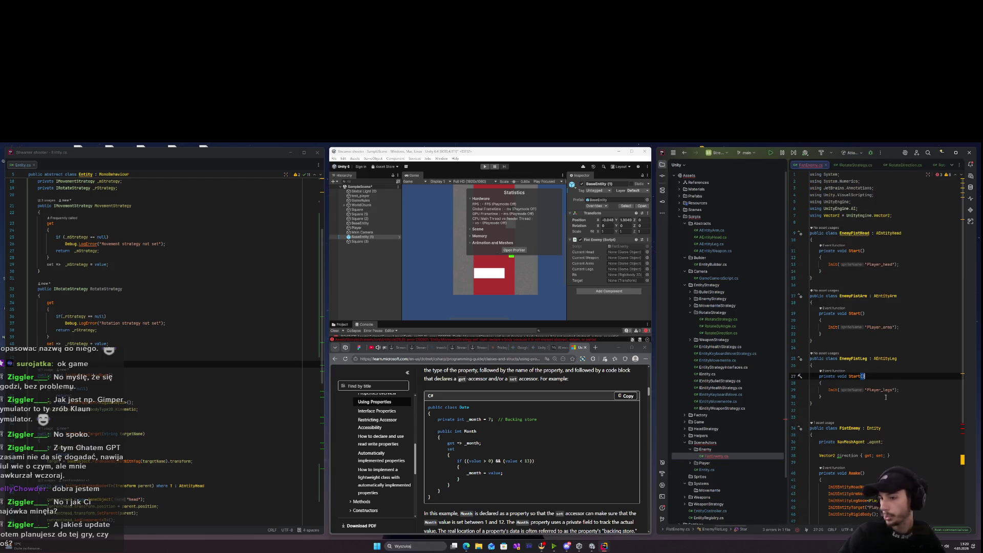
{"action": "left_click_drag", "start_coordinate": [811, 390], "coordinate": [981, 395]}
{"action": "key", "text": "BackSpace"}
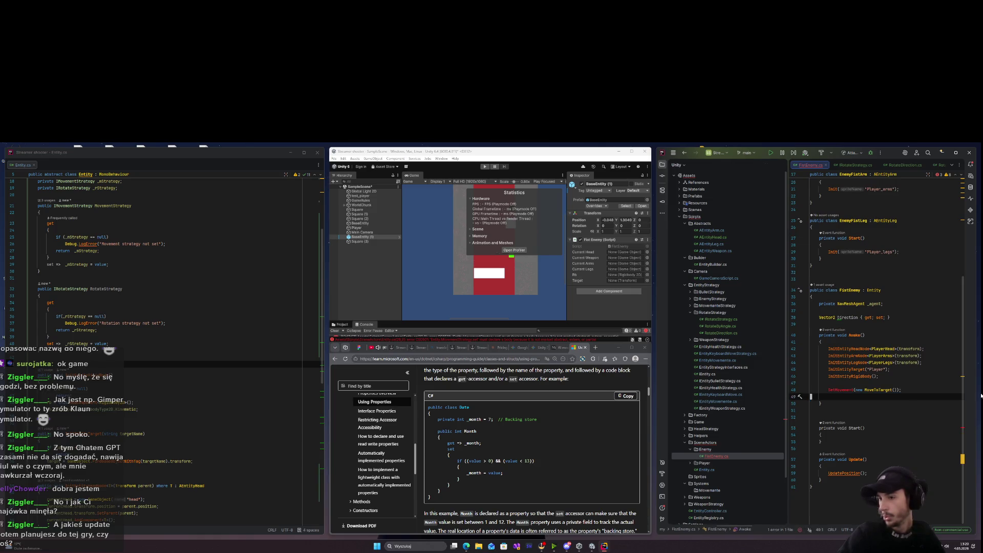
{"action": "key", "text": "shift+Up"}
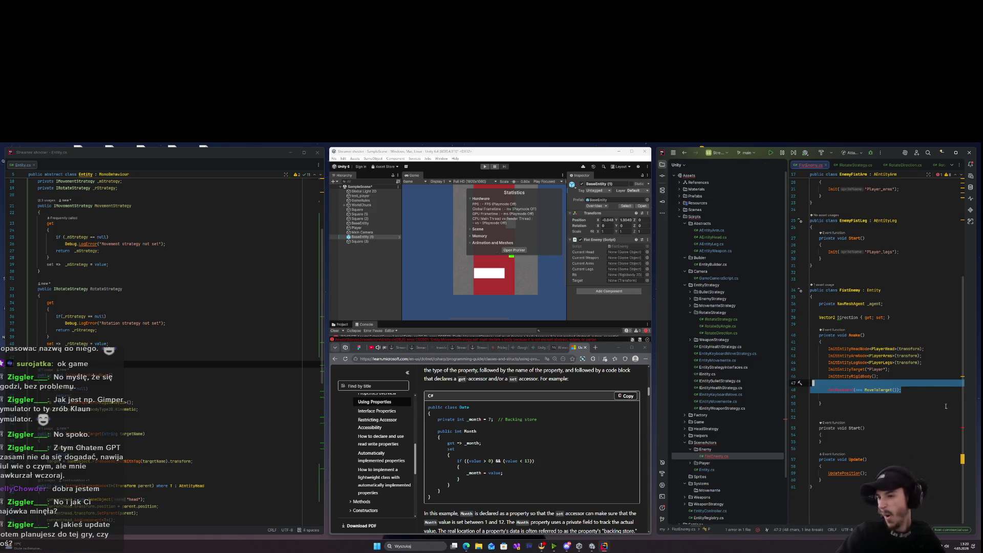
{"action": "key", "text": "BackSpace"}
{"action": "key", "text": "Up"}
{"action": "key", "text": "Return"}
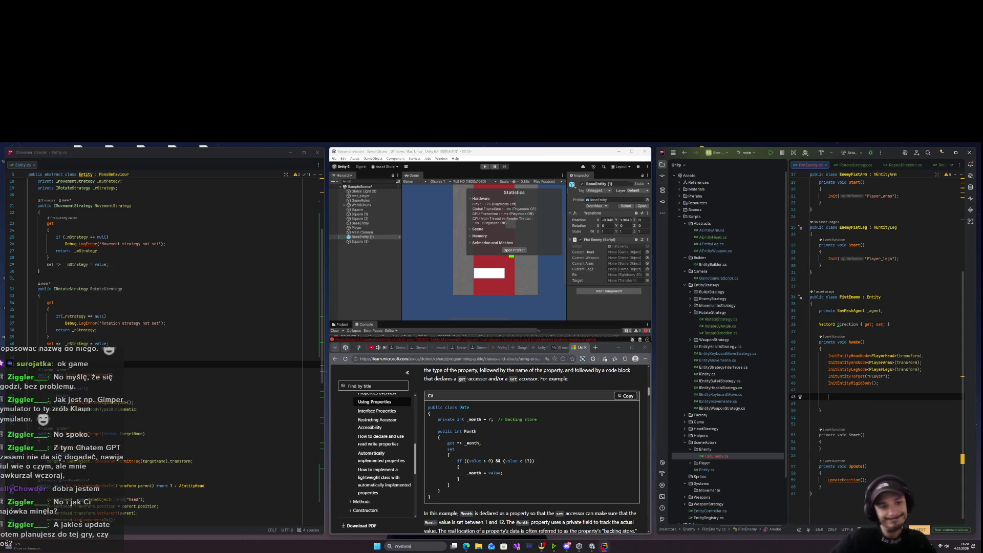
In Awake, assign MovementStrategy = new MoveToTarget() and RotateStrategy = new RotateByAngle().
{"action": "type", "text": "Move"}
{"action": "key", "text": "Return"}
{"action": "type", "text": "= new"}
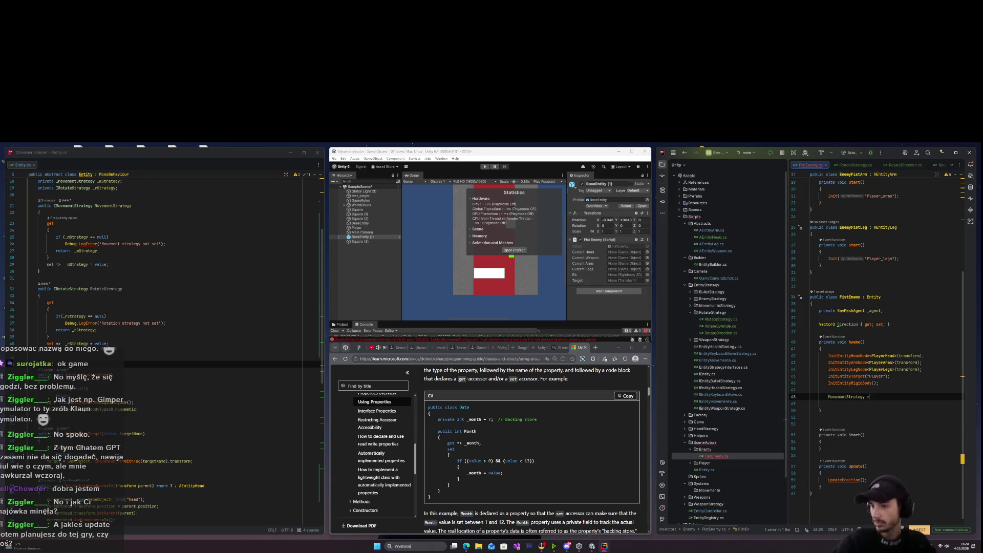
{"action": "key", "text": "Return"}
{"action": "type", "text": ";"}
{"action": "key", "text": "Return"}
{"action": "type", "text": "Rota"}
{"action": "key", "text": "Return"}
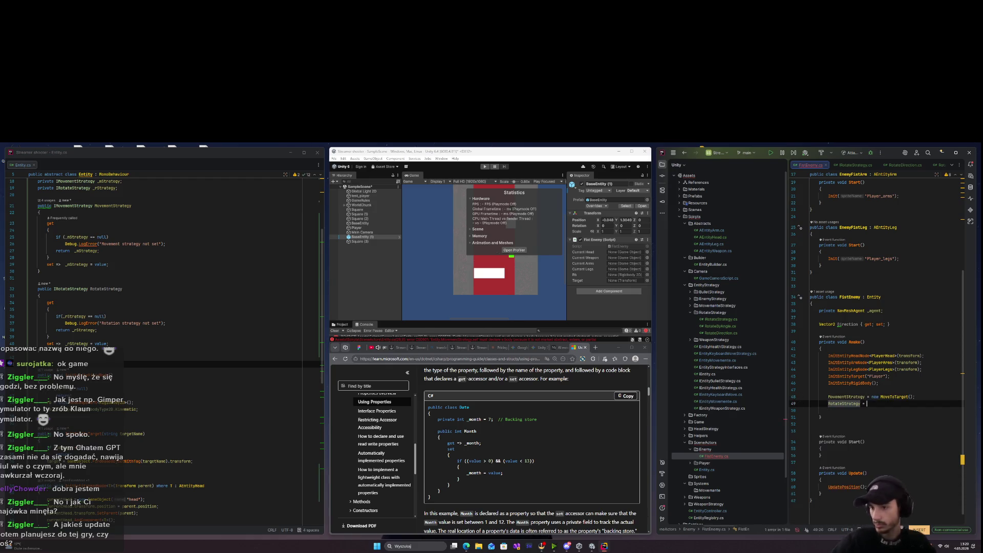
{"action": "type", "text": "= new Ro"}
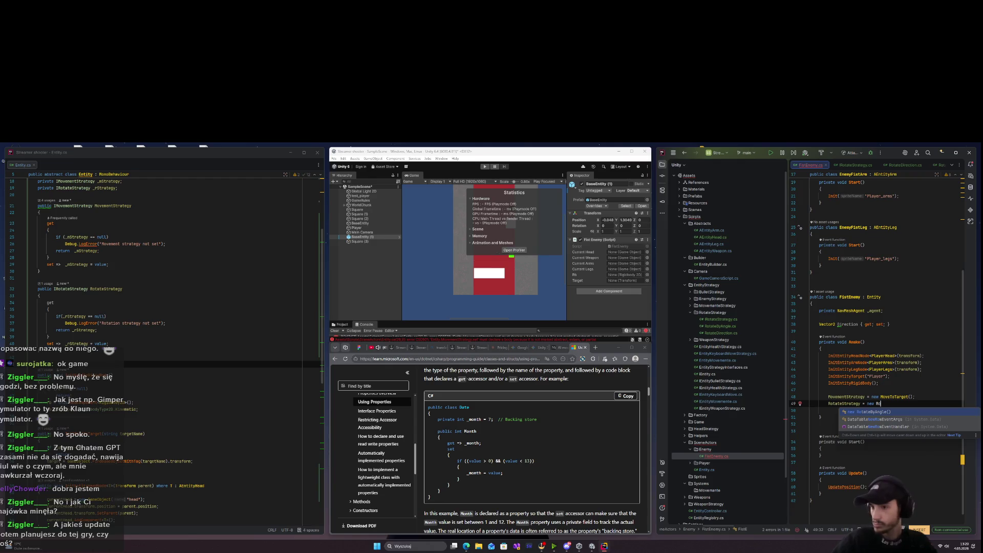
{"action": "key", "text": "Return"}
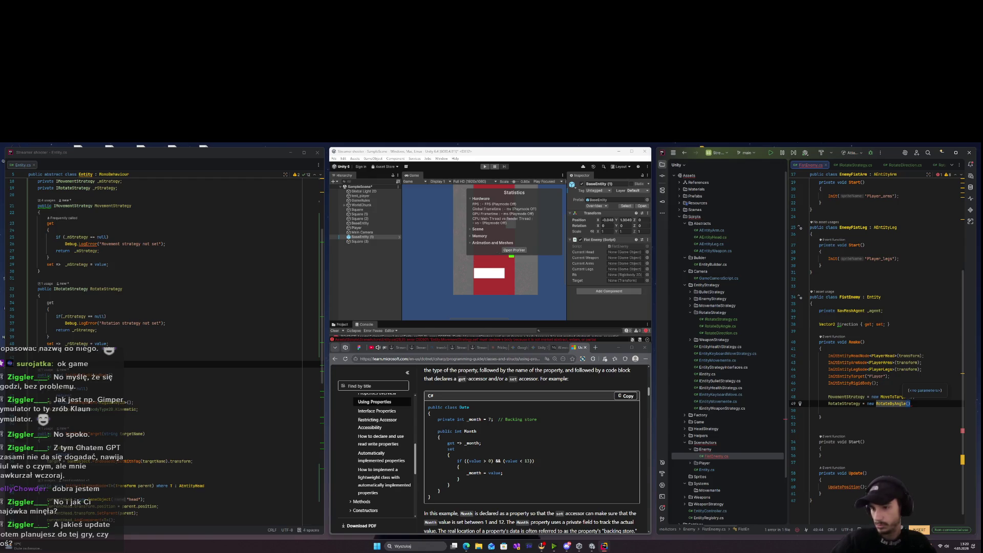
{"action": "type", "text": ";"}
{"action": "key", "text": "Down"}
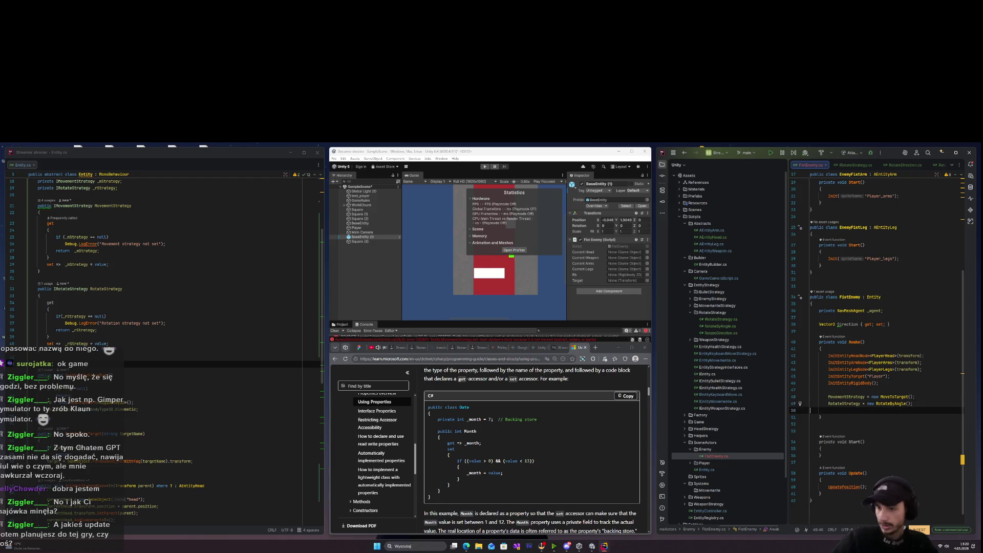
{"action": "key", "text": "Tab"}
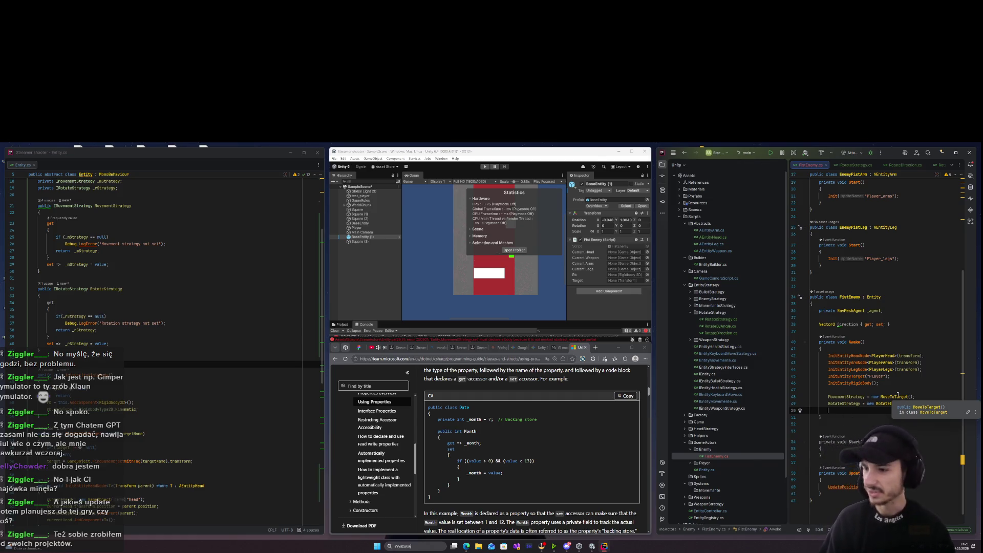
Set MovementStrategy.Speed = 10f and MovementStrategy.Offset = 2f, removing the extra blank line after Awake.
{"action": "left_click", "coordinate": [917, 397]}
{"action": "key", "text": "Return"}
{"action": "type", "text": "r"}
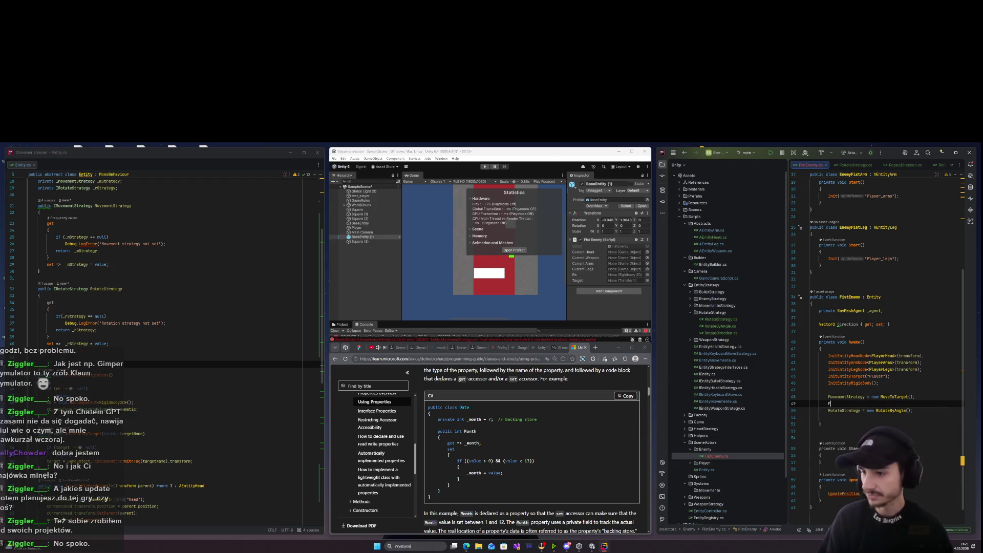
{"action": "type", "text": "M"}
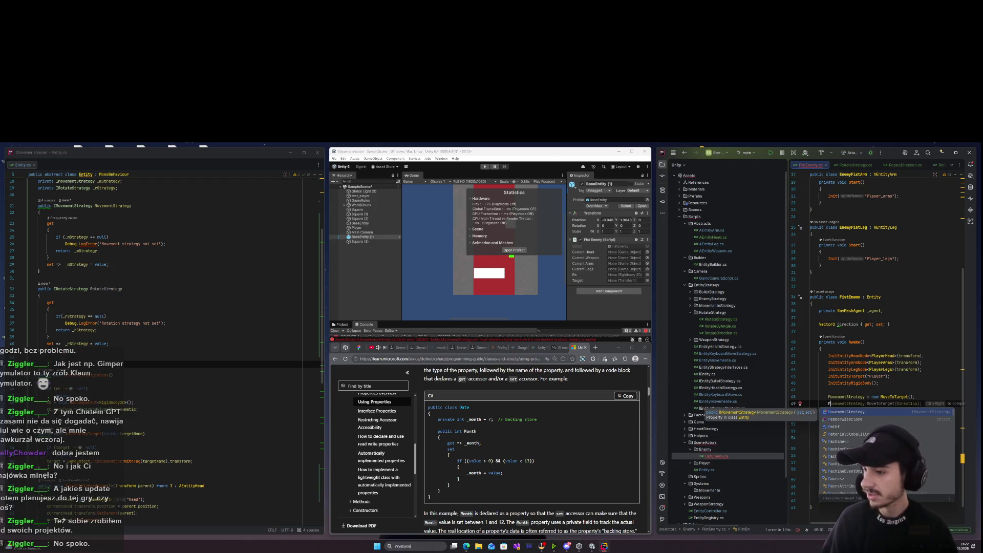
{"action": "key", "text": "Return"}
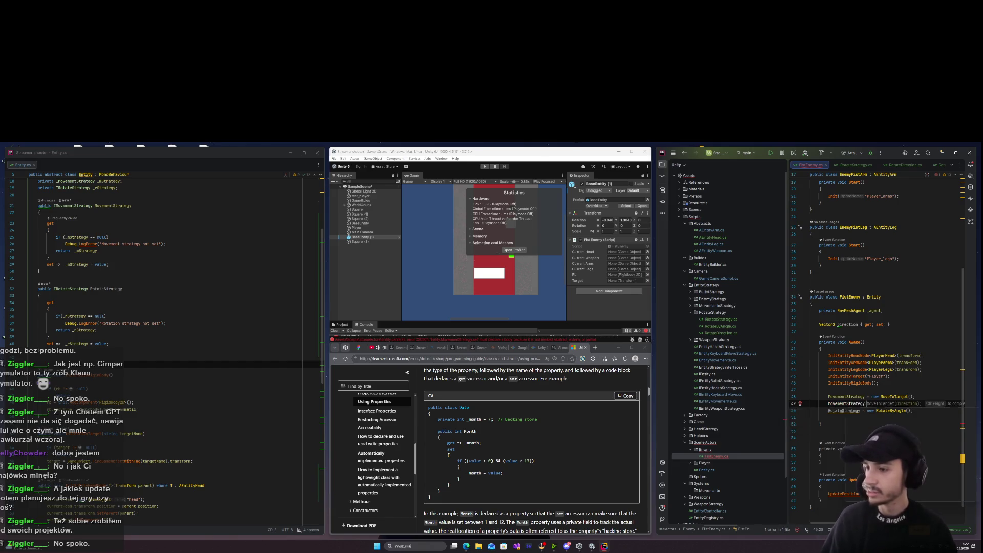
{"action": "type", "text": "."}
{"action": "key", "text": "Down"}
{"action": "key", "text": "Return"}
{"action": "type", "text": "= "}
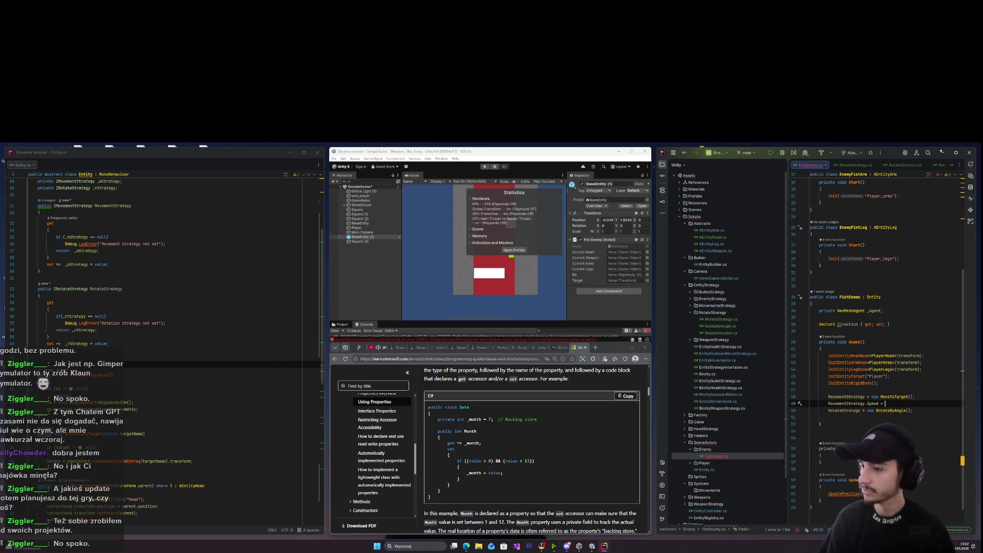
{"action": "type", "text": "10f;"}
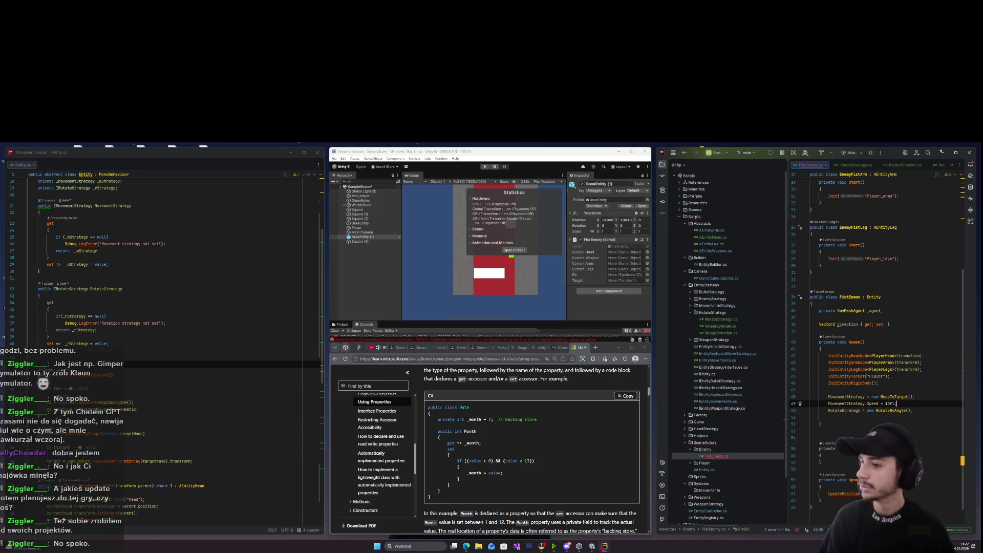
{"action": "key", "text": "Return"}
{"action": "type", "text": "Mo"}
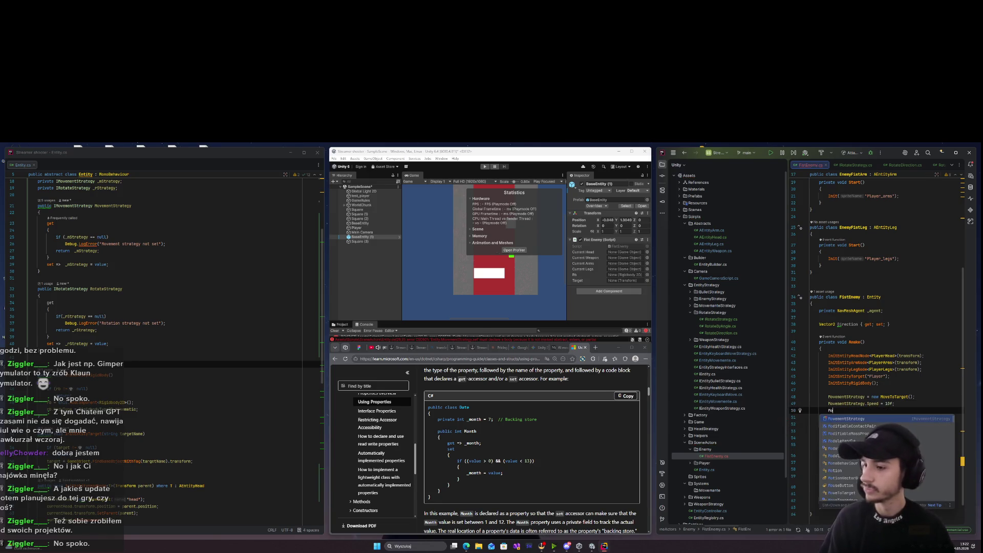
{"action": "key", "text": "Return"}
{"action": "type", "text": ".Offset "}
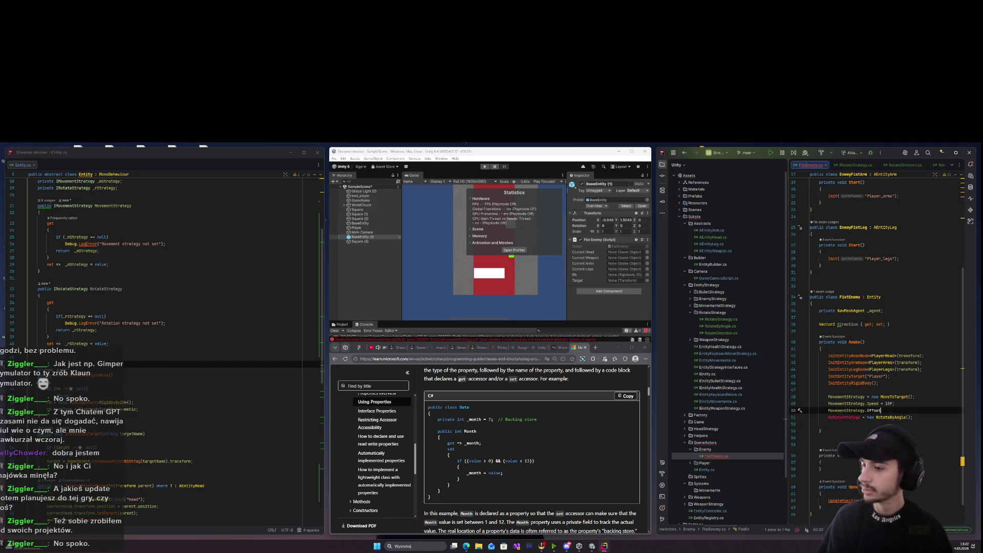
{"action": "type", "text": "= "}
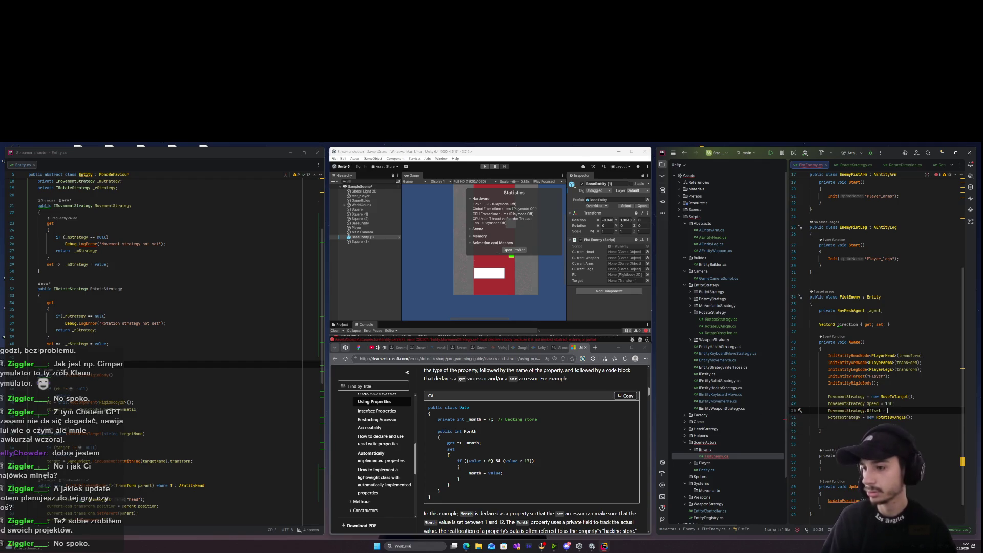
{"action": "type", "text": "2f;"}
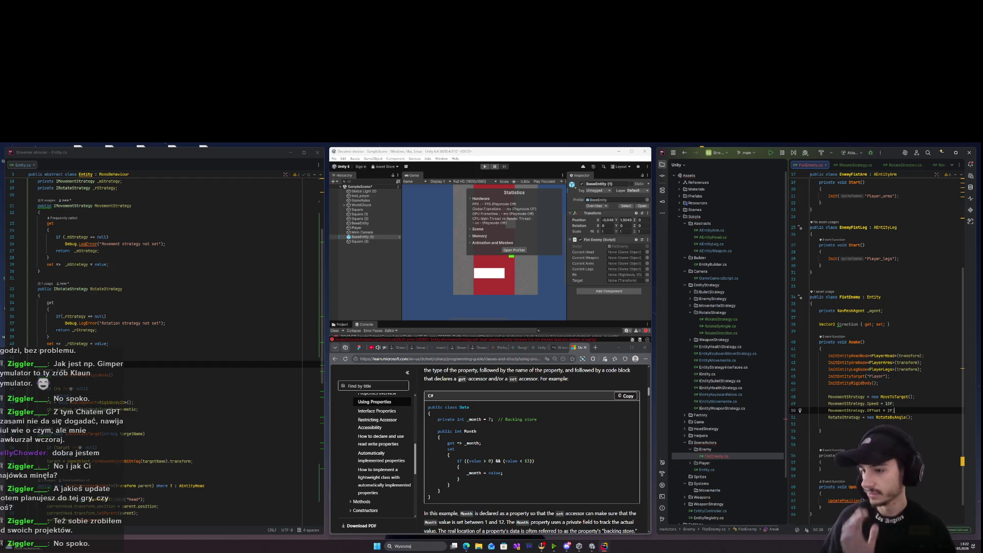
{"action": "key", "text": "Down"}
{"action": "key", "text": "Down"}
{"action": "key", "text": "Down"}
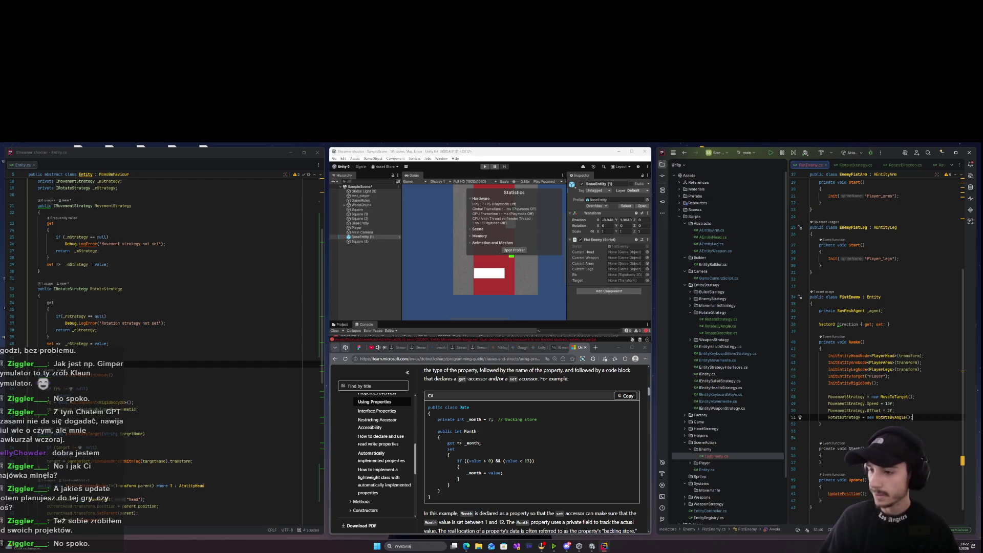
{"action": "key", "text": "BackSpace"}
{"action": "key", "text": "Down"}
{"action": "key", "text": "Down"}
{"action": "key", "text": "Down"}
{"action": "left_click", "coordinate": [820, 487]}
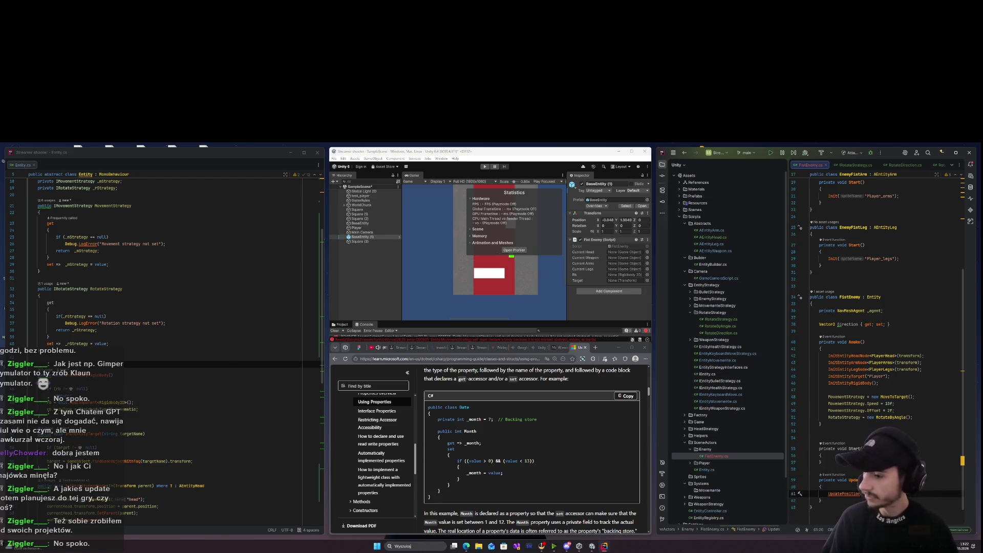
In Entity.cs, remove the LogError line and its braces from the strategy null-check guard.
{"action": "scroll", "coordinate": [315, 509], "scroll_direction": "down", "scroll_amount": 10}
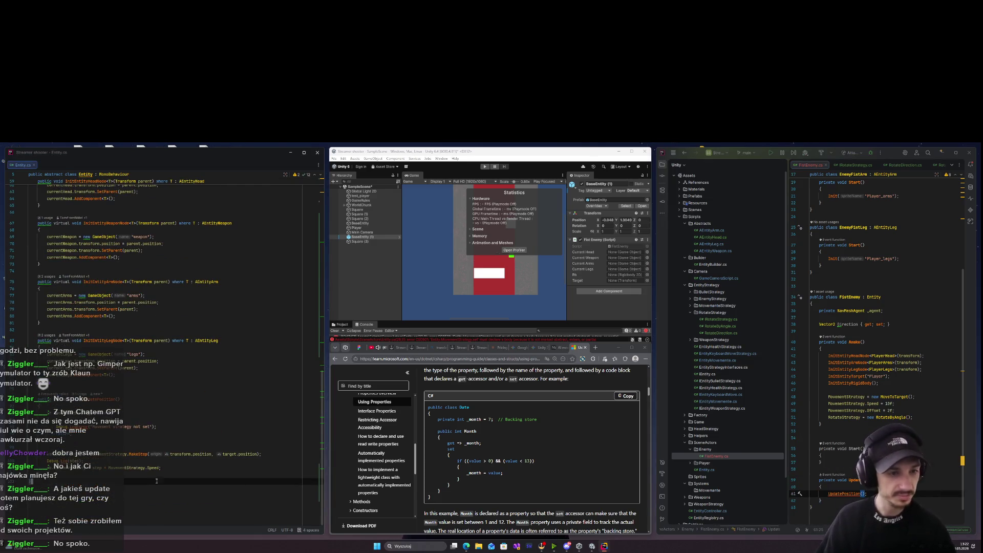
{"action": "left_click_drag", "start_coordinate": [913, 418], "coordinate": [812, 411]}
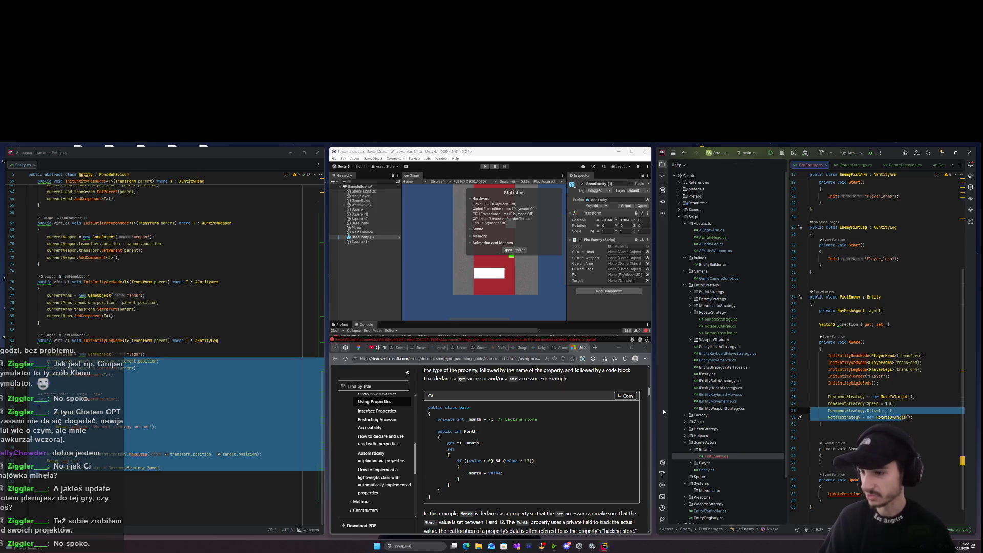
{"action": "left_click", "coordinate": [170, 485]}
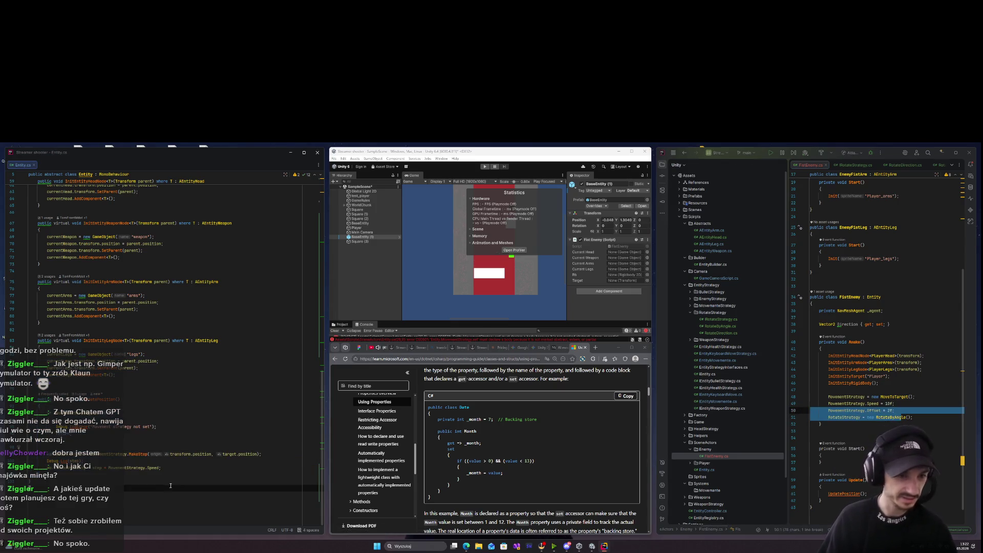
{"action": "left_click", "coordinate": [138, 436]}
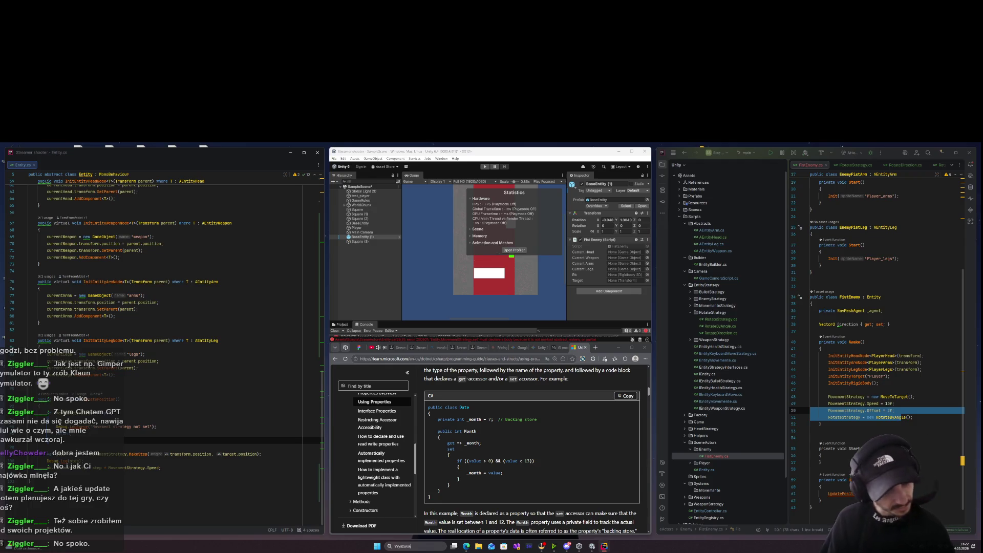
{"action": "key", "text": "ctrl+w"}
{"action": "key", "text": "ctrl+w"}
{"action": "key", "text": "Delete"}
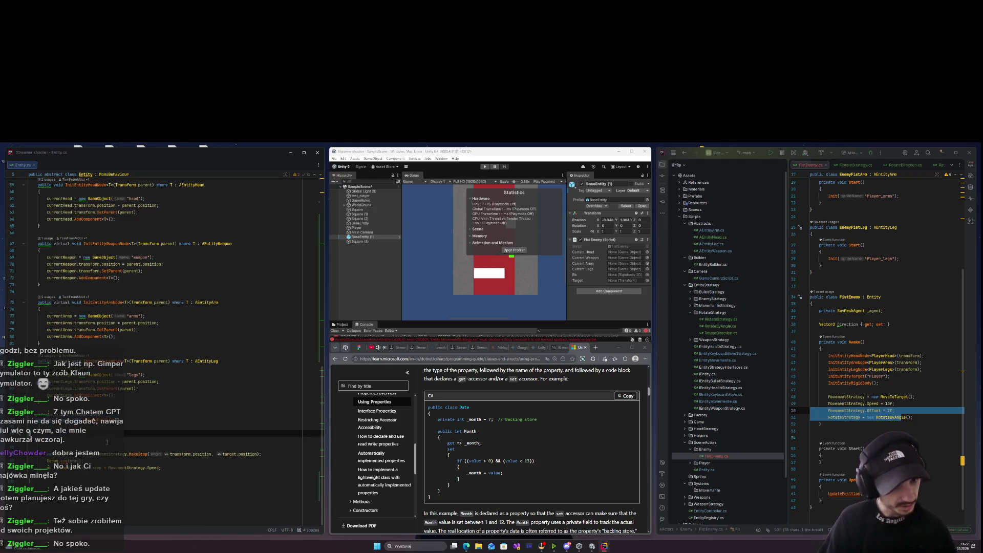
{"action": "scroll", "coordinate": [154, 348], "scroll_direction": "up", "scroll_amount": 1}
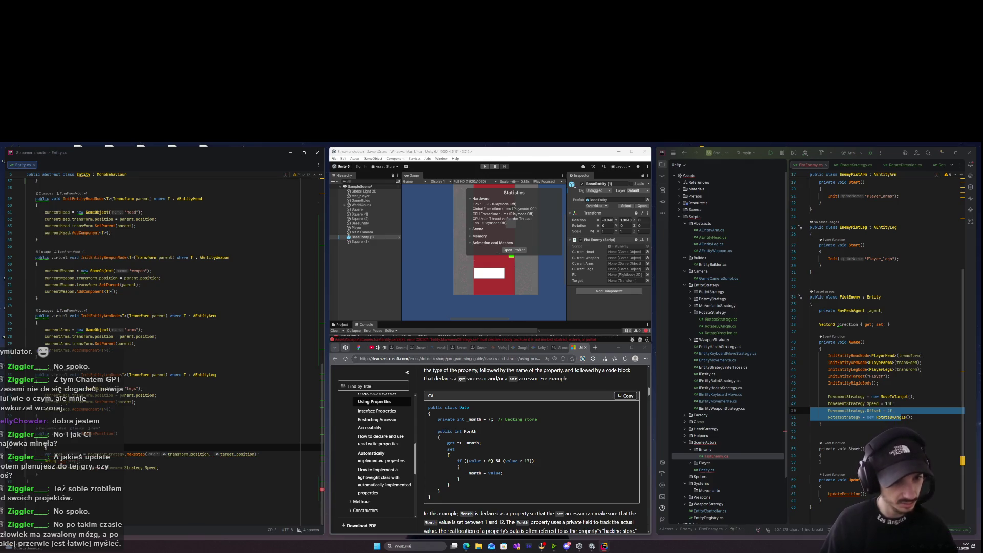
{"action": "key", "text": "ctrl+z"}
{"action": "key", "text": "ctrl+z"}
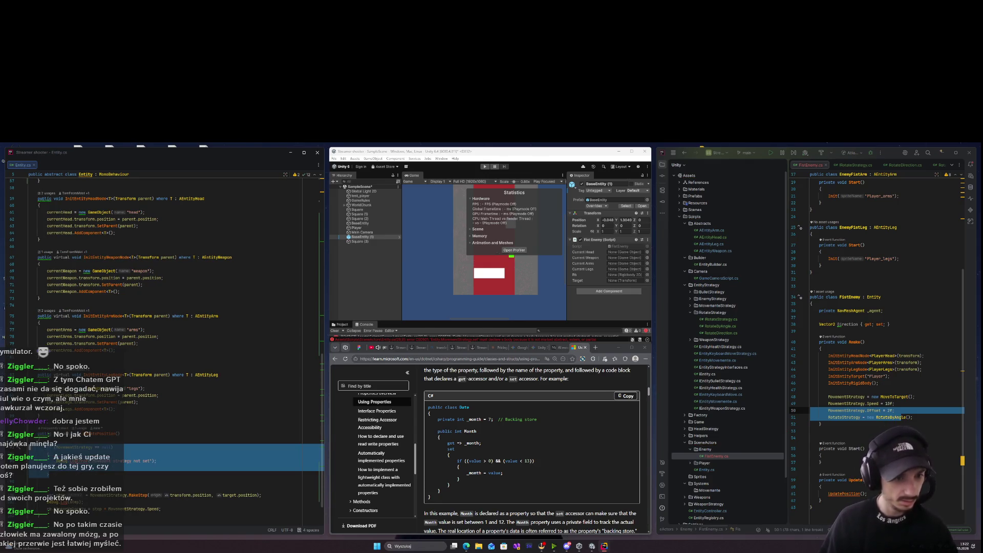
{"action": "left_click", "coordinate": [154, 461]}
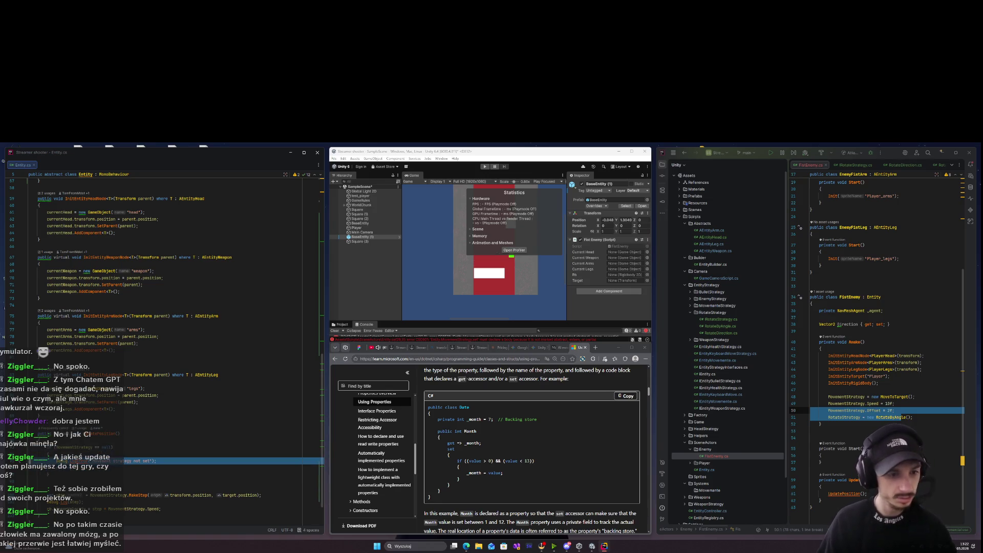
{"action": "key", "text": "BackSpace"}
{"action": "key", "text": "BackSpace"}
{"action": "key", "text": "BackSpace"}
Add Debug.Log(step) and change the guard to MovementStrategy == null || RotateStrategy == null.
{"action": "key", "text": "Return"}
{"action": "key", "text": "Return"}
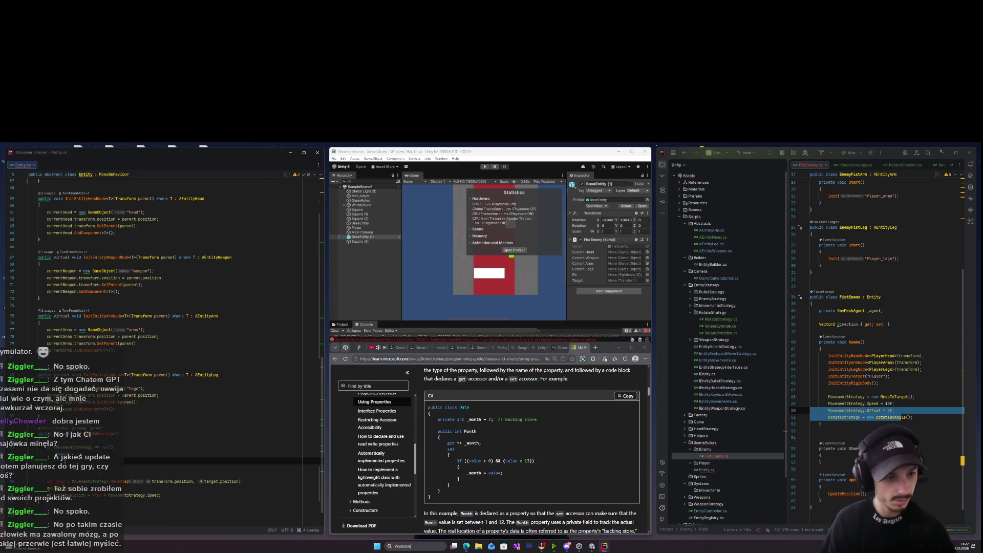
{"action": "type", "text": "Debug.Log(step);re"}
{"action": "key", "text": "Escape"}
{"action": "type", "text": "== null"}
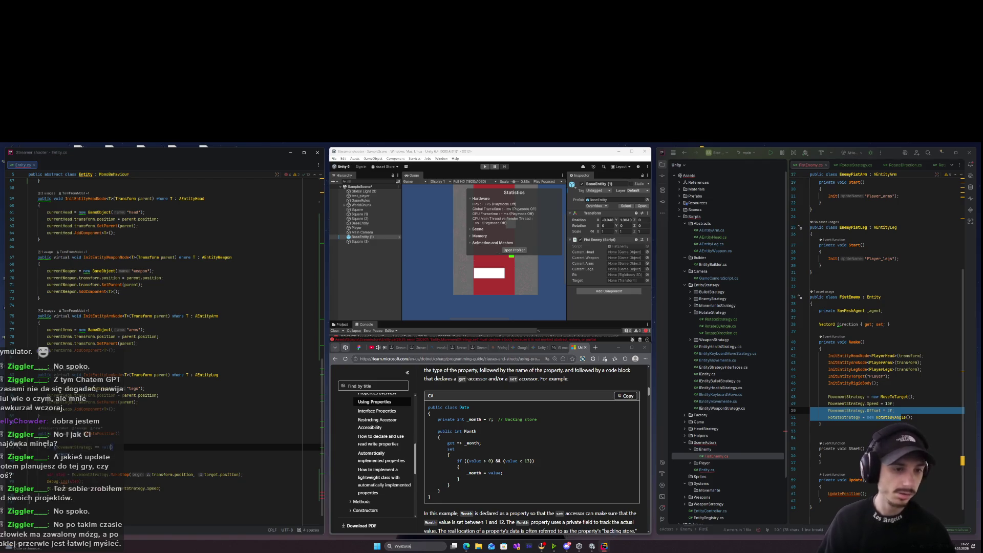
{"action": "type", "text": " || MovementStrategy.Offset == 0"}
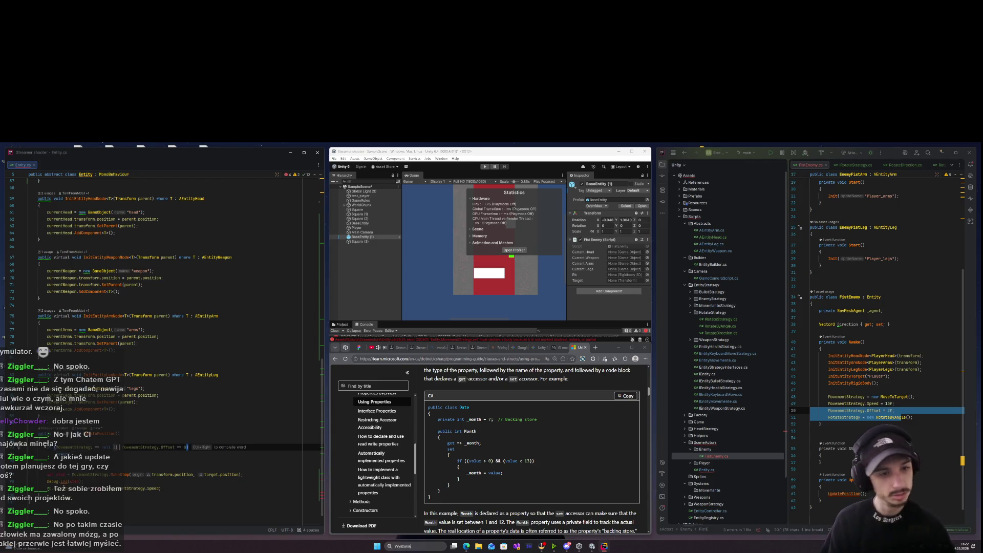
{"action": "key", "text": "ctrl+BackSpace"}
{"action": "key", "text": "ctrl+BackSpace"}
{"action": "key", "text": "ctrl+BackSpace"}
{"action": "type", "text": "Rot"}
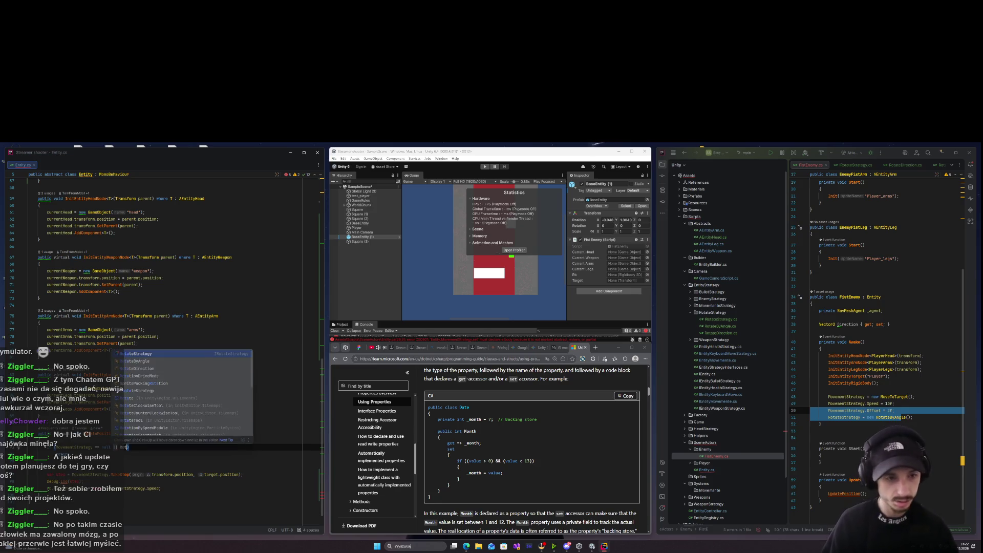
{"action": "type", "text": "ateStrategy == nul"}
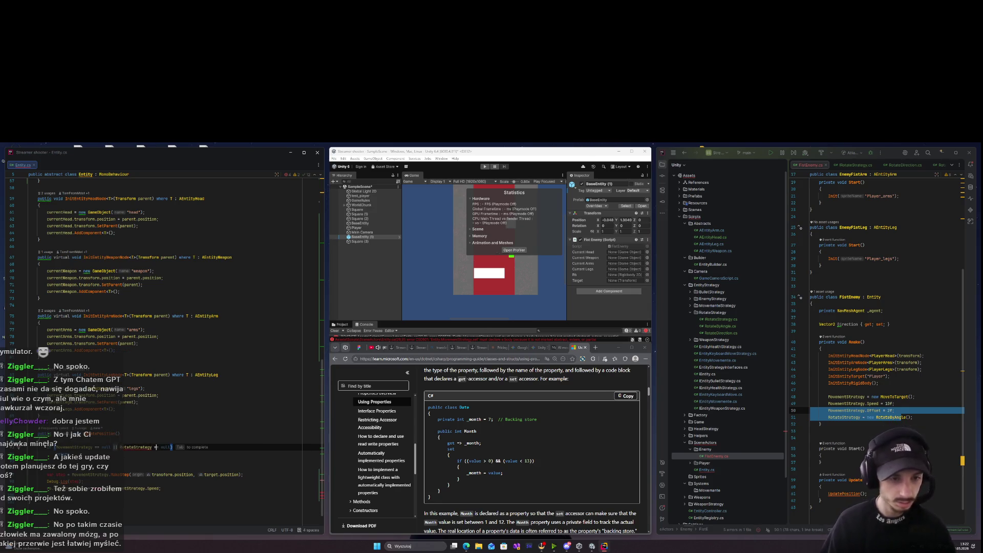
{"action": "type", "text": "l)"}
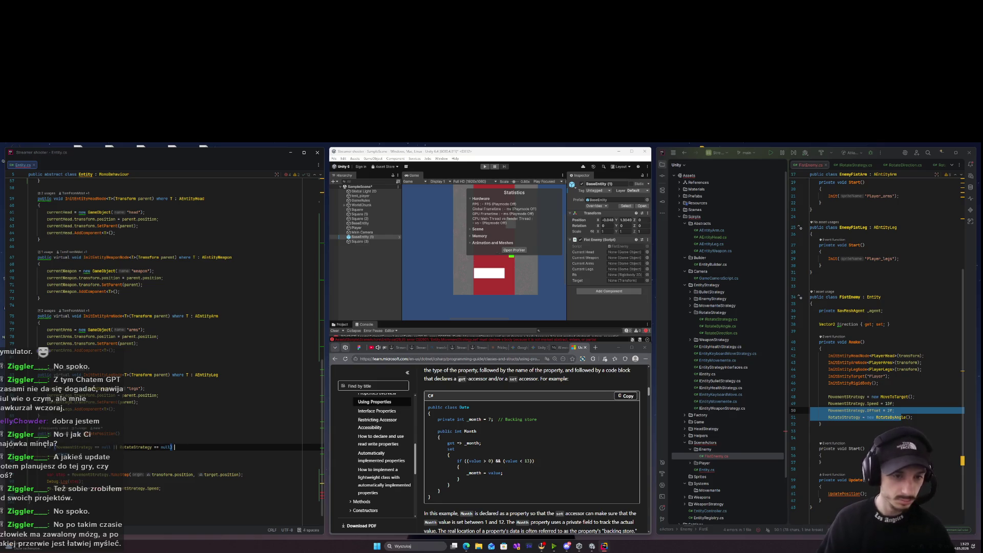
{"action": "left_click", "coordinate": [128, 454]}
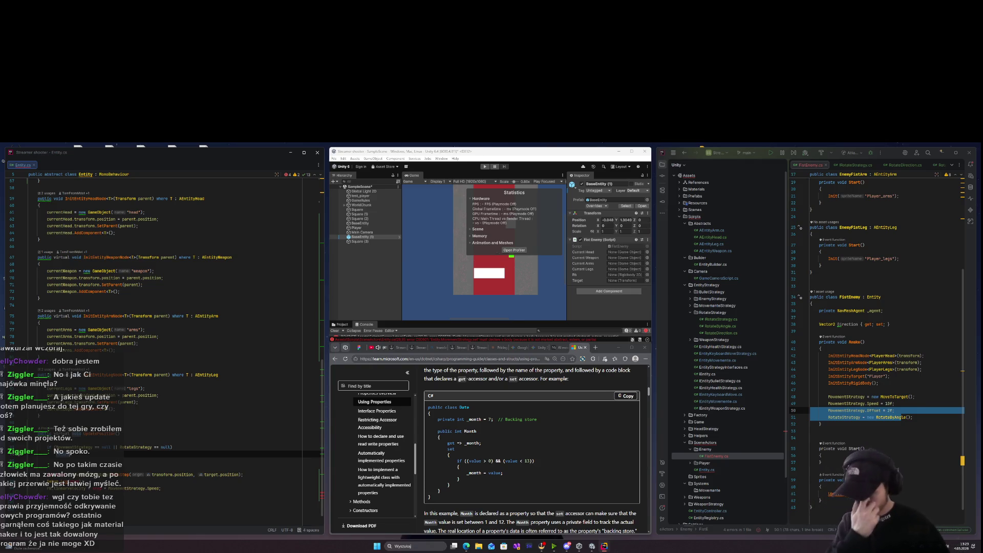
Restore the deleted MakeStep and Speed lines and insert a blank line below MakeStep.
{"action": "scroll", "coordinate": [205, 461], "scroll_direction": "down", "scroll_amount": 1}
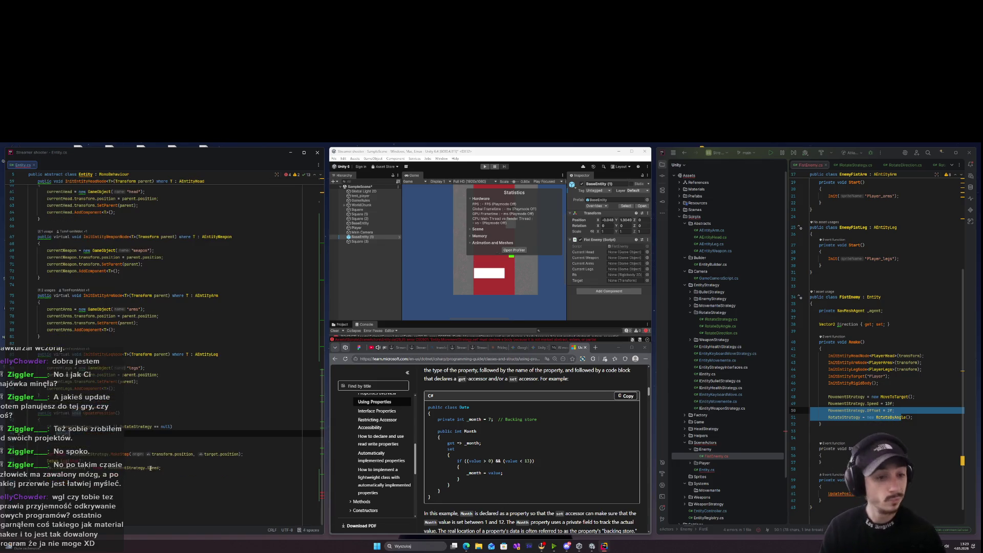
{"action": "left_click", "coordinate": [215, 469]}
{"action": "left_click_drag", "start_coordinate": [215, 469], "coordinate": [133, 454]}
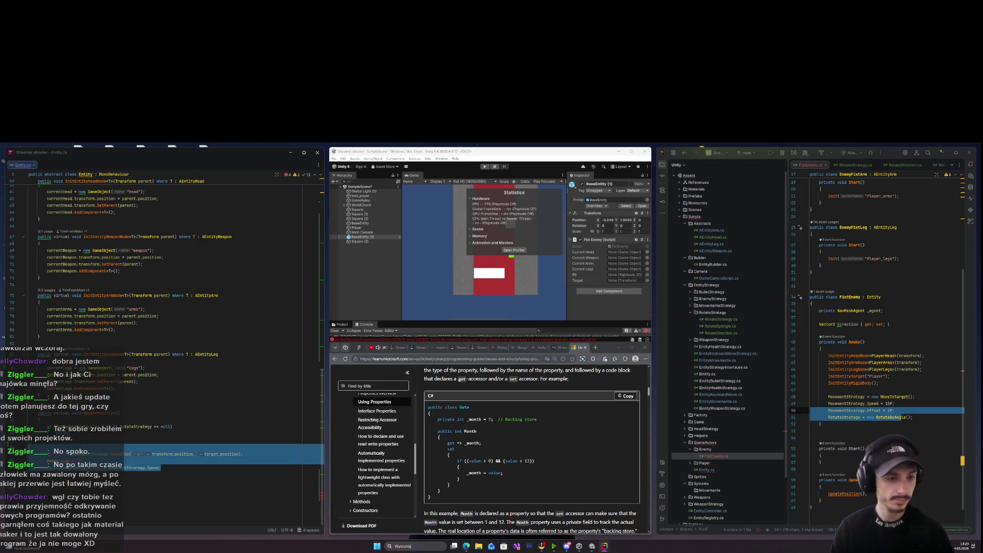
{"action": "key", "text": "BackSpace"}
{"action": "scroll", "coordinate": [164, 333], "scroll_direction": "up", "scroll_amount": 1}
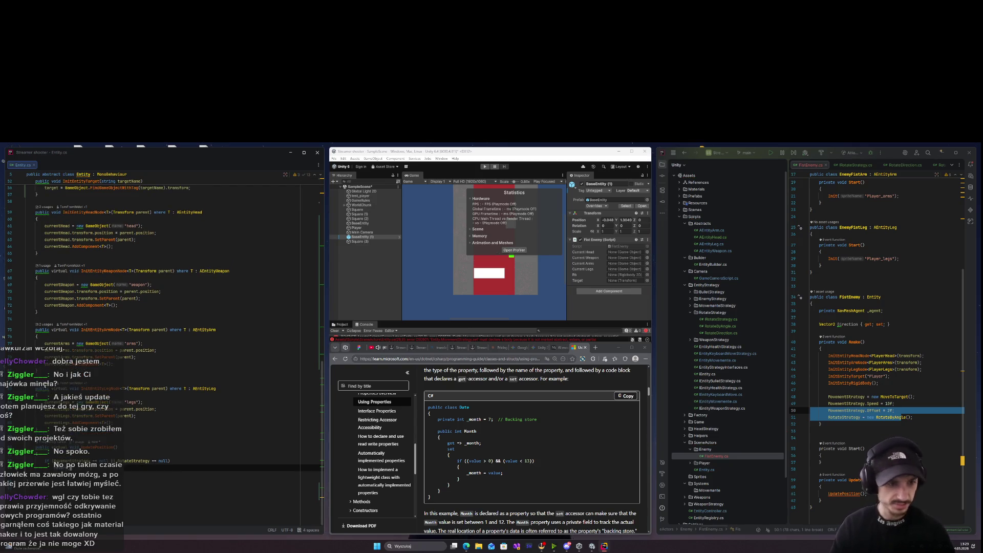
{"action": "key", "text": "ctrl+z"}
{"action": "key", "text": "Up"}
{"action": "key", "text": "Up"}
{"action": "key", "text": "Up"}
{"action": "left_click", "coordinate": [169, 474]}
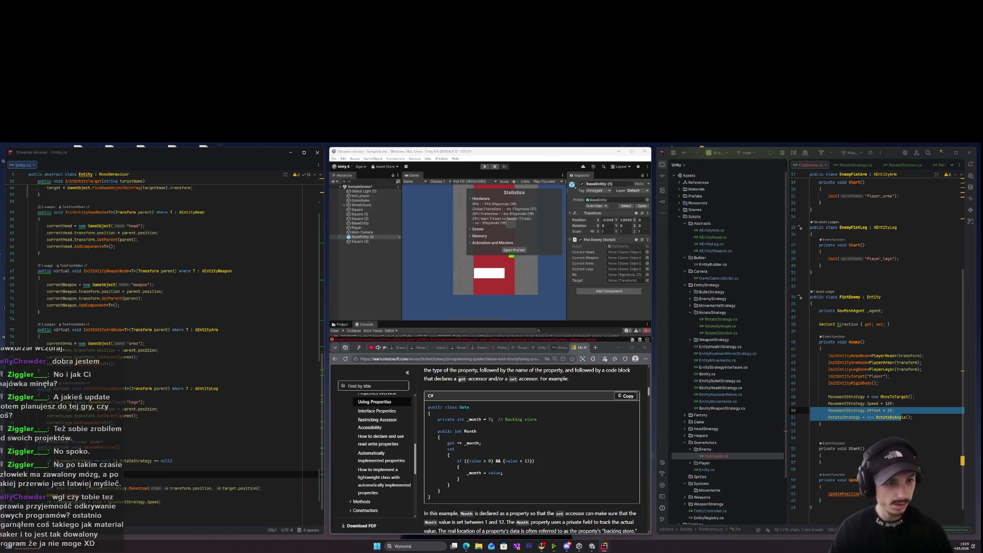
{"action": "key", "text": "Down"}
{"action": "key", "text": "Down"}
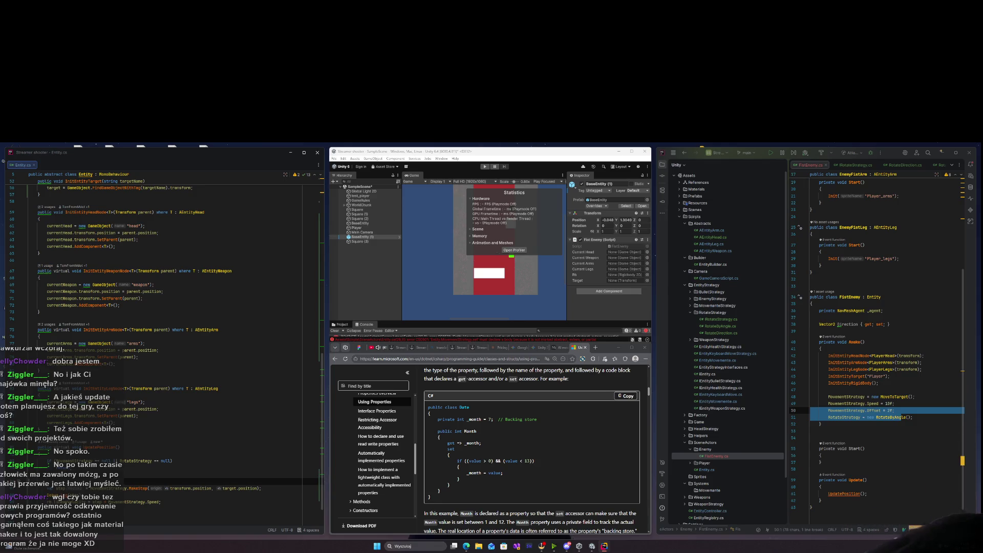
{"action": "key", "text": "Return"}
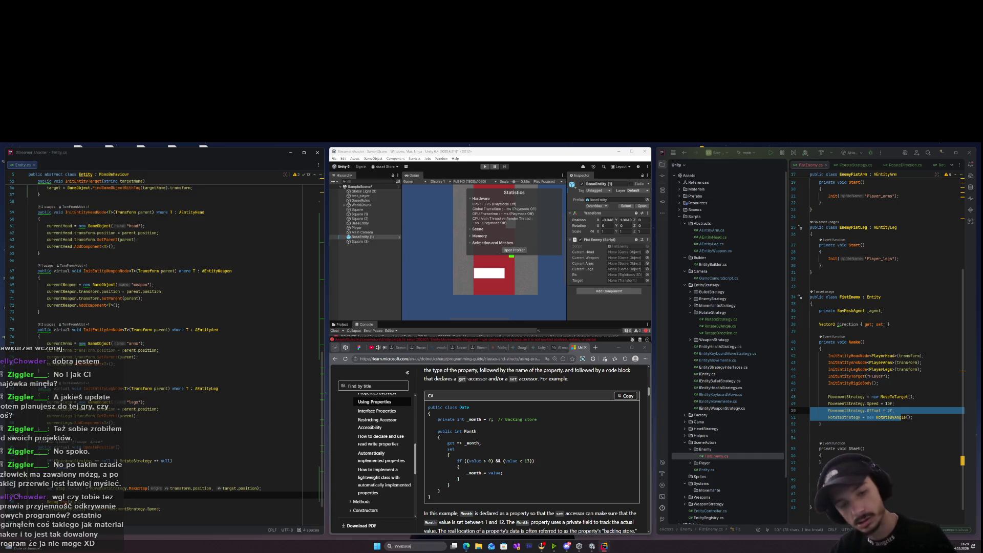
{"action": "scroll", "coordinate": [210, 367], "scroll_direction": "up", "scroll_amount": 10}
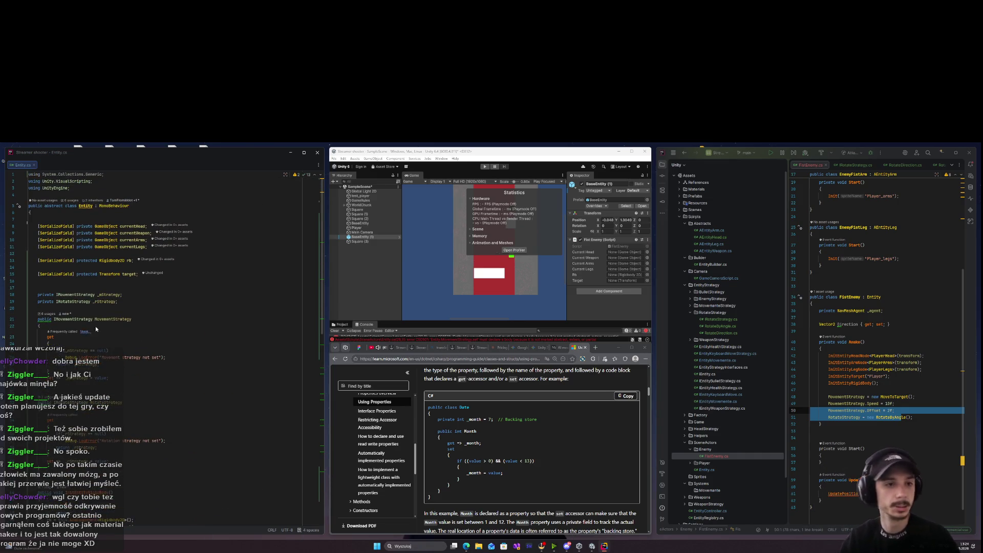
On line 17 of Entity.cs, declare '[SerializeField] protected RotateDirection rotateDirection;'.
{"action": "left_click", "coordinate": [104, 285]}
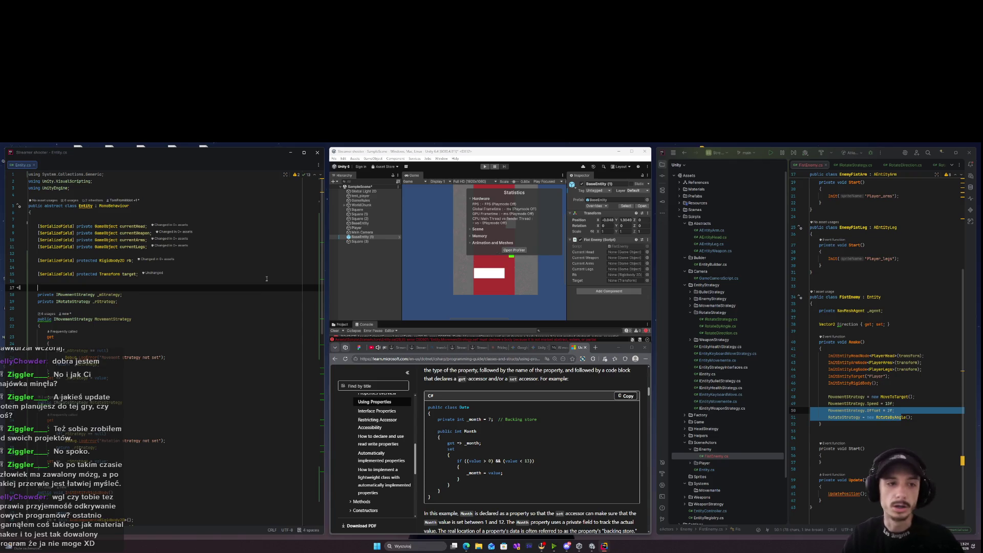
{"action": "key", "text": "Return"}
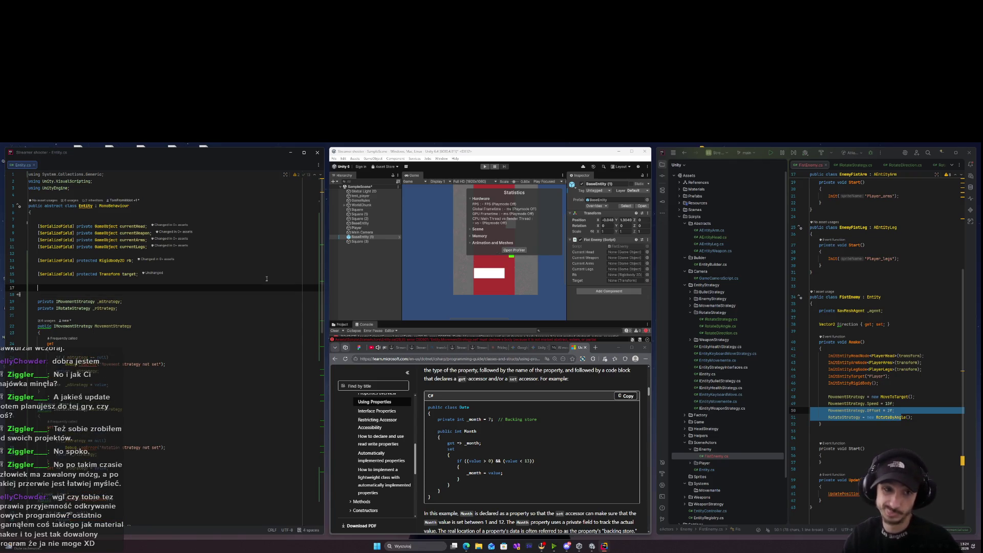
{"action": "type", "text": "[Se"}
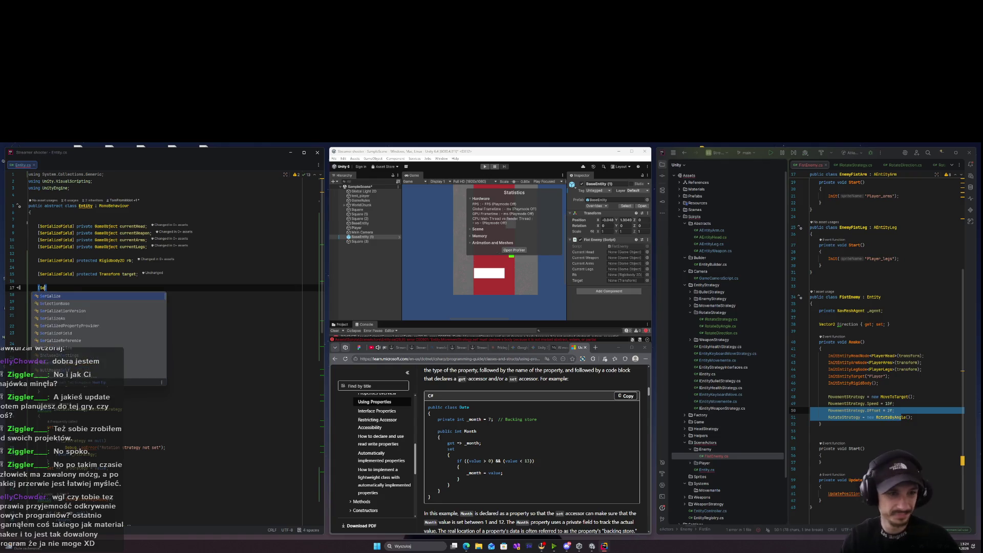
{"action": "key", "text": "Escape"}
{"action": "key", "text": "BackSpace"}
{"action": "key", "text": "BackSpace"}
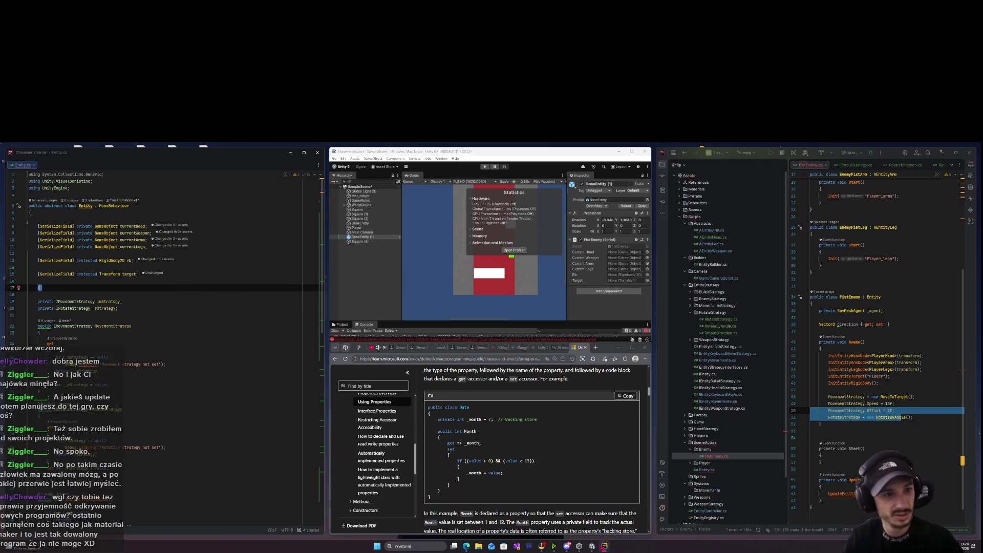
{"action": "type", "text": "Serialize"}
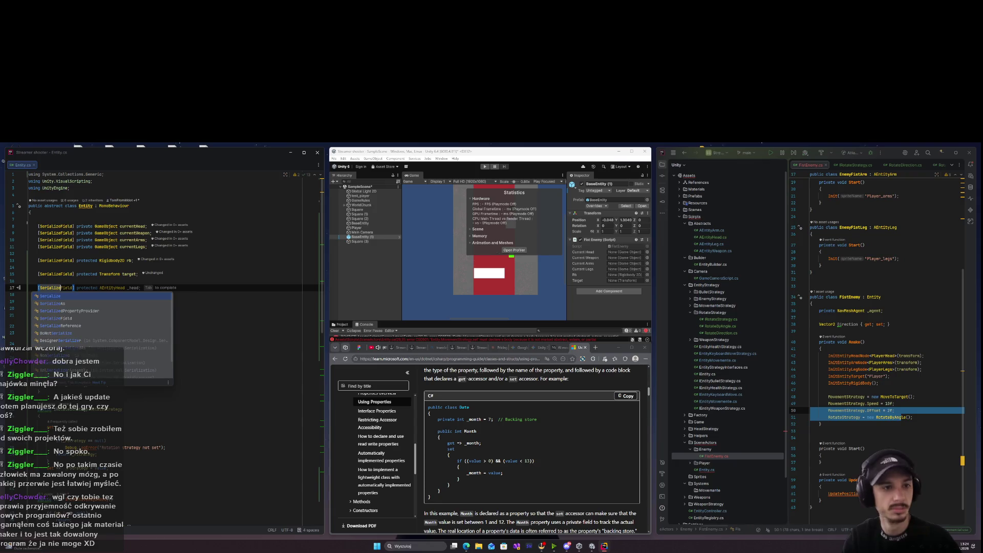
{"action": "key", "text": "Tab"}
{"action": "key", "text": "BackSpace"}
{"action": "key", "text": "BackSpace"}
{"action": "key", "text": "BackSpace"}
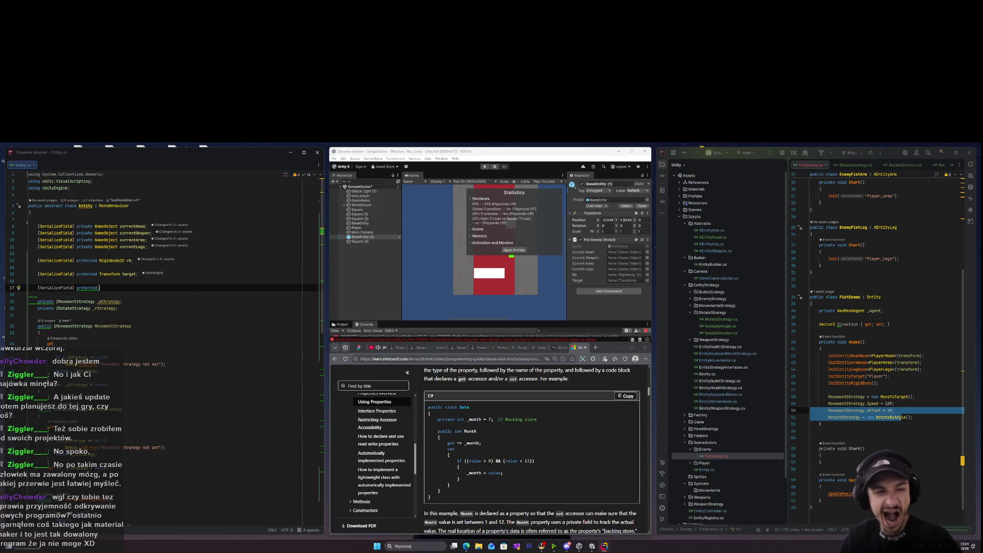
{"action": "type", "text": "I"}
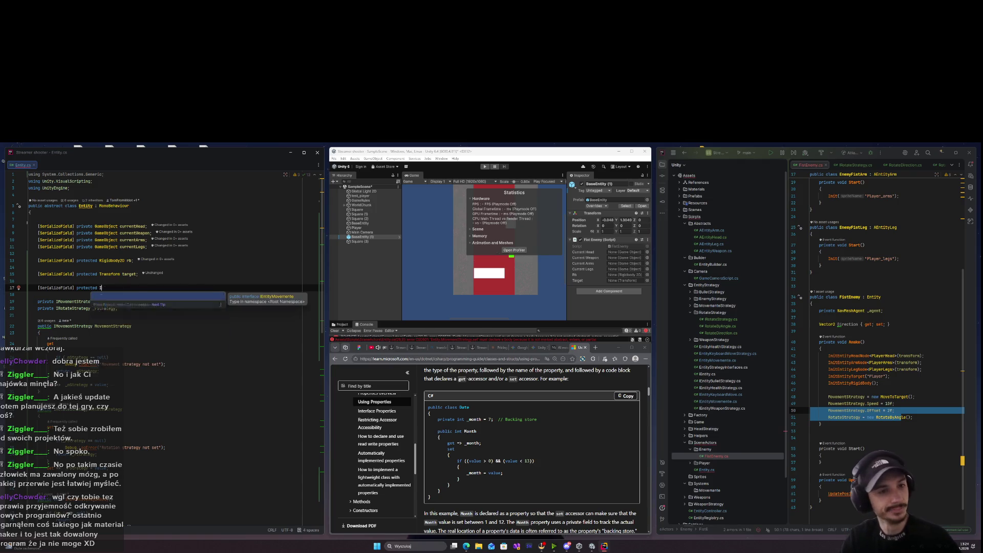
{"action": "key", "text": "BackSpace"}
{"action": "type", "text": "RotateD"}
{"action": "key", "text": "BackSpace"}
{"action": "type", "text": "Rotate"}
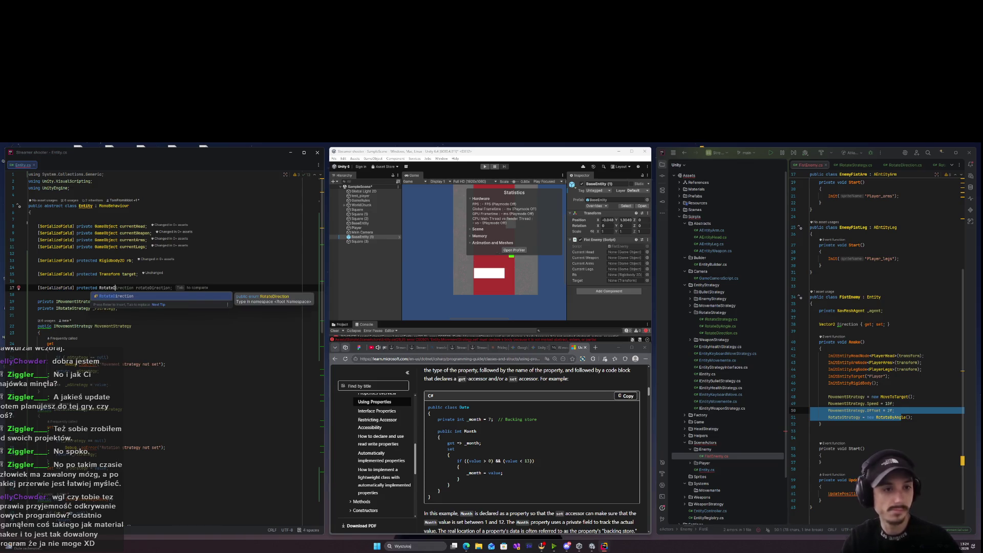
{"action": "key", "text": "Tab"}
{"action": "key", "text": "Down"}
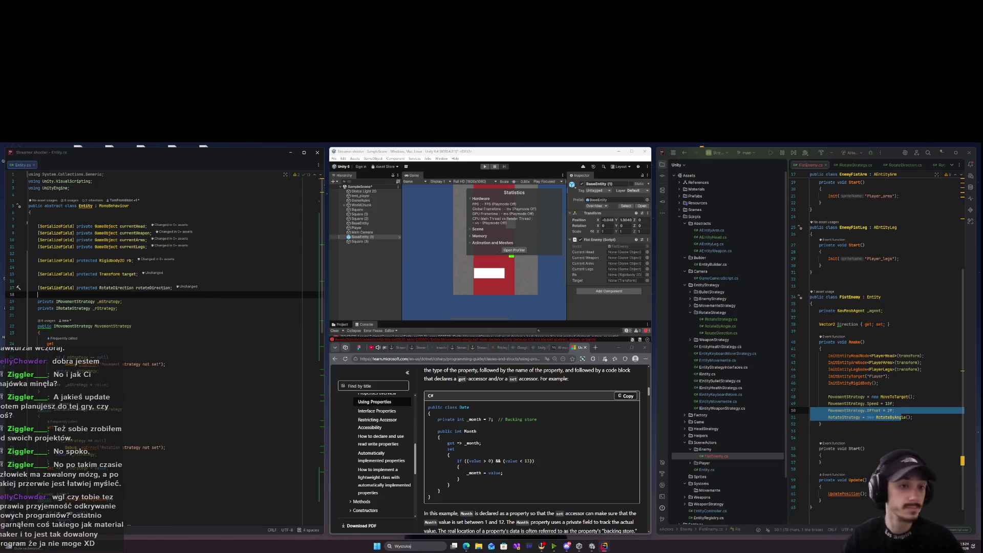
{"action": "scroll", "coordinate": [137, 310], "scroll_direction": "down", "scroll_amount": 15}
{"action": "left_click", "coordinate": [192, 467]}
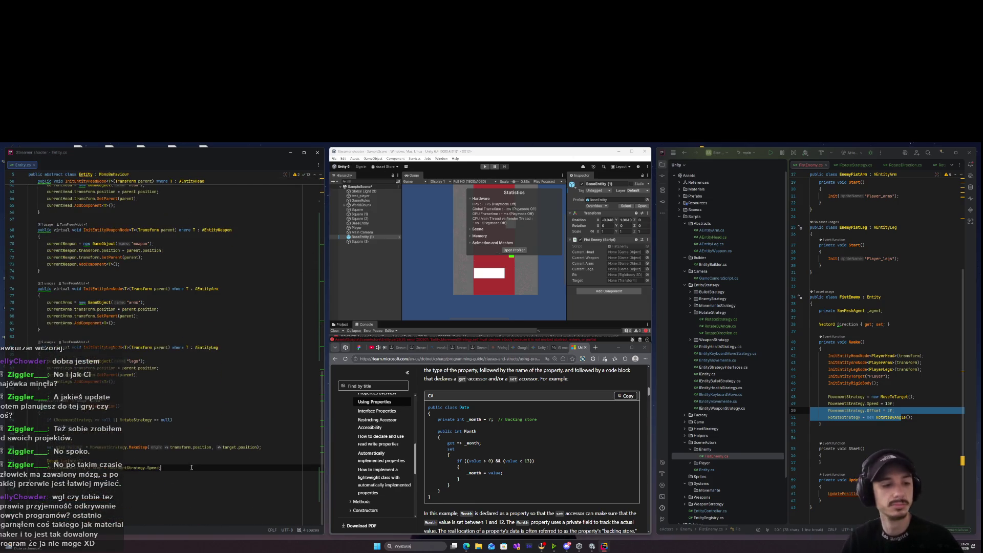
{"action": "left_click", "coordinate": [214, 461]}
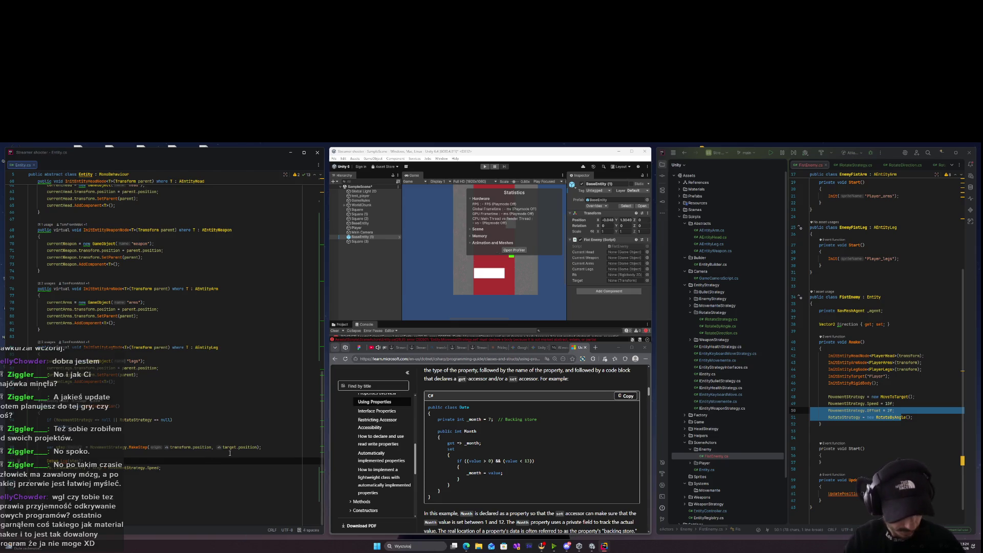
{"action": "left_click", "coordinate": [230, 453]}
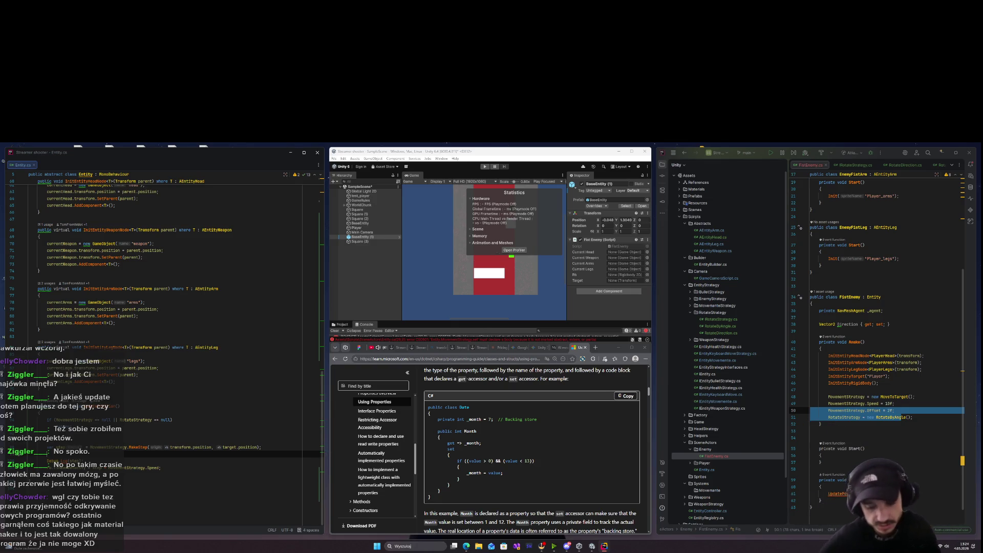
{"action": "type", "text": "R"}
{"action": "key", "text": "Escape"}
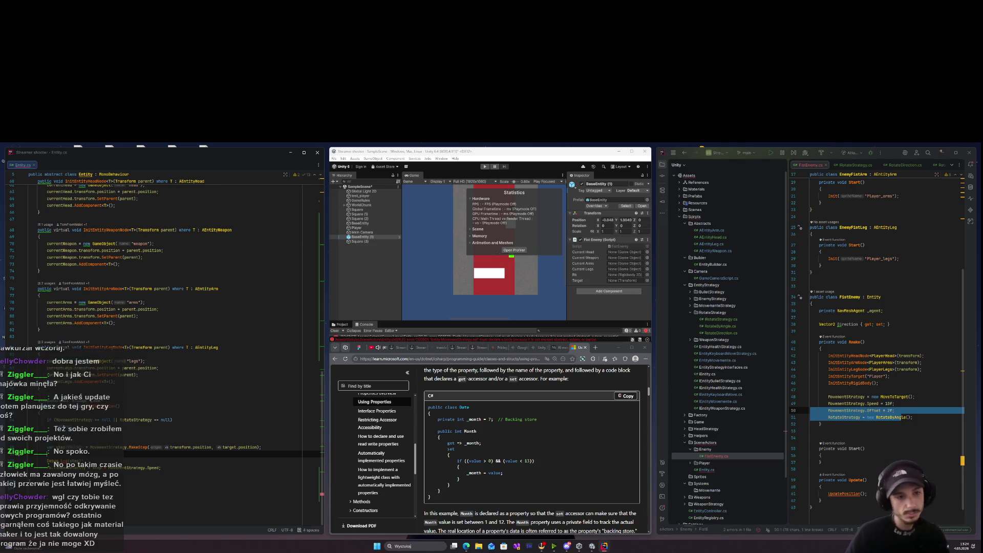
{"action": "scroll", "coordinate": [120, 454], "scroll_direction": "up", "scroll_amount": 15}
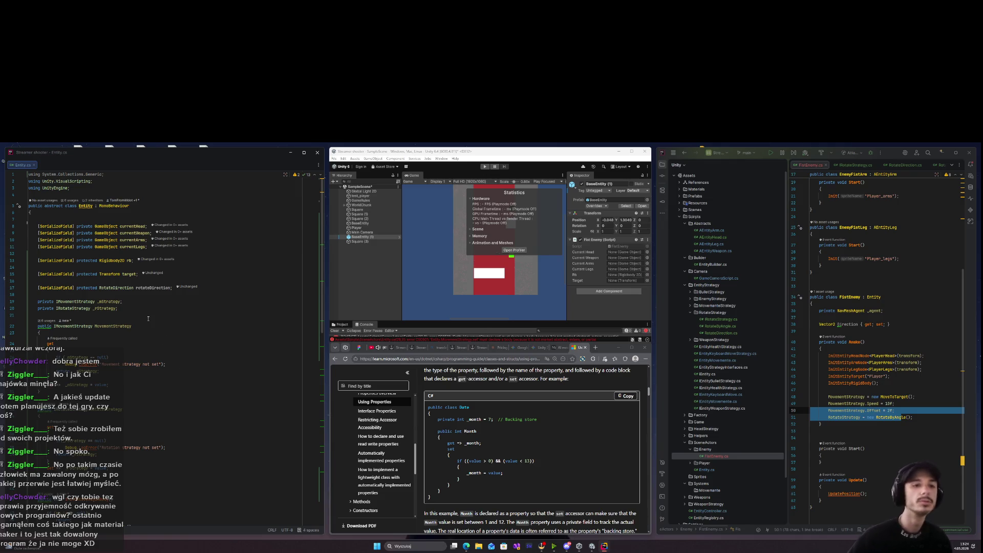
{"action": "scroll", "coordinate": [148, 319], "scroll_direction": "down", "scroll_amount": 10}
{"action": "left_click", "coordinate": [98, 490]}
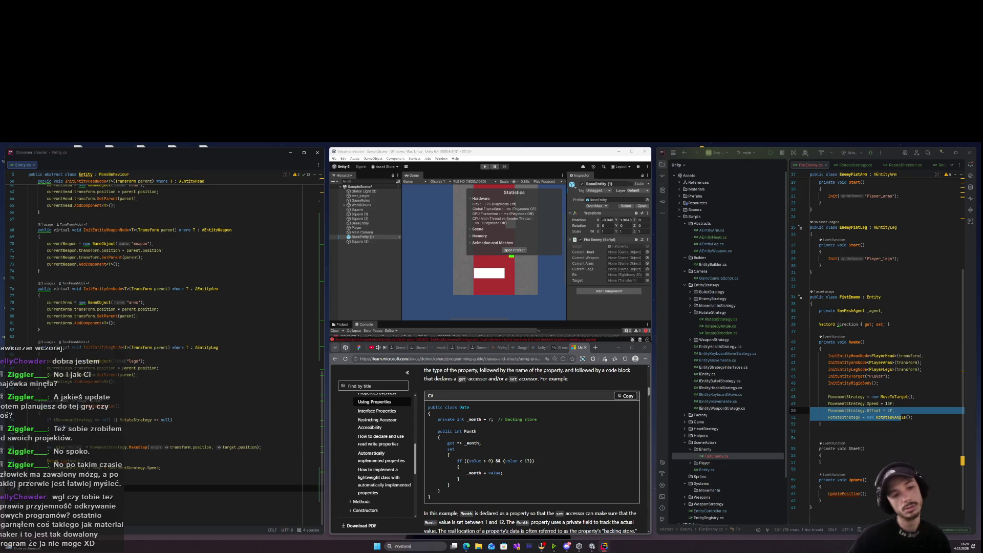
Add RotateStrategy to Entity's strategy null check using code completion.
{"action": "scroll", "coordinate": [153, 307], "scroll_direction": "up", "scroll_amount": 10}
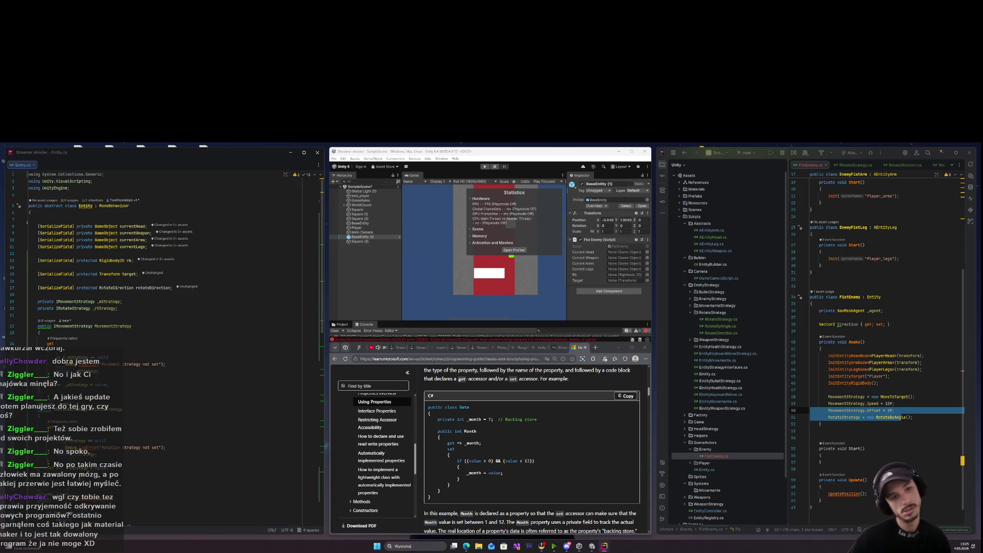
{"action": "scroll", "coordinate": [153, 318], "scroll_direction": "down", "scroll_amount": 10}
{"action": "left_click", "coordinate": [174, 468]}
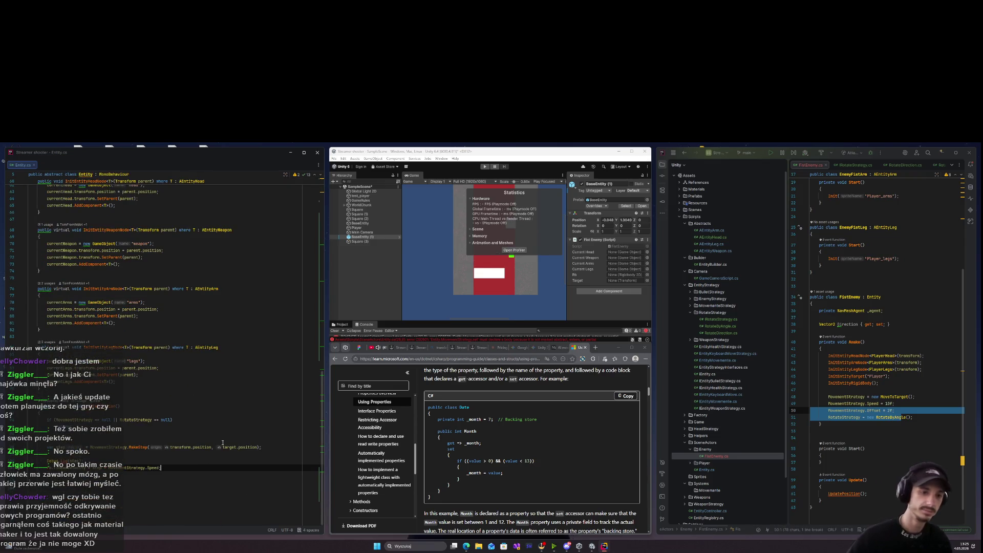
{"action": "left_click", "coordinate": [154, 456]}
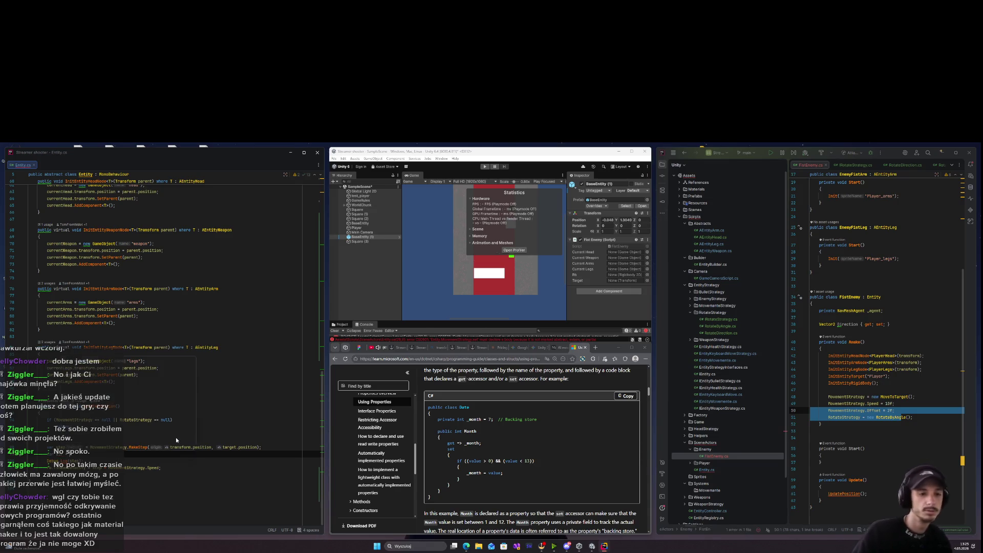
{"action": "key", "text": "ctrl+space"}
{"action": "key", "text": "Escape"}
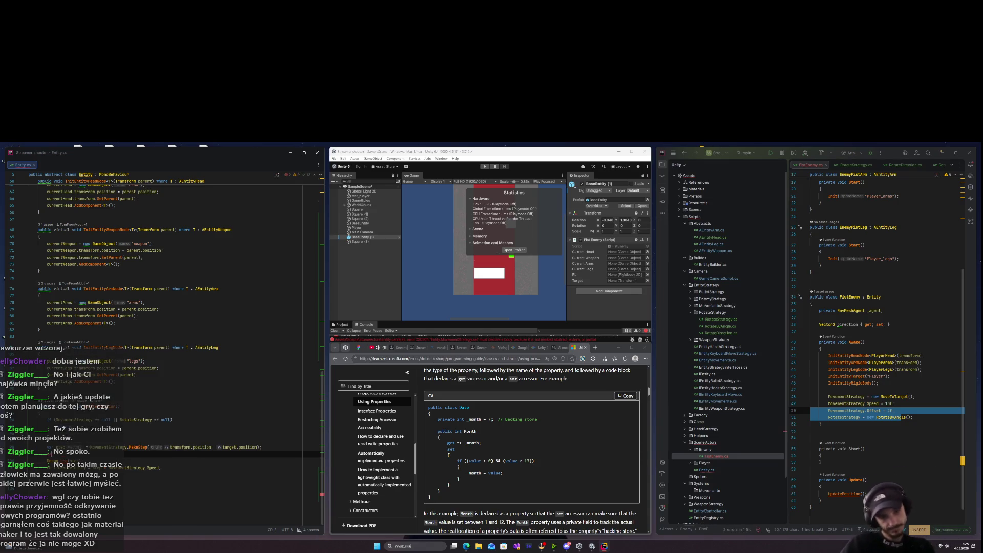
{"action": "key", "text": "ctrl+space"}
{"action": "key", "text": "Escape"}
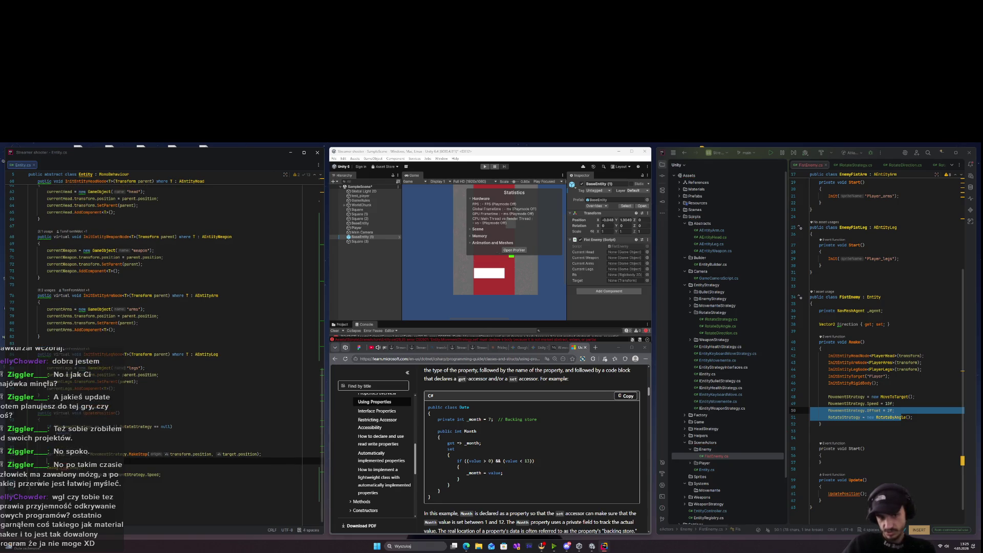
{"action": "key", "text": "ctrl+space"}
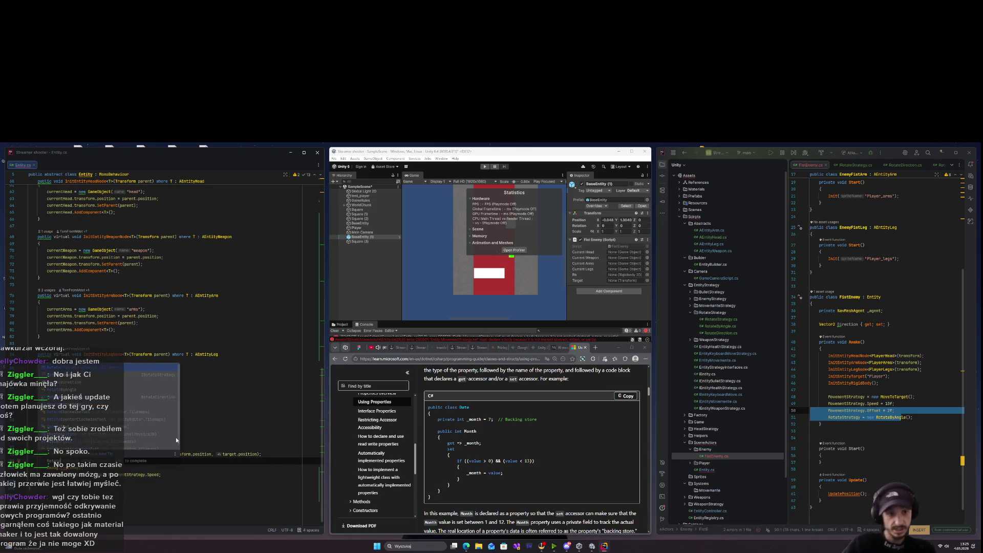
{"action": "key", "text": "Down"}
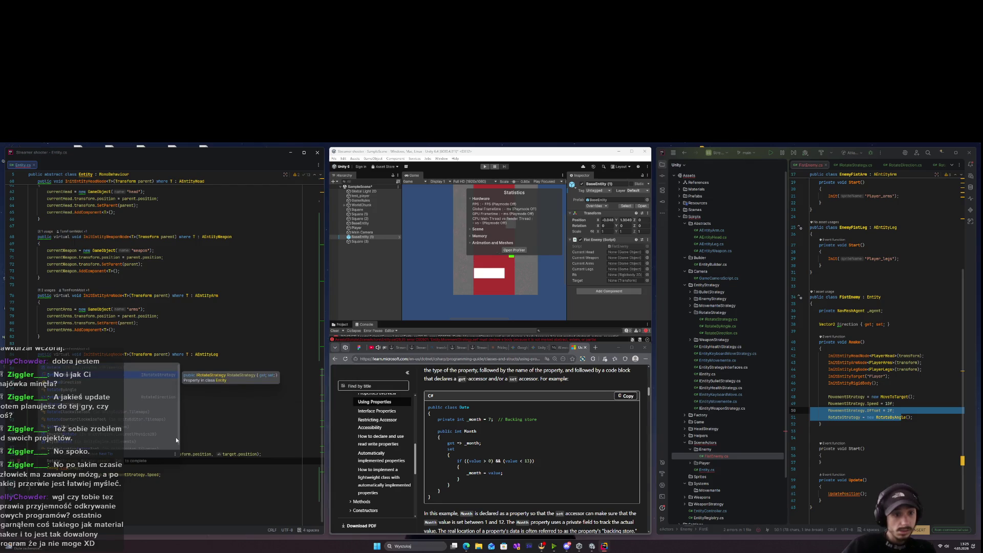
{"action": "key", "text": "Return"}
Start a RotateStrategy line after the movement code, trimmed back to 'Rot'.
{"action": "key", "text": "Tab"}
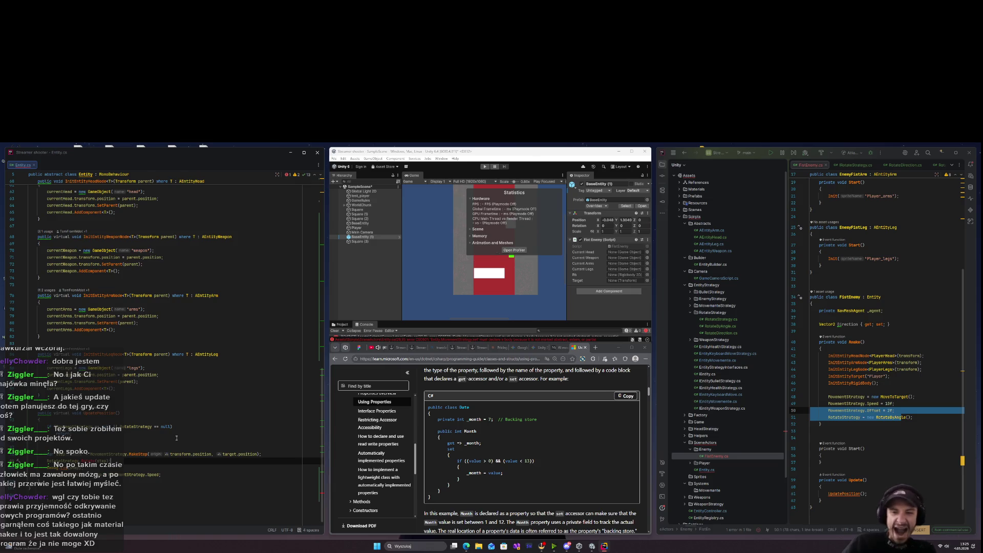
{"action": "key", "text": "BackSpace"}
{"action": "key", "text": "BackSpace"}
{"action": "key", "text": "BackSpace"}
{"action": "type", "text": "egy."}
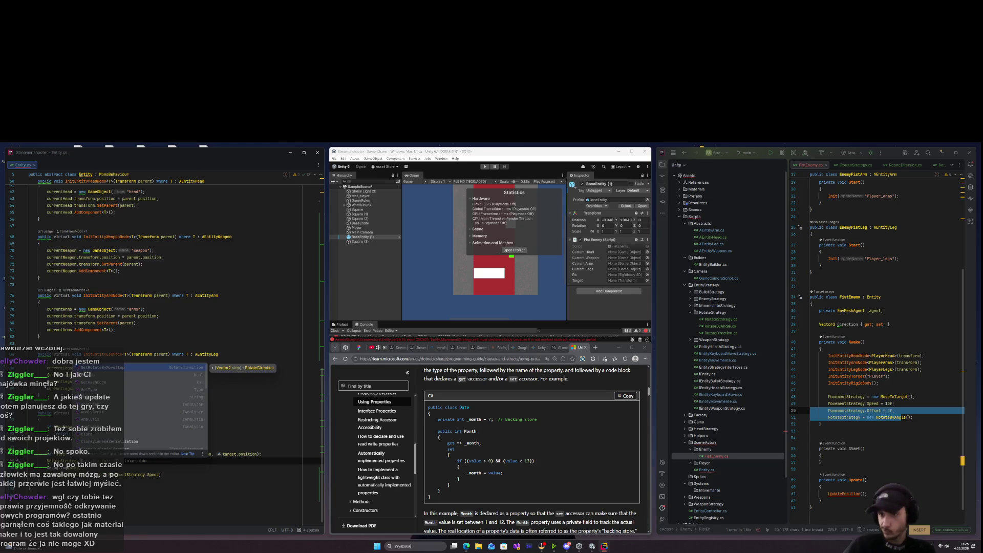
{"action": "key", "text": "BackSpace"}
{"action": "key", "text": "BackSpace"}
{"action": "key", "text": "BackSpace"}
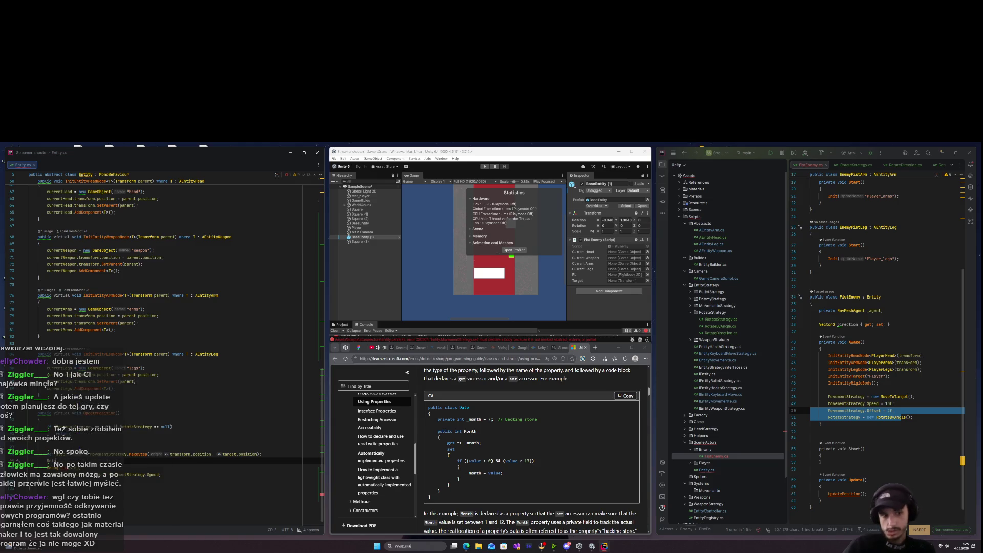
{"action": "scroll", "coordinate": [149, 433], "scroll_direction": "up", "scroll_amount": 20}
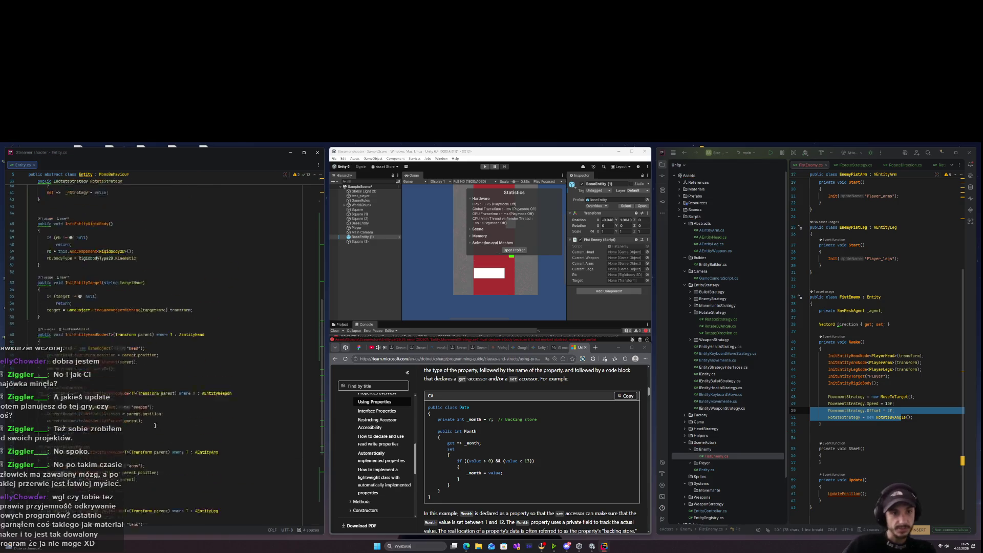
Complete the rotation line as RotateStrategy.GetRotateByMoveStep(step).
{"action": "scroll", "coordinate": [114, 412], "scroll_direction": "down", "scroll_amount": 20}
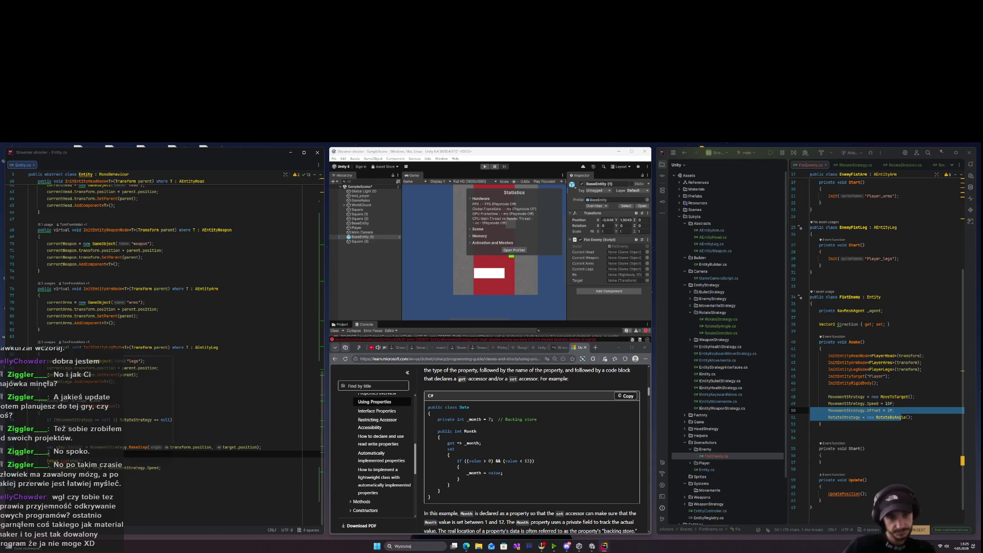
{"action": "key", "text": "ctrl+space"}
{"action": "key", "text": "ctrl+space"}
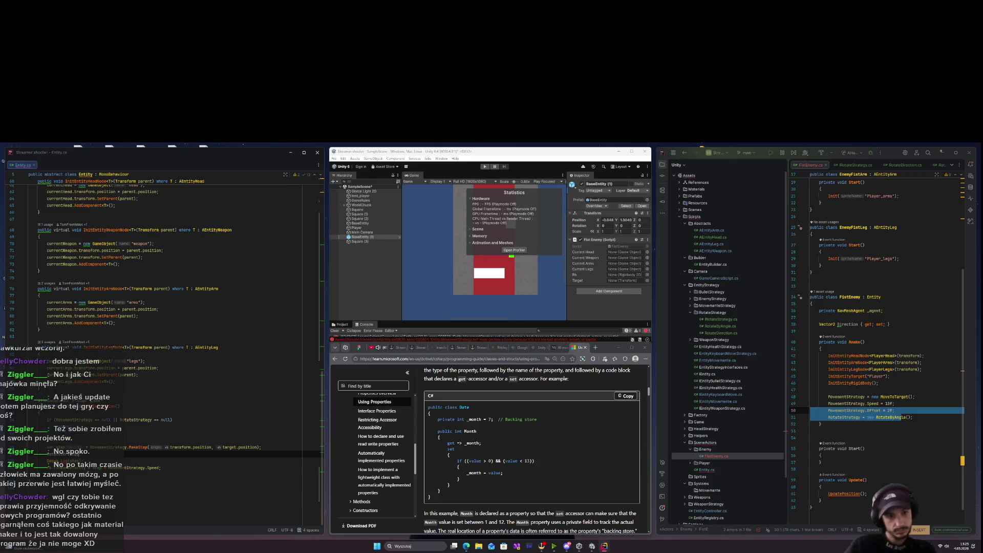
{"action": "key", "text": "Return"}
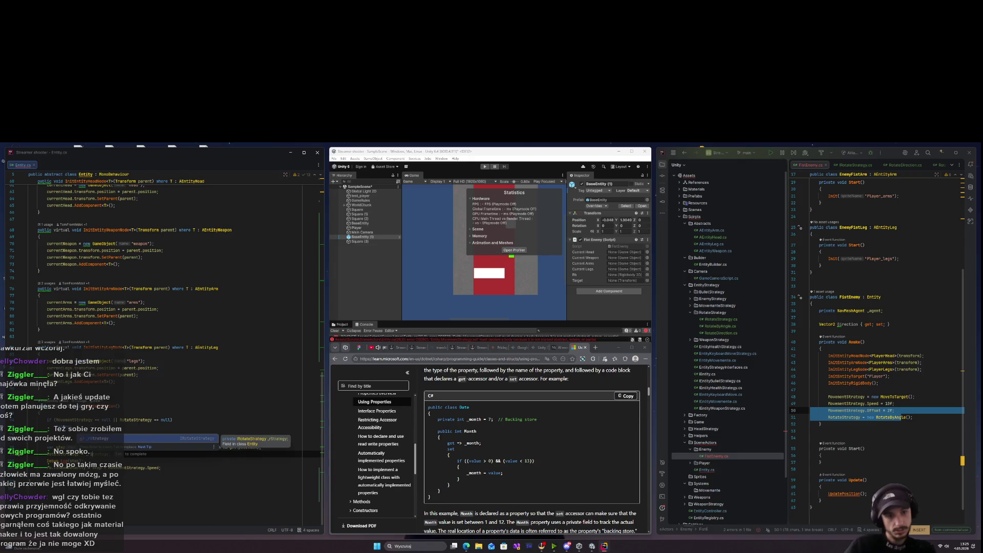
{"action": "type", "text": "."}
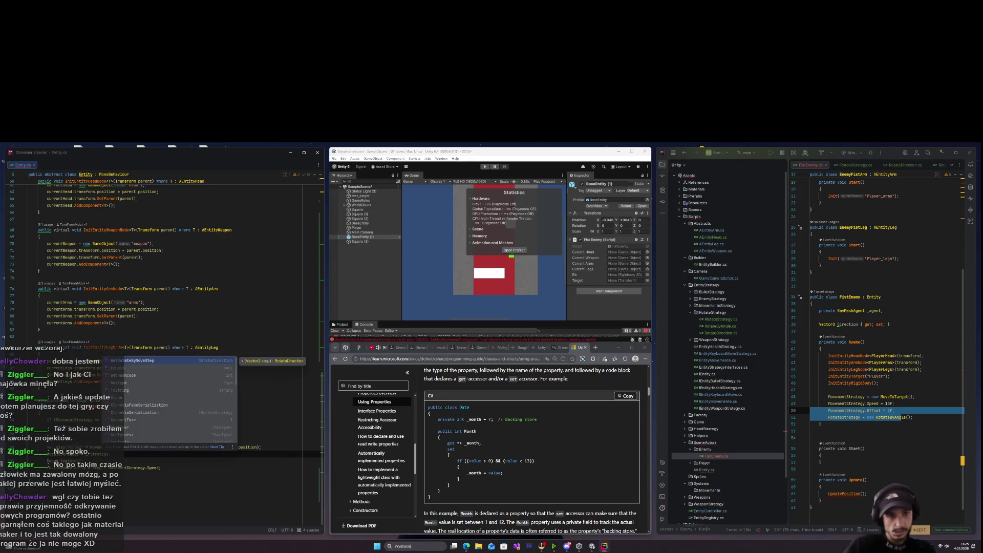
{"action": "key", "text": "Return"}
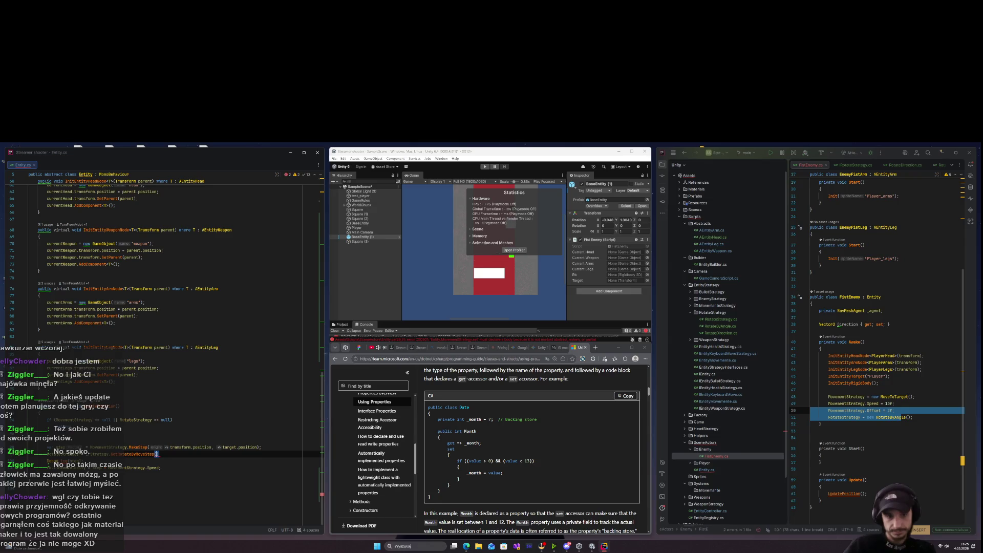
{"action": "type", "text": "step"}
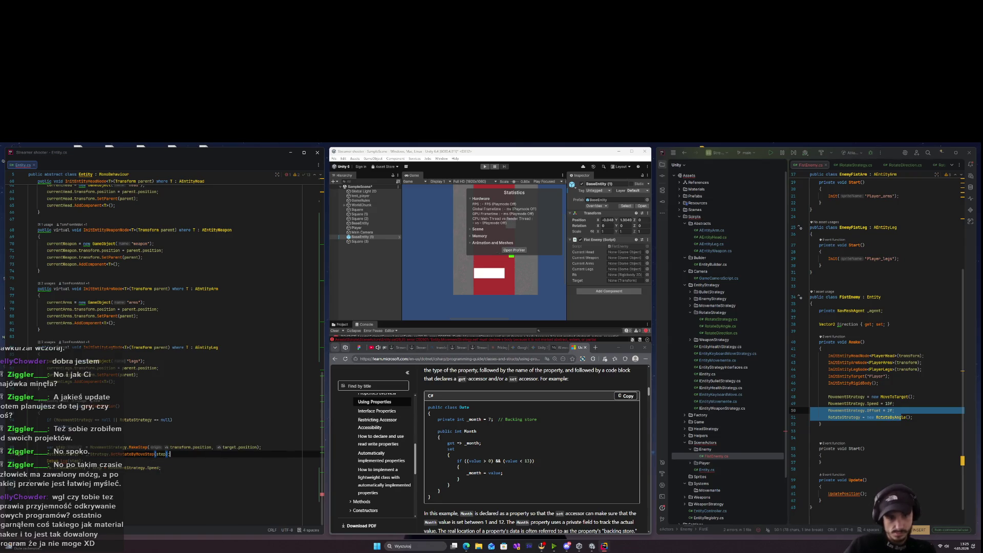
{"action": "key", "text": "Return"}
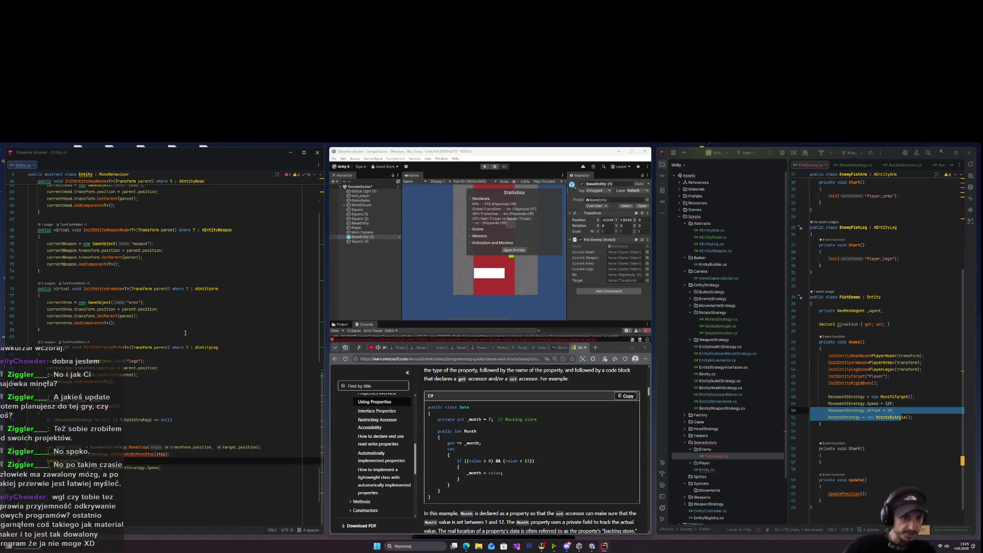
Re-enter the GetRotateByMoveStep(step) call via completion so the errors clear.
{"action": "left_click", "coordinate": [123, 434]}
{"action": "mouse_move", "coordinate": [118, 455]}
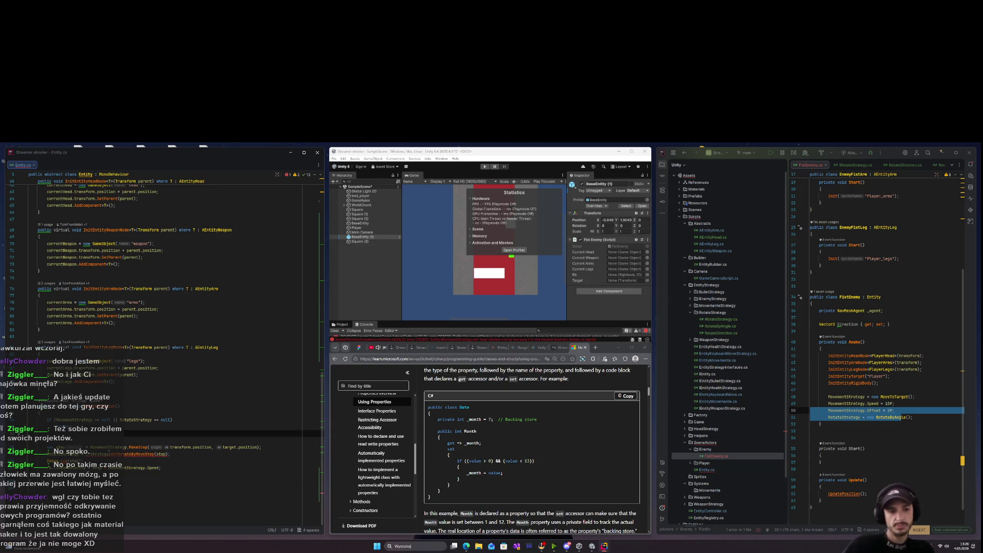
{"action": "scroll", "coordinate": [106, 454], "scroll_direction": "up", "scroll_amount": 20}
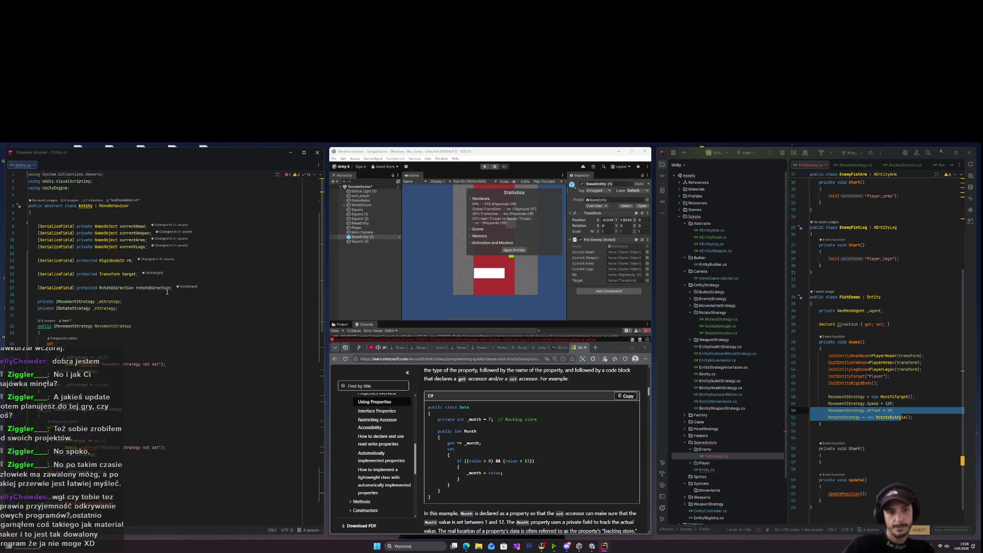
{"action": "scroll", "coordinate": [164, 288], "scroll_direction": "down", "scroll_amount": 20}
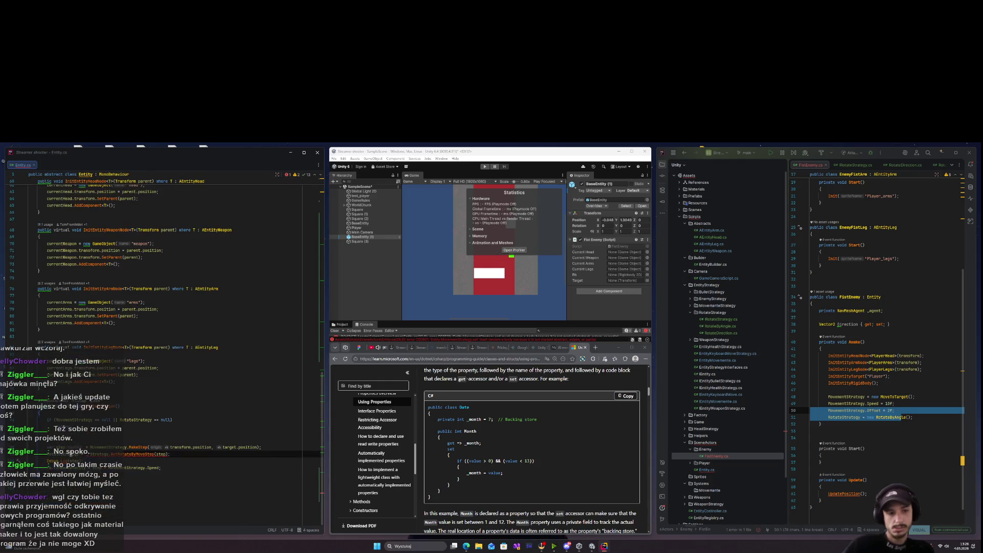
{"action": "key", "text": "i"}
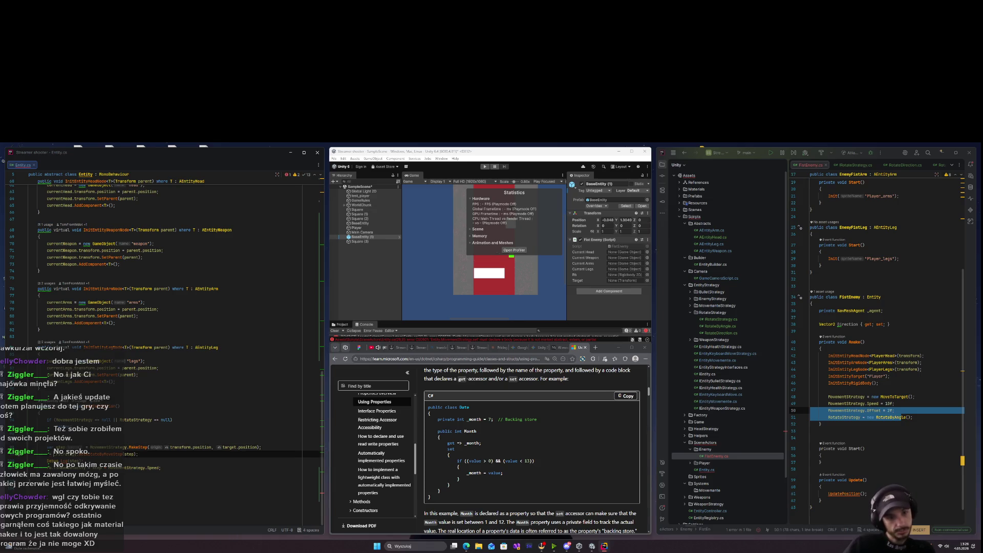
{"action": "type", "text": "Ro"}
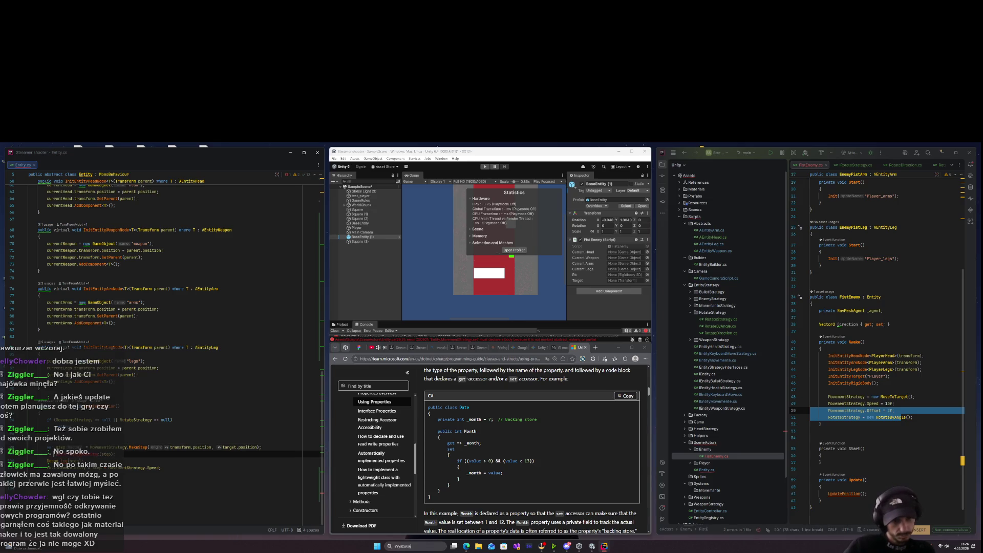
{"action": "key", "text": "Return"}
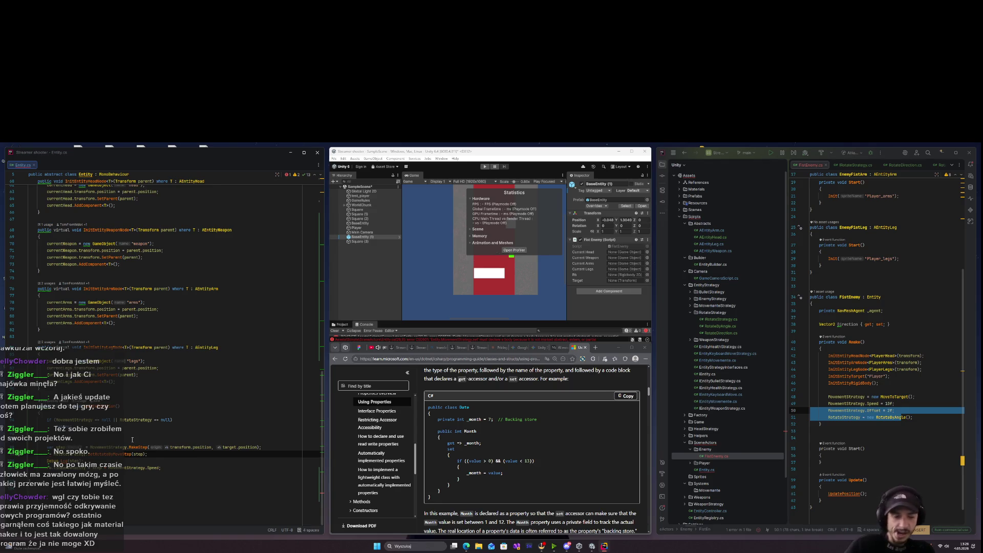
{"action": "key", "text": "alt+Return"}
{"action": "key", "text": "Return"}
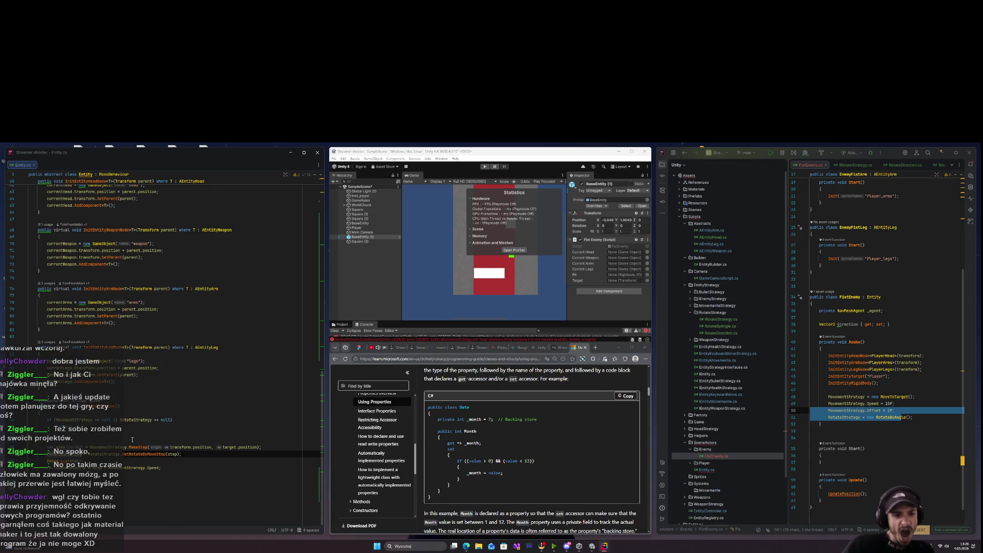
Add a new line below the call and type Debug.Log.
{"action": "left_click", "coordinate": [186, 462]}
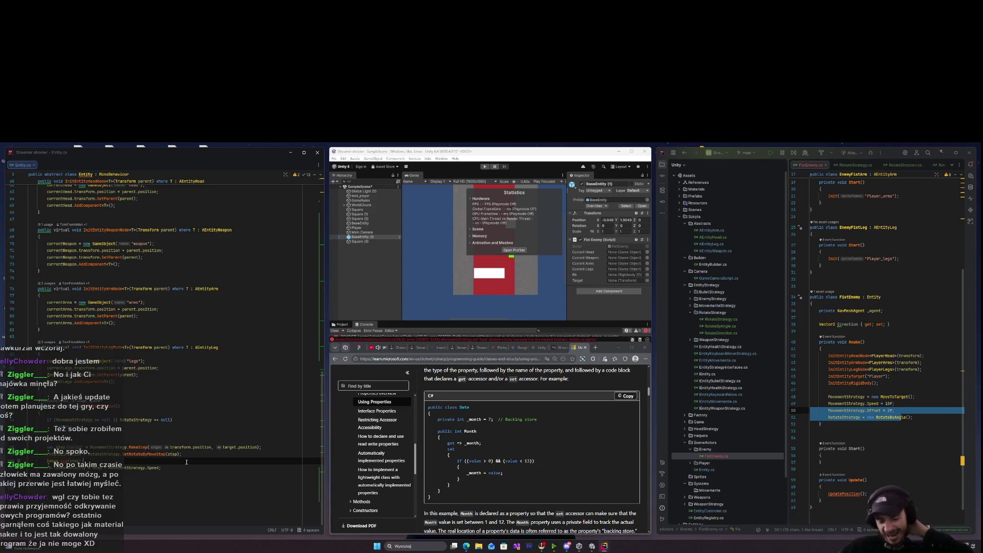
{"action": "key", "text": "Return"}
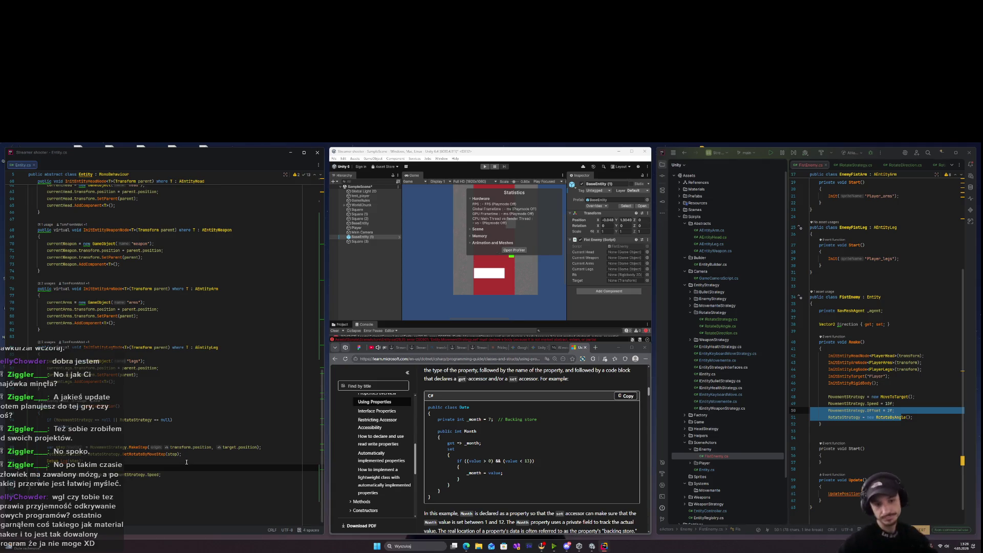
{"action": "type", "text": "Des"}
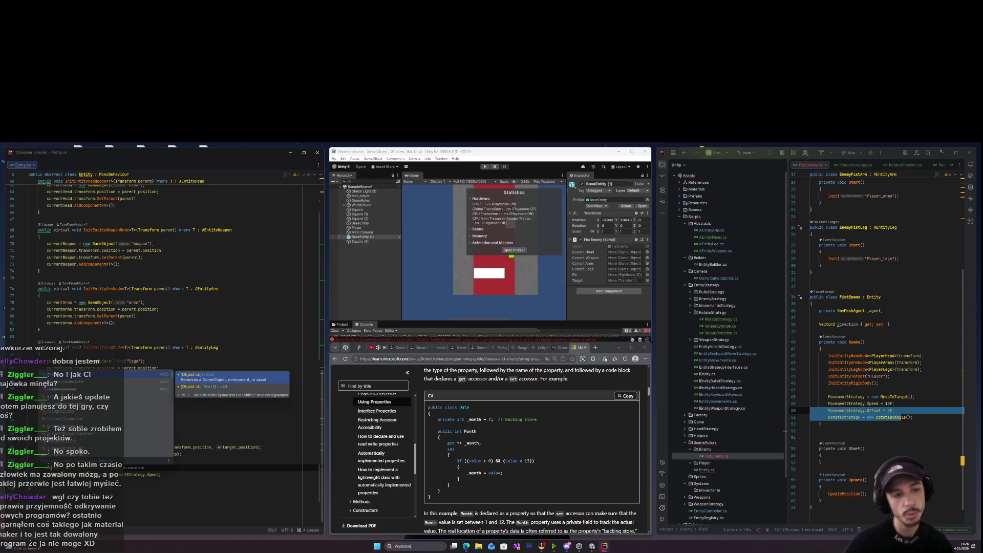
{"action": "key", "text": "BackSpace"}
{"action": "type", "text": "bug.Log"}
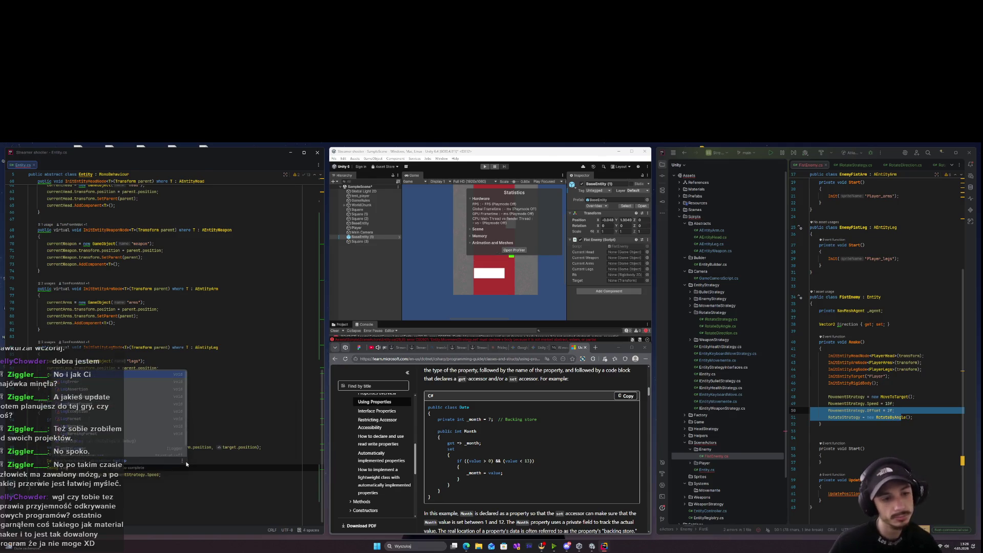
{"action": "key", "text": "Escape"}
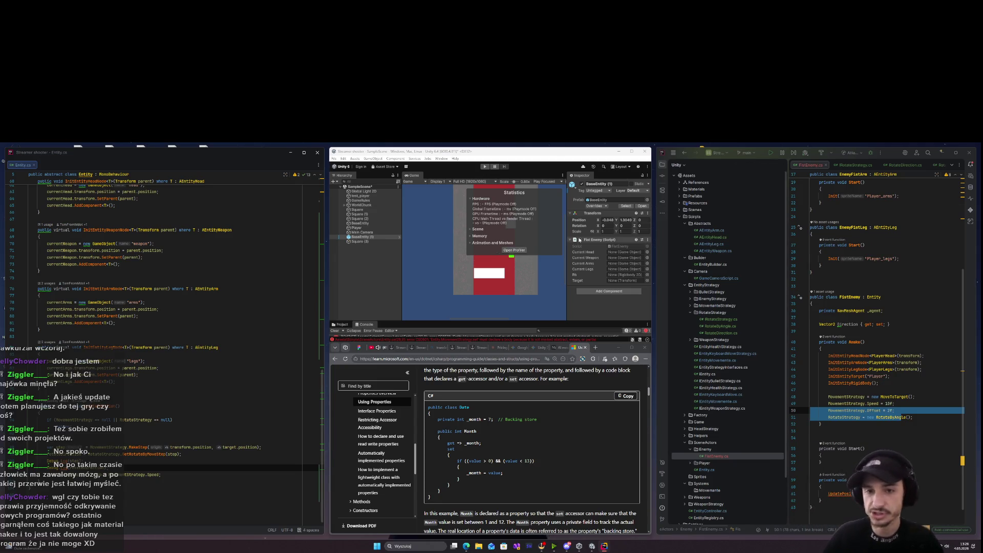
Run the scene in Unity and select BaseEntity (1) to view its components.
{"action": "left_click", "coordinate": [456, 148]}
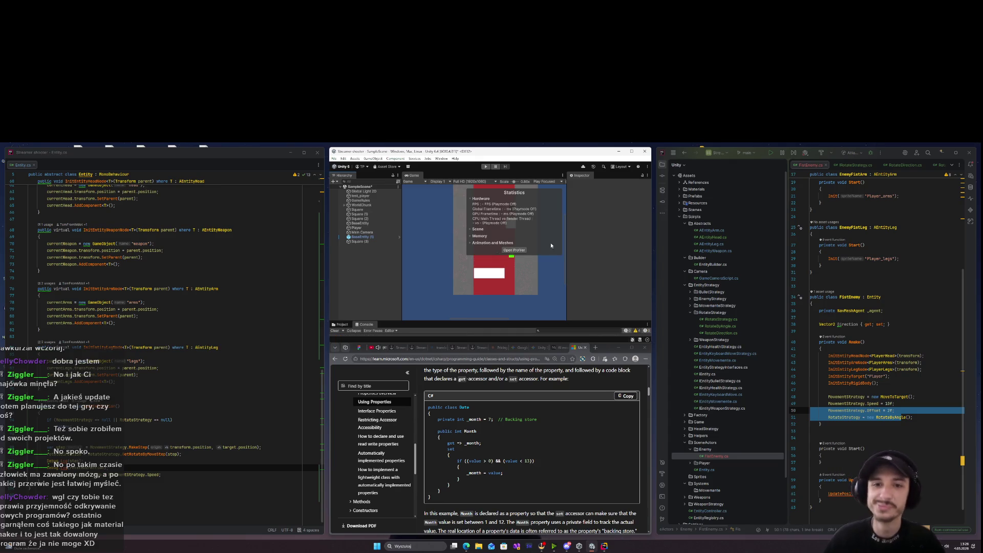
{"action": "left_click", "coordinate": [486, 166]}
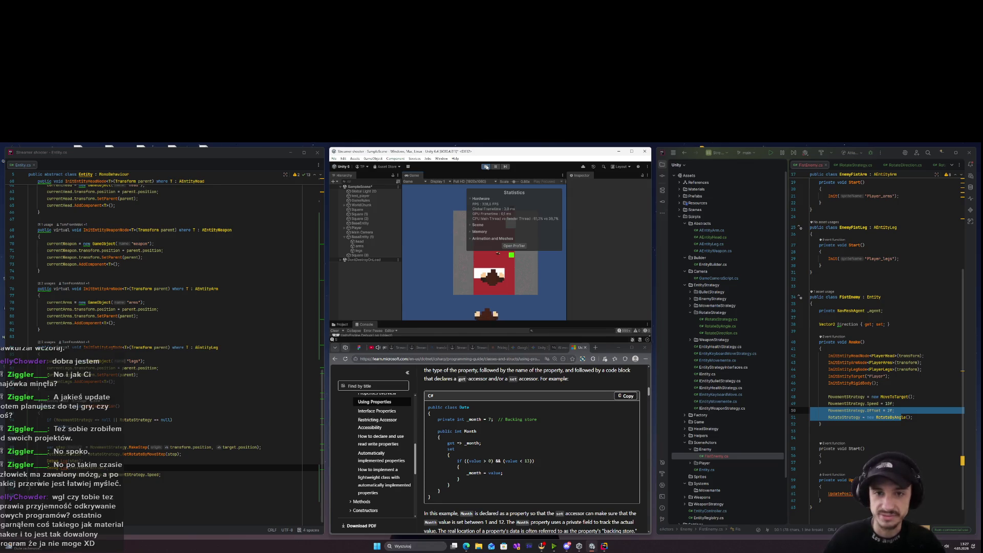
{"action": "left_click", "coordinate": [364, 237]}
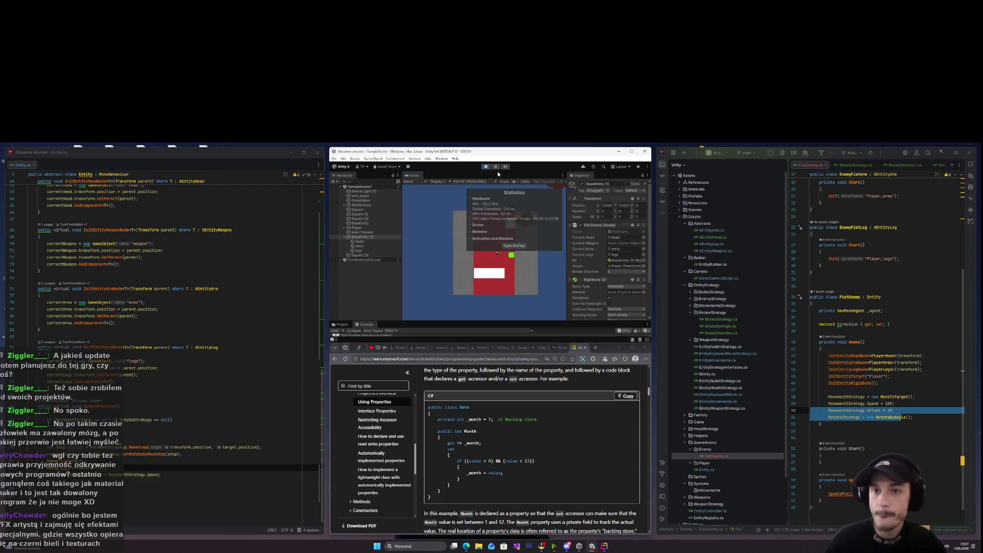
Stop the game, change FistEnemy's Speed from 10f to 1f, and replay in Unity.
{"action": "key", "text": "ctrl+p"}
{"action": "left_click", "coordinate": [896, 403]}
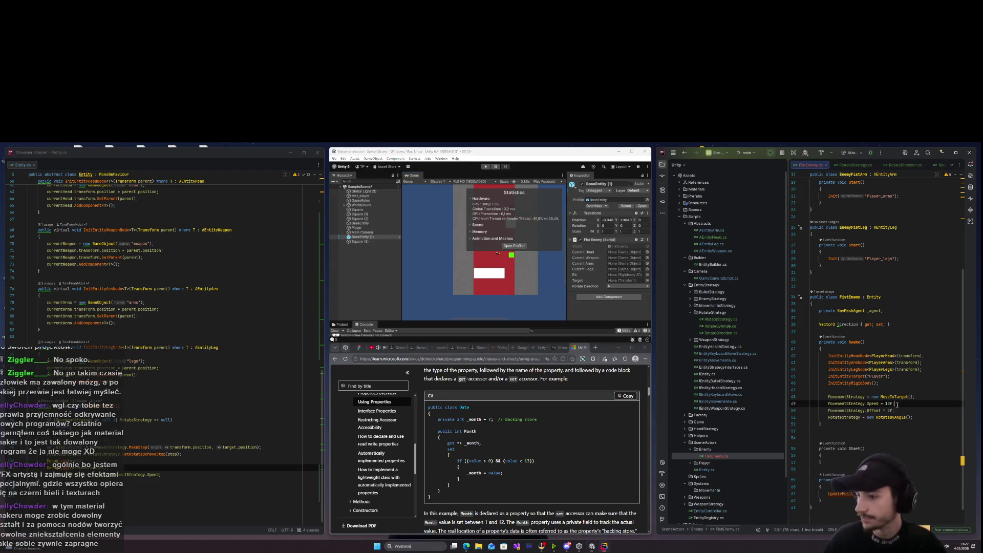
{"action": "left_click", "coordinate": [889, 403]}
{"action": "key", "text": "BackSpace"}
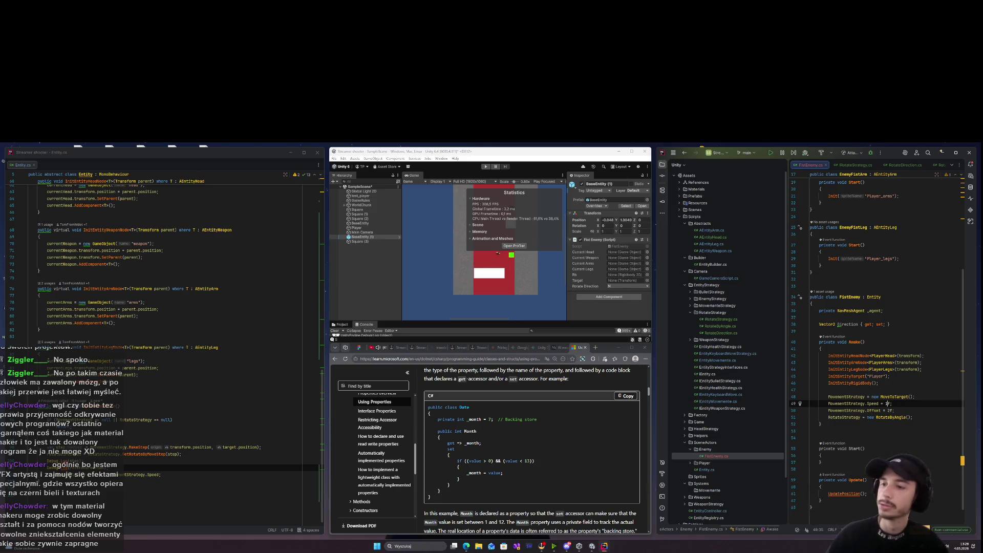
{"action": "left_click", "coordinate": [548, 156]}
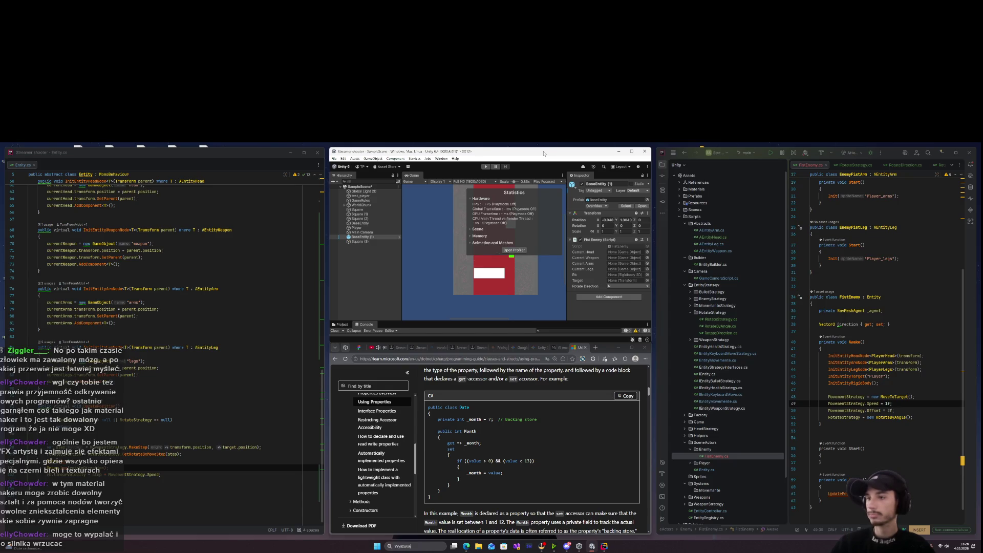
{"action": "left_click", "coordinate": [484, 167]}
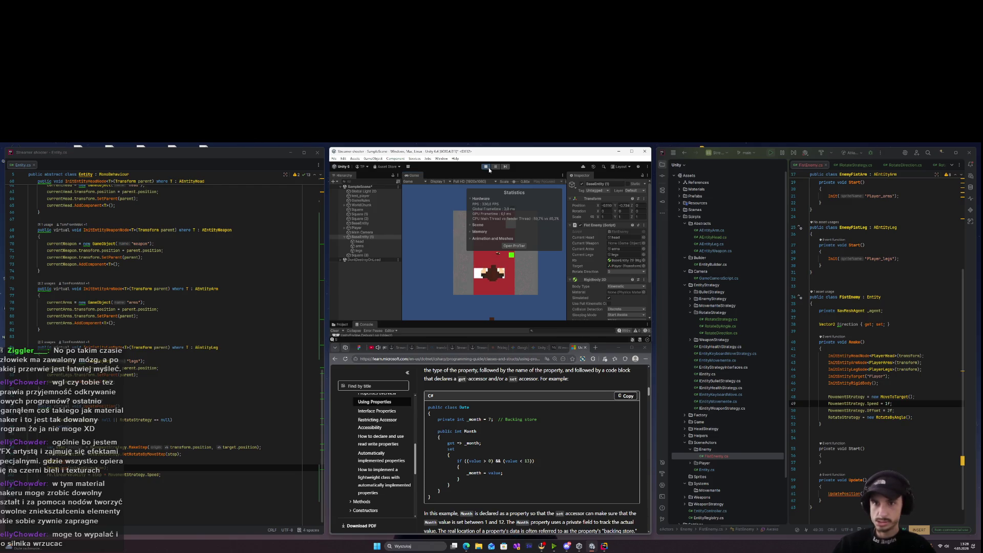
Stop the game and browse IRotateStrategy, RotateDirection and FistEnemy, ending on RotateDirection.cs.
{"action": "left_click", "coordinate": [489, 167]}
{"action": "left_click", "coordinate": [851, 164]}
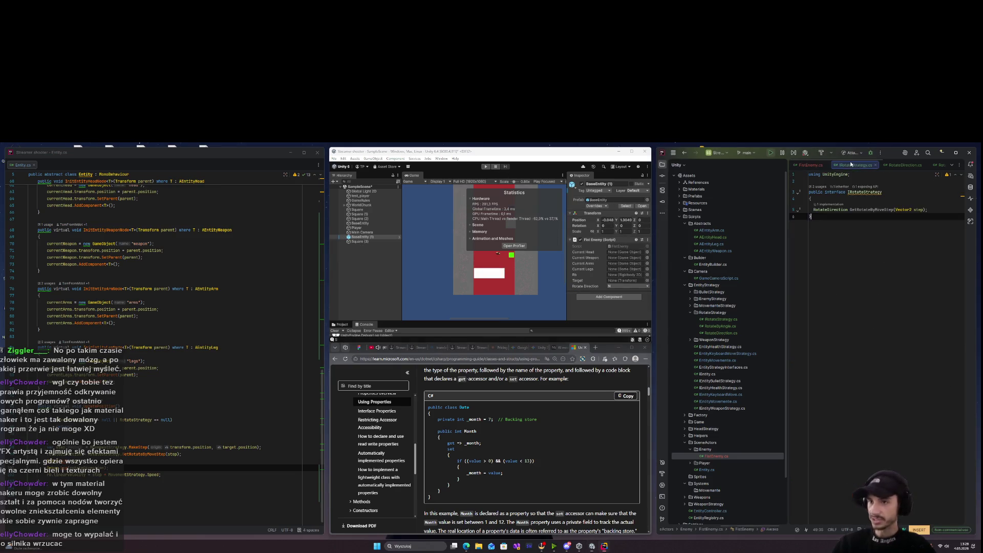
{"action": "left_click", "coordinate": [905, 165]}
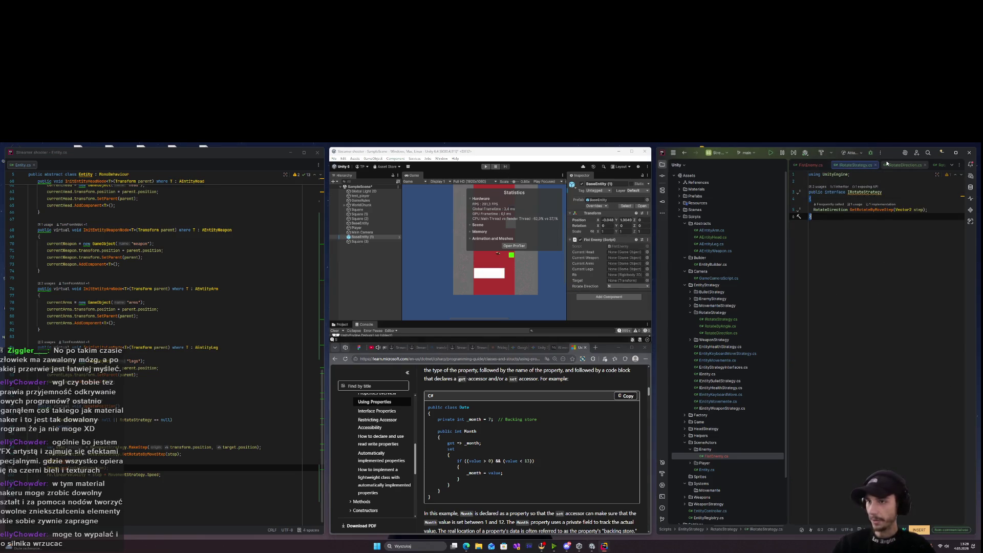
{"action": "left_click", "coordinate": [814, 166]}
{"action": "left_click", "coordinate": [705, 470]}
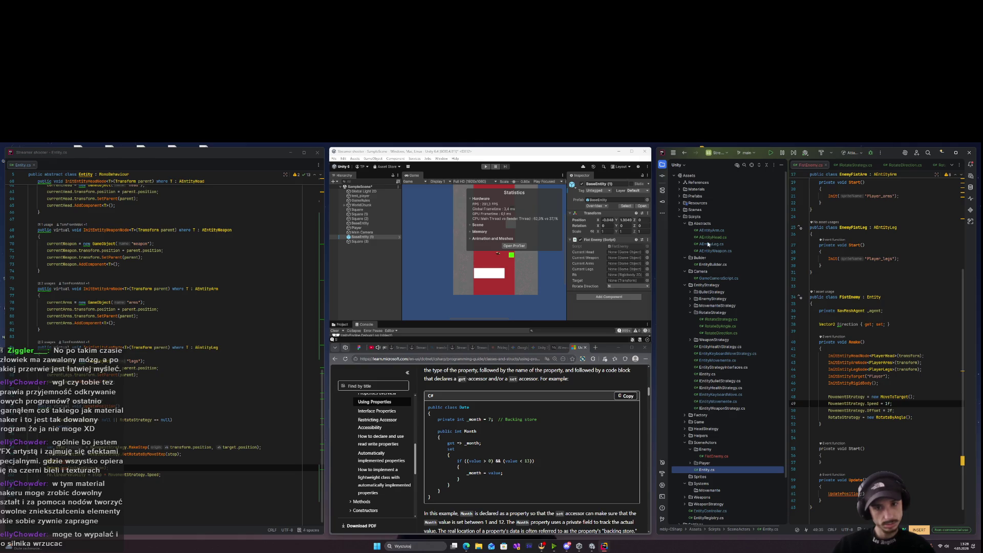
{"action": "double_click", "coordinate": [738, 333]}
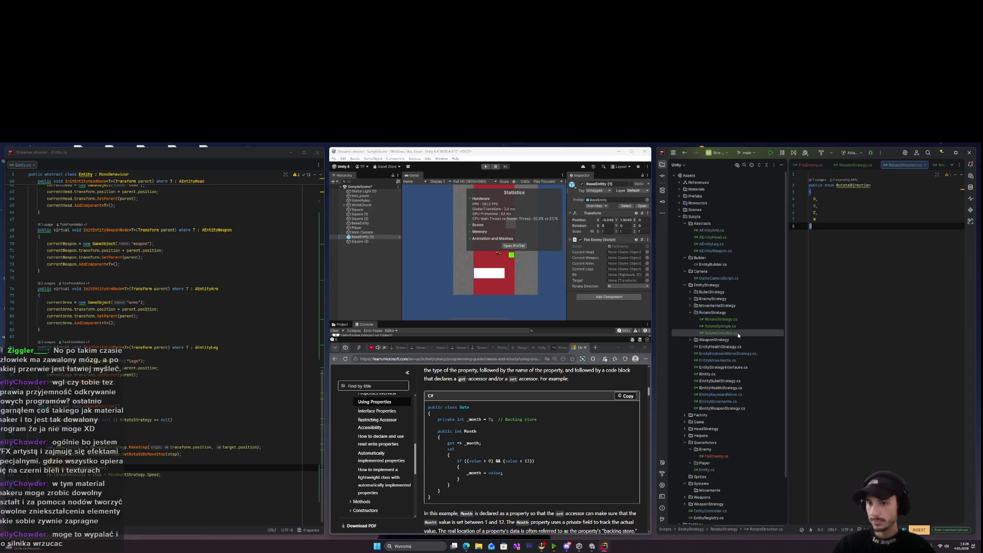
Open RotateByAngle.cs and change step.x to step.y on line 9.
{"action": "double_click", "coordinate": [737, 326]}
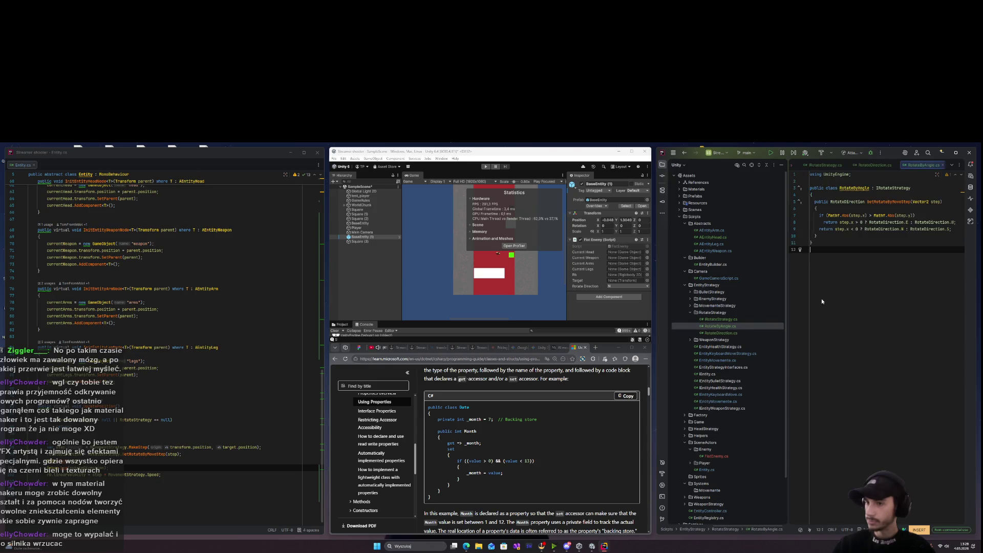
{"action": "left_click", "coordinate": [917, 230]}
{"action": "double_click", "coordinate": [846, 237]}
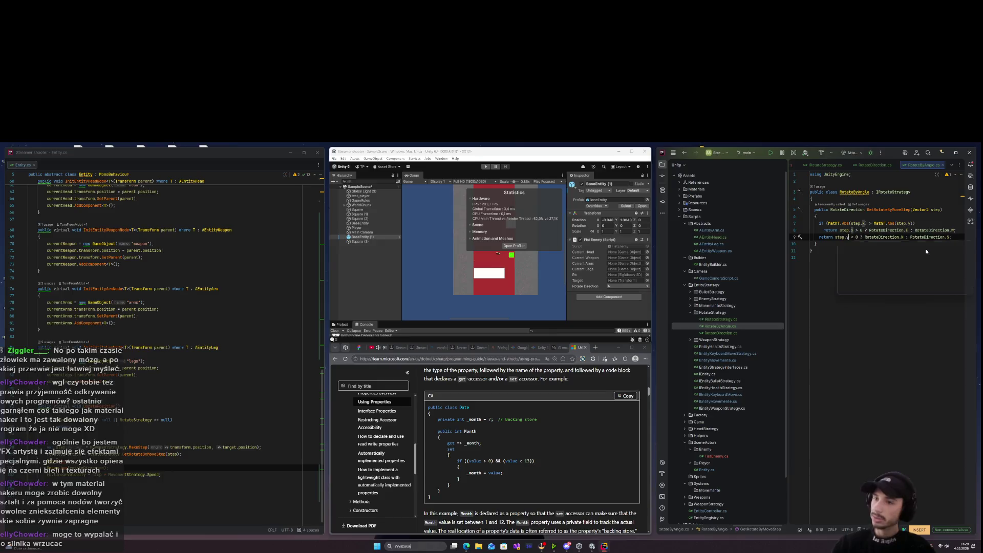
{"action": "type", "text": "y"}
{"action": "left_click", "coordinate": [936, 223]}
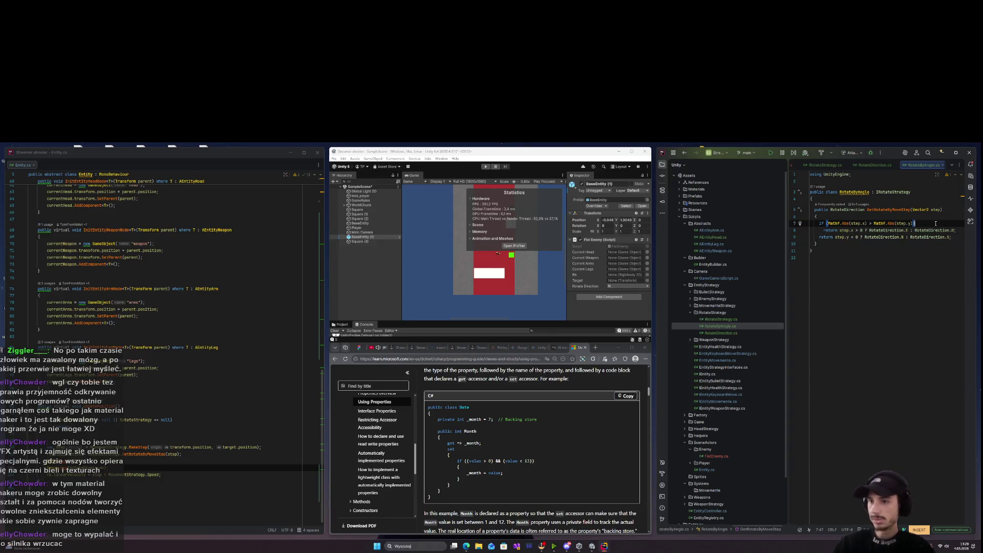
{"action": "key", "text": "Escape"}
{"action": "key", "text": "shift+g"}
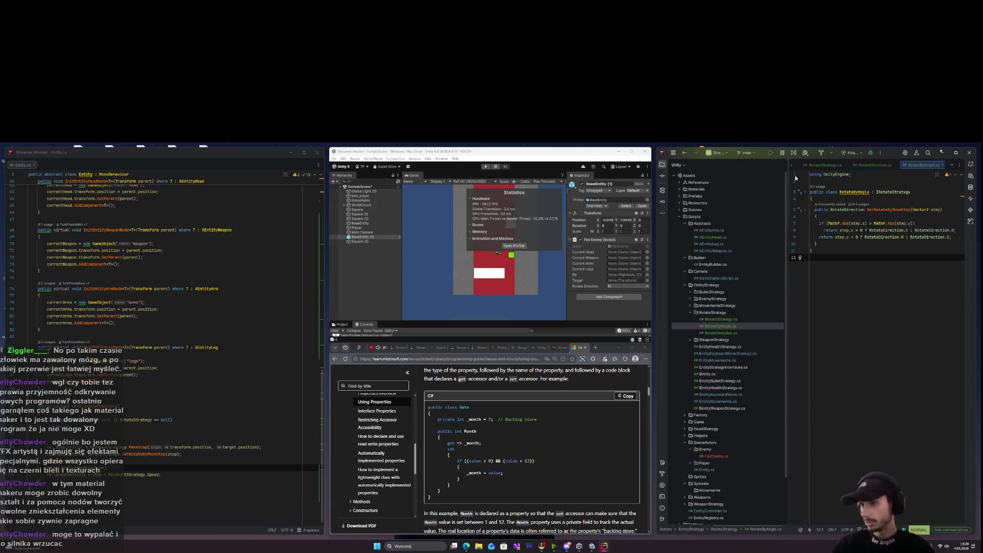
Play-test the rotation in Unity, starting and stopping Play mode twice.
{"action": "left_click", "coordinate": [497, 152]}
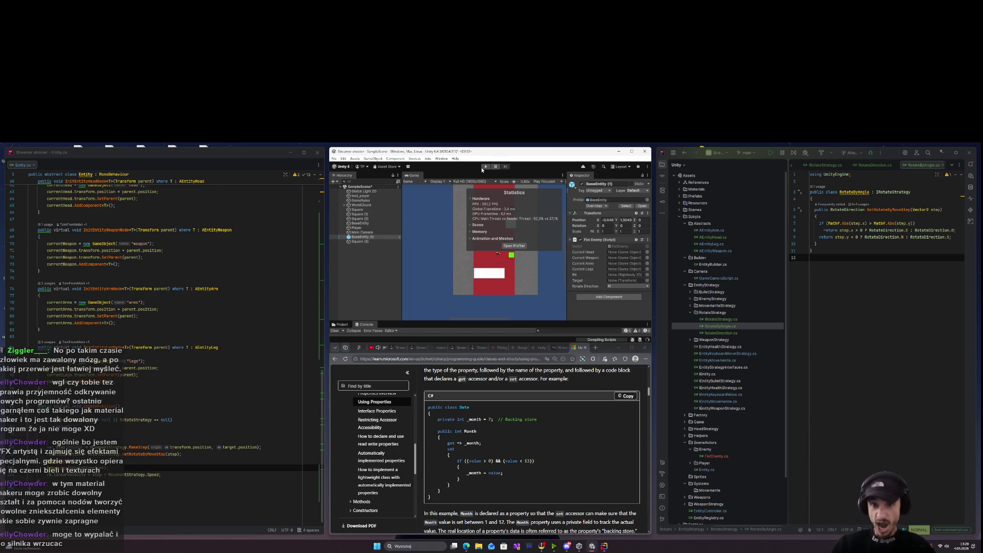
{"action": "left_click", "coordinate": [484, 167]}
{"action": "left_click", "coordinate": [486, 167]}
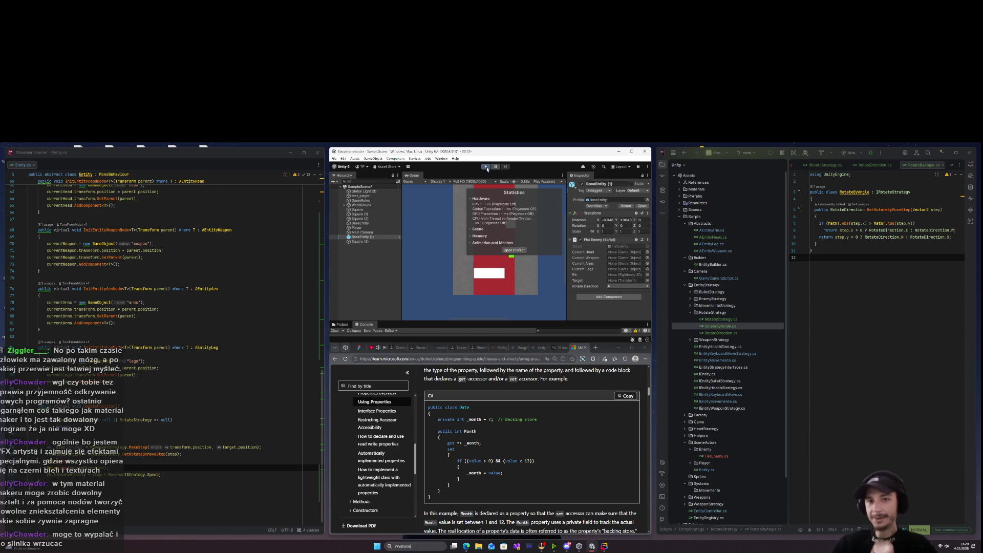
{"action": "left_click", "coordinate": [486, 167]}
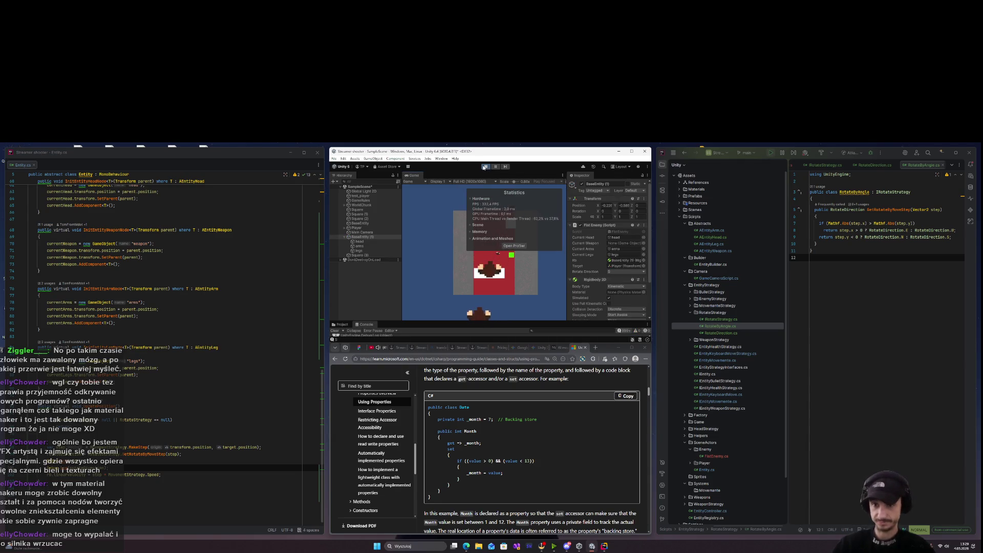
{"action": "left_click", "coordinate": [484, 168]}
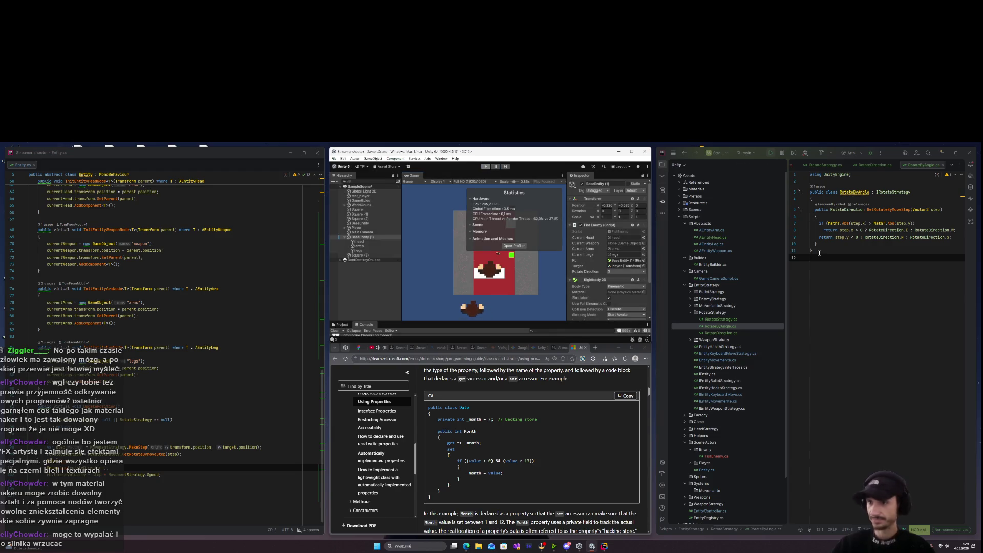
Put the second return inside a braced else block.
{"action": "left_click", "coordinate": [955, 230]}
{"action": "key", "text": "a"}
{"action": "key", "text": "Return"}
{"action": "type", "text": "else"}
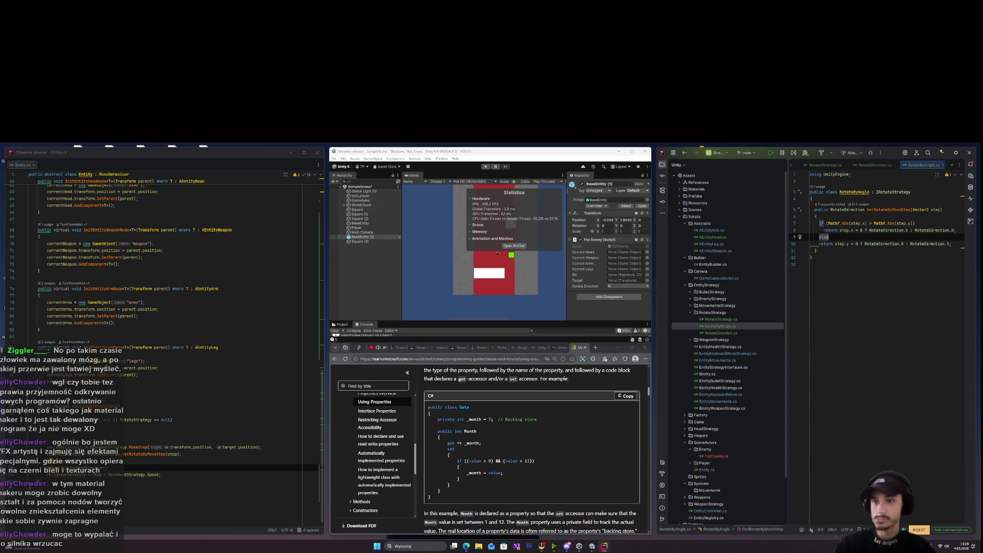
{"action": "key", "text": "ctrl+alt+l"}
{"action": "left_click", "coordinate": [852, 238]}
{"action": "type", "text": "{"}
{"action": "left_click", "coordinate": [966, 242]}
{"action": "key", "text": "Return"}
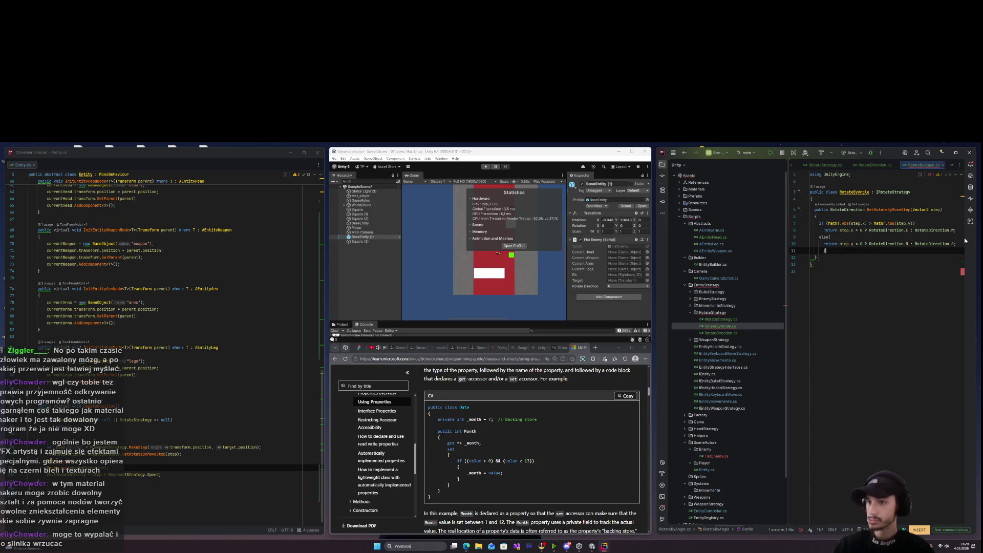
{"action": "type", "text": "}"}
{"action": "left_click", "coordinate": [878, 242]}
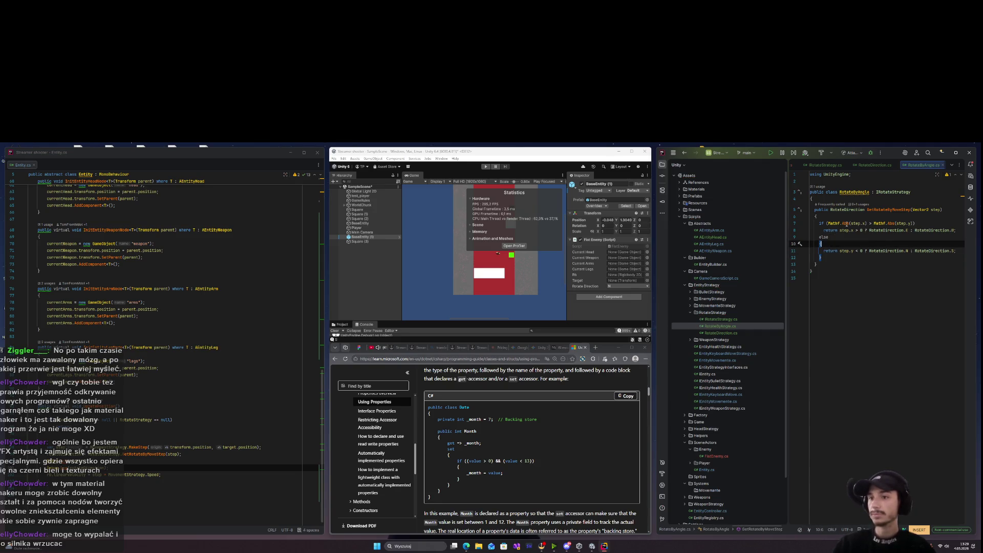
Wrap the if branch's return statement in braces.
{"action": "left_click", "coordinate": [919, 224]}
{"action": "type", "text": "{"}
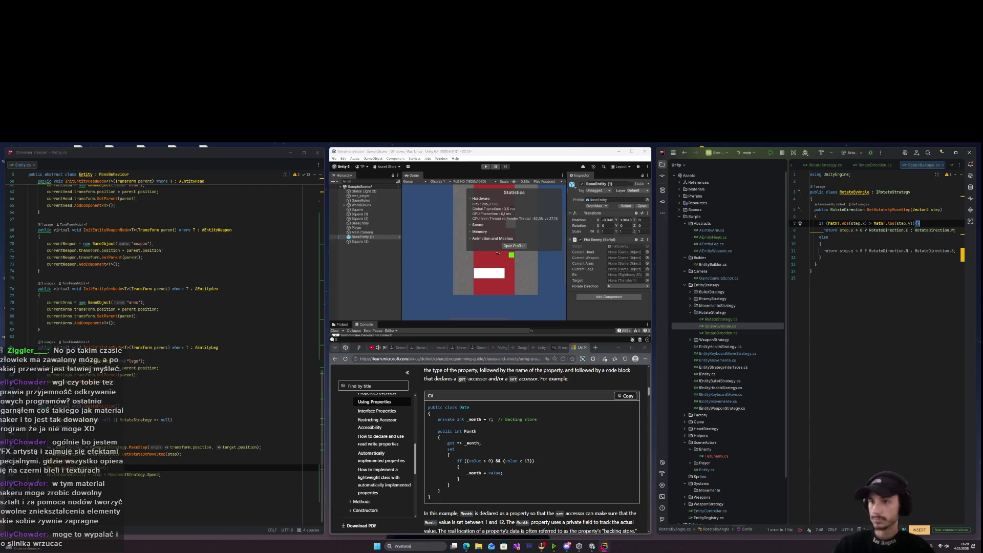
{"action": "key", "text": "Delete"}
{"action": "key", "text": "Down"}
{"action": "key", "text": "End"}
{"action": "key", "text": "Return"}
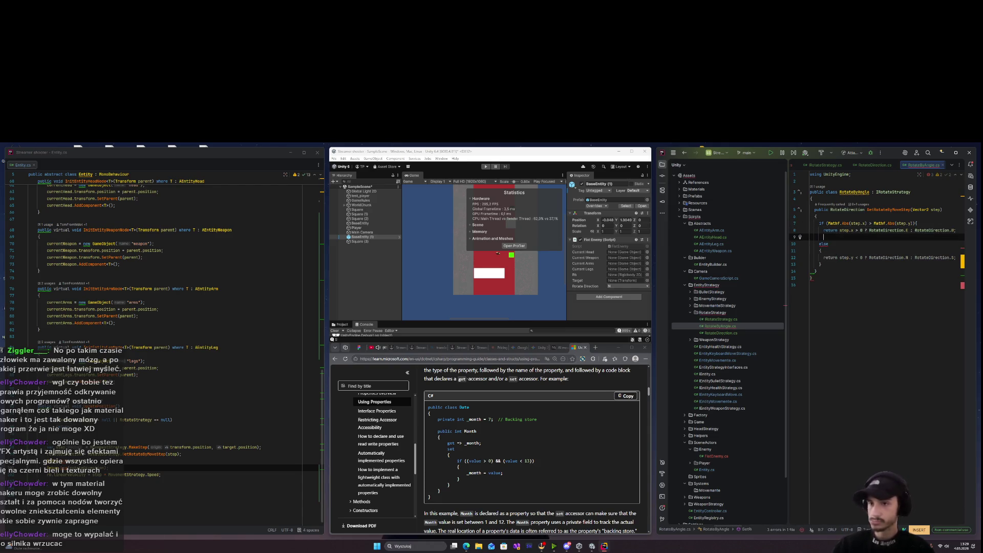
{"action": "type", "text": "}"}
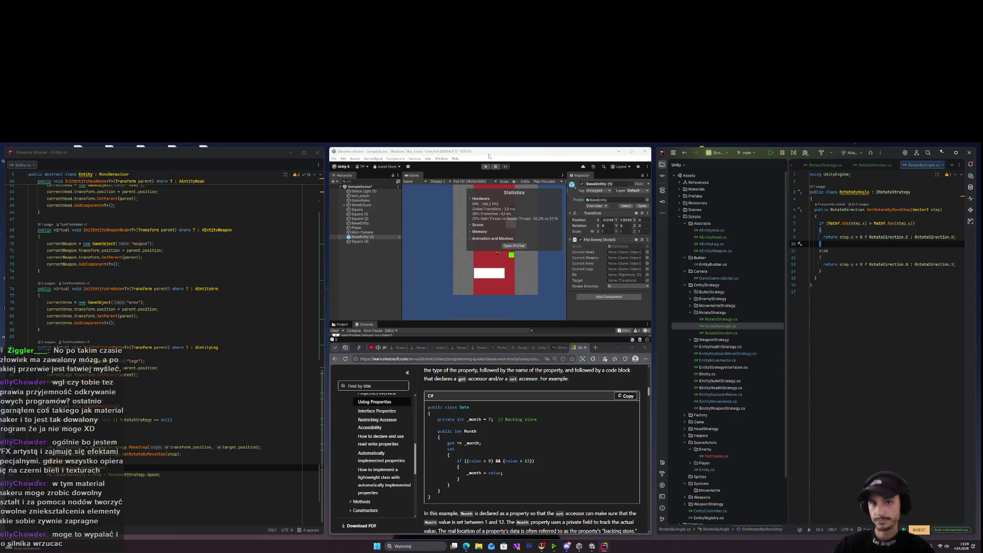
Rerun the game in Unity after the scripts reload to test rotation.
{"action": "left_click", "coordinate": [485, 166]}
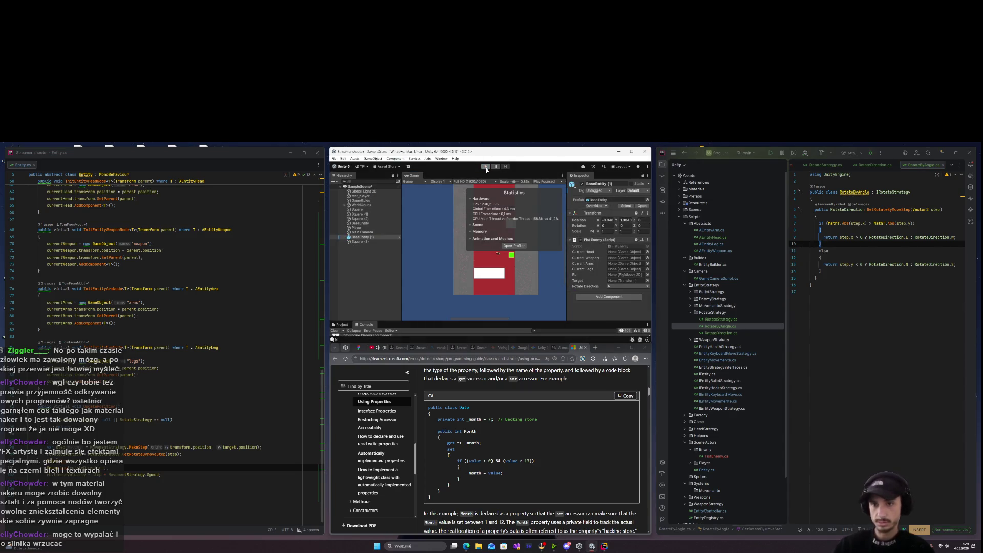
{"action": "double_click", "coordinate": [851, 264]}
{"action": "left_click", "coordinate": [556, 150]}
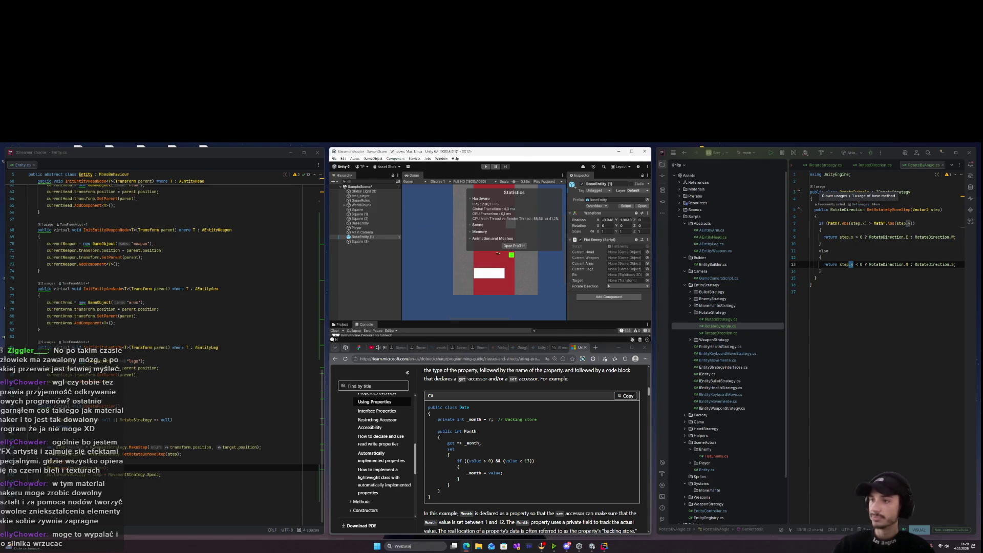
{"action": "key", "text": "ctrl+p"}
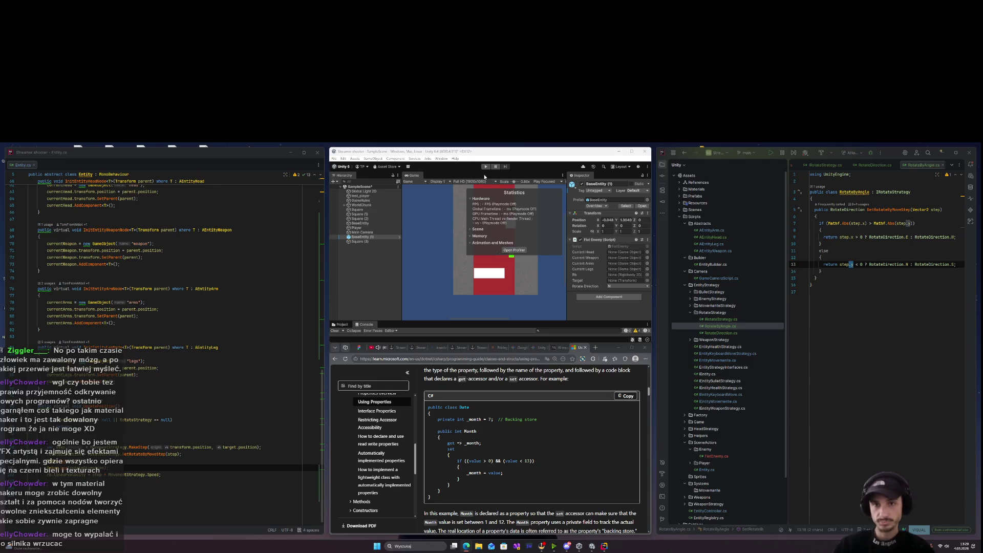
{"action": "left_click", "coordinate": [487, 167]}
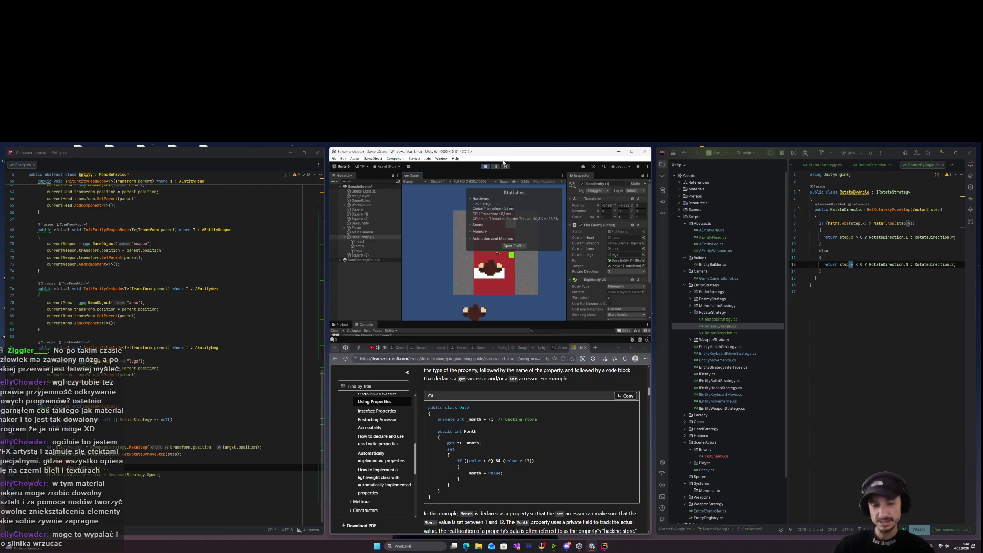
Stop the game, open Player.cs, and jump to the WsadWalking declaration in IEntityKeyboardMove.
{"action": "left_click", "coordinate": [486, 167]}
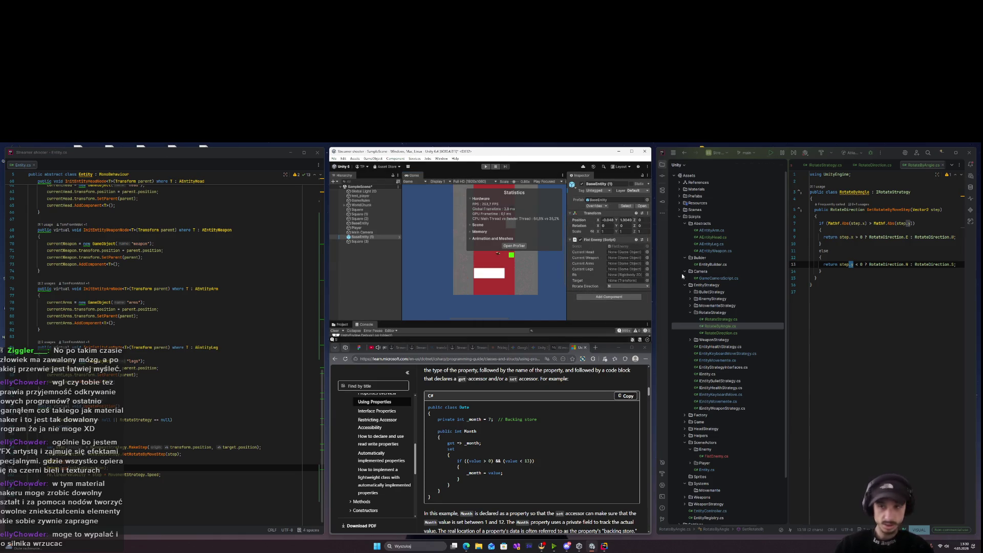
{"action": "scroll", "coordinate": [715, 440], "scroll_direction": "down", "scroll_amount": 2}
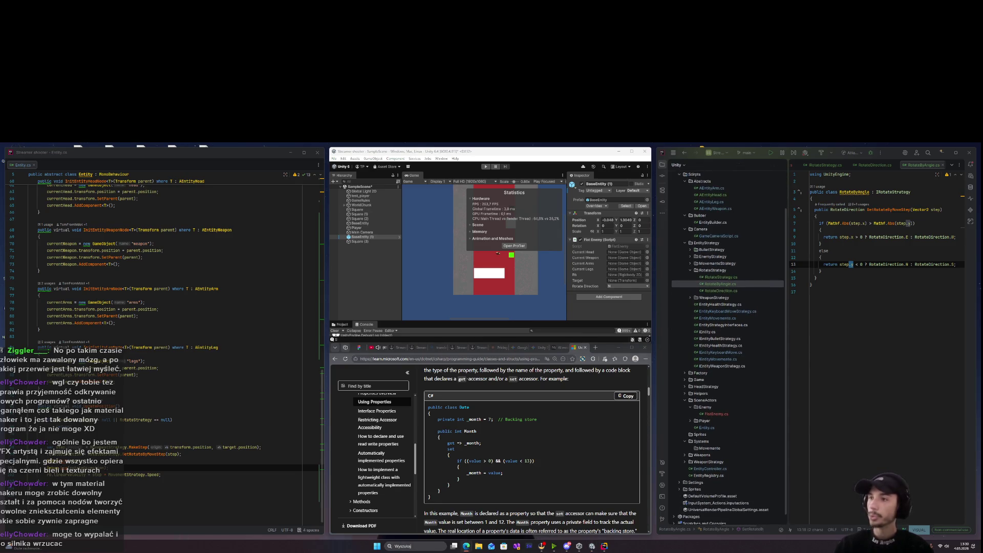
{"action": "scroll", "coordinate": [708, 396], "scroll_direction": "down", "scroll_amount": 1}
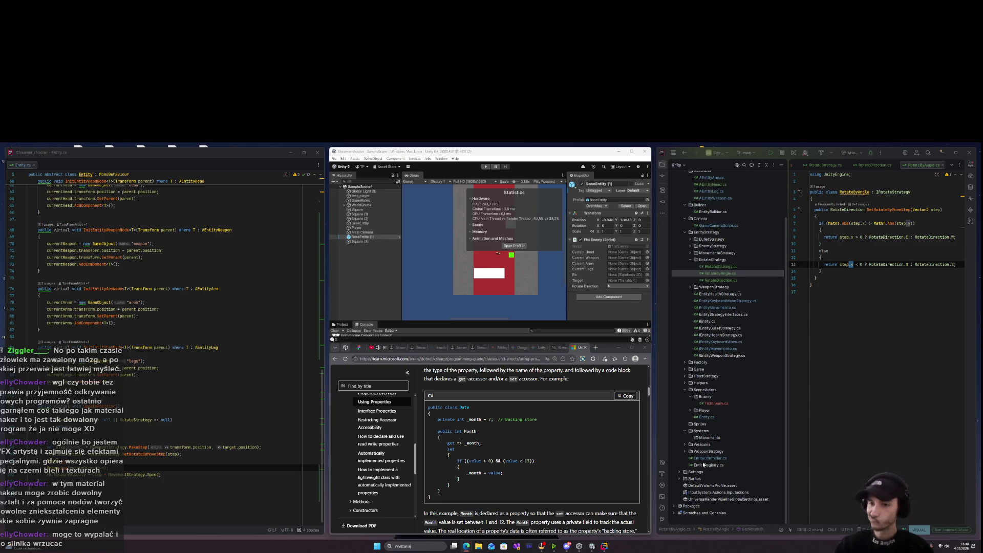
{"action": "left_click", "coordinate": [690, 411]}
{"action": "double_click", "coordinate": [702, 417]}
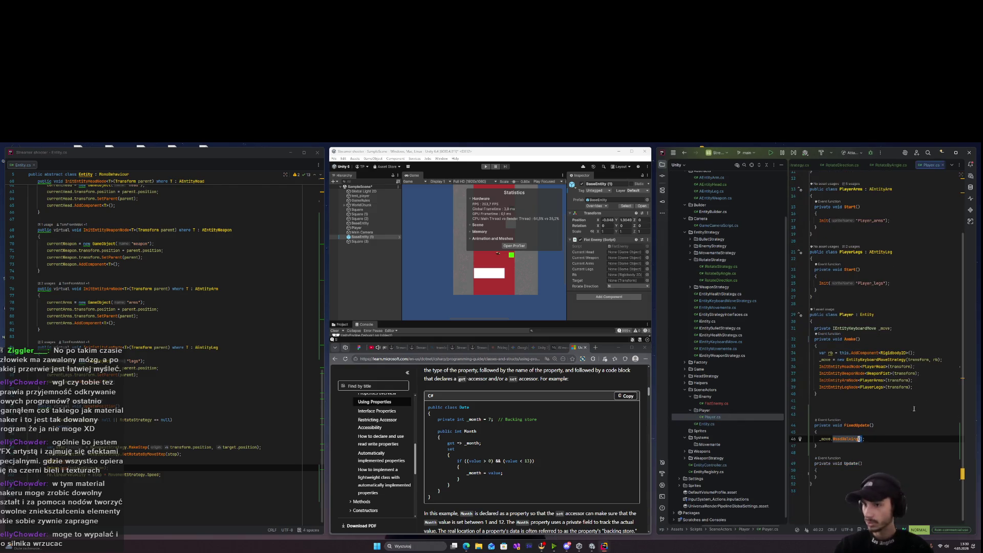
{"action": "key", "text": "j"}
{"action": "key", "text": "j"}
{"action": "key", "text": "j"}
{"action": "left_click", "coordinate": [925, 406]}
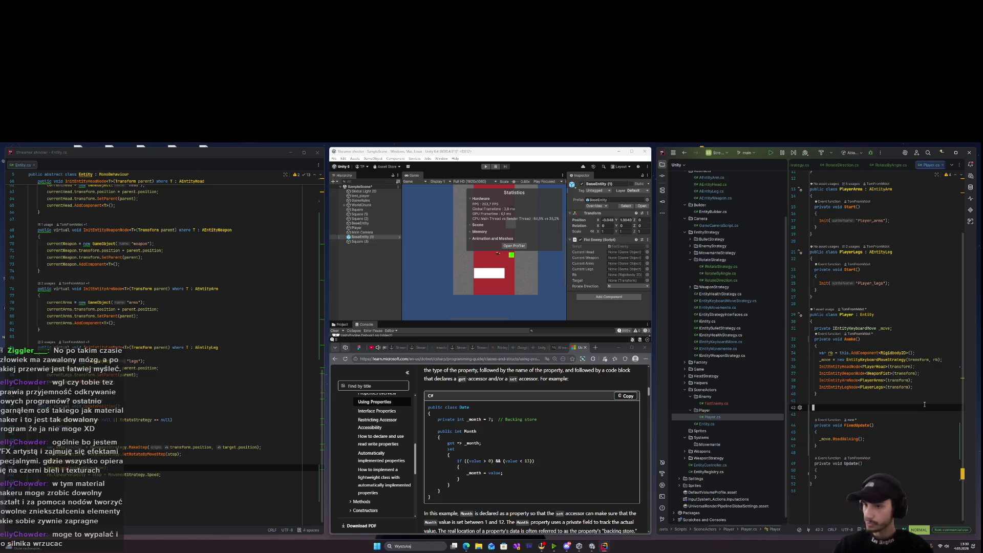
{"action": "left_click", "coordinate": [847, 439], "text": "ctrl"}
{"action": "key", "text": "shift+v"}
{"action": "key", "text": "shift+g"}
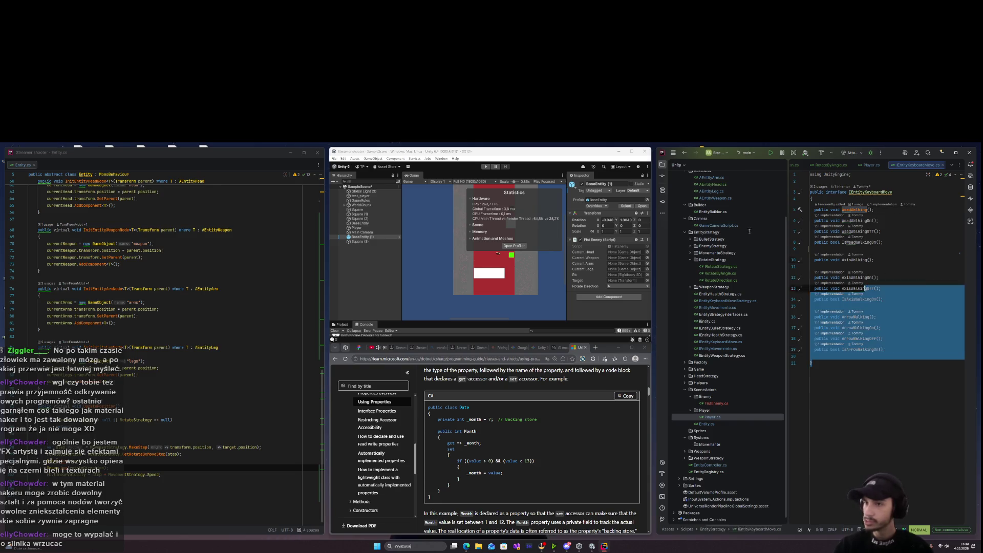
{"action": "key", "text": "Escape"}
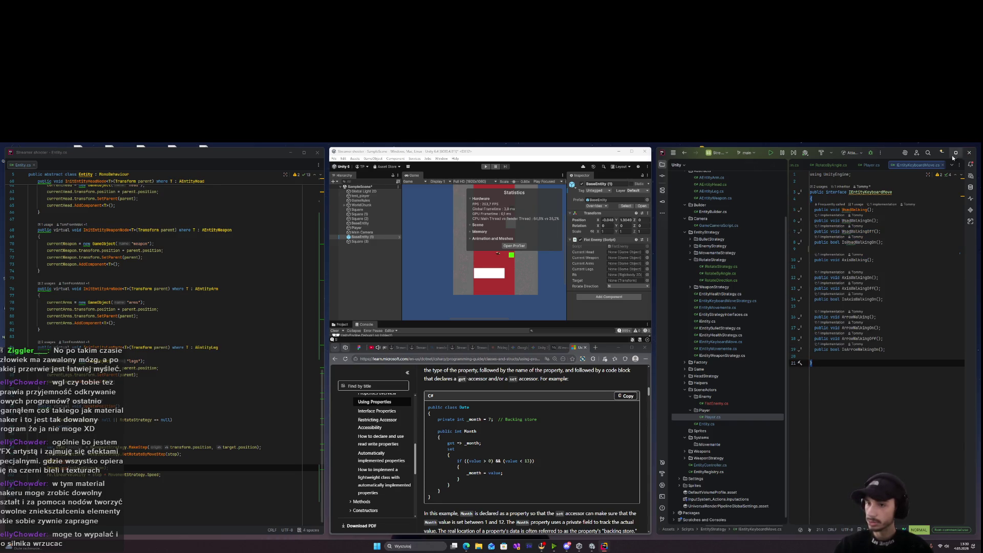
Navigate from IEntityKeyboardMove to its implementation, EntityKeyboardMoveStrategy.cs.
{"action": "double_click", "coordinate": [730, 417]}
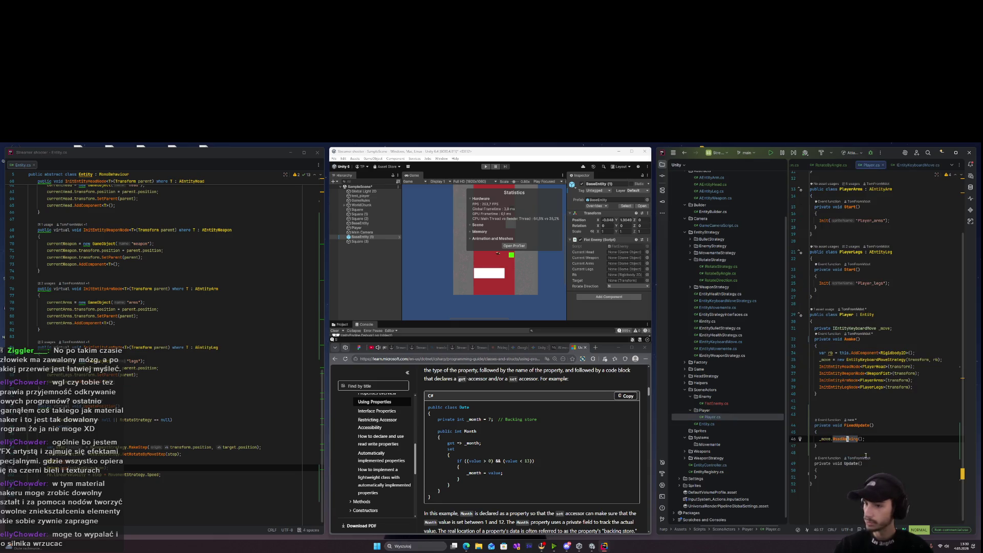
{"action": "left_click", "coordinate": [849, 439], "text": "ctrl"}
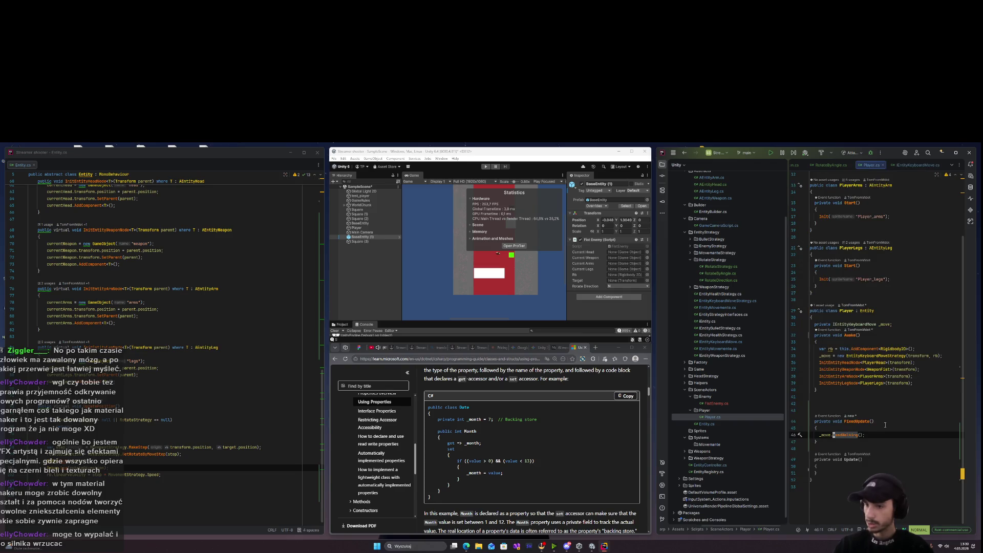
{"action": "left_click", "coordinate": [857, 210]}
{"action": "left_click", "coordinate": [857, 210], "text": "ctrl"}
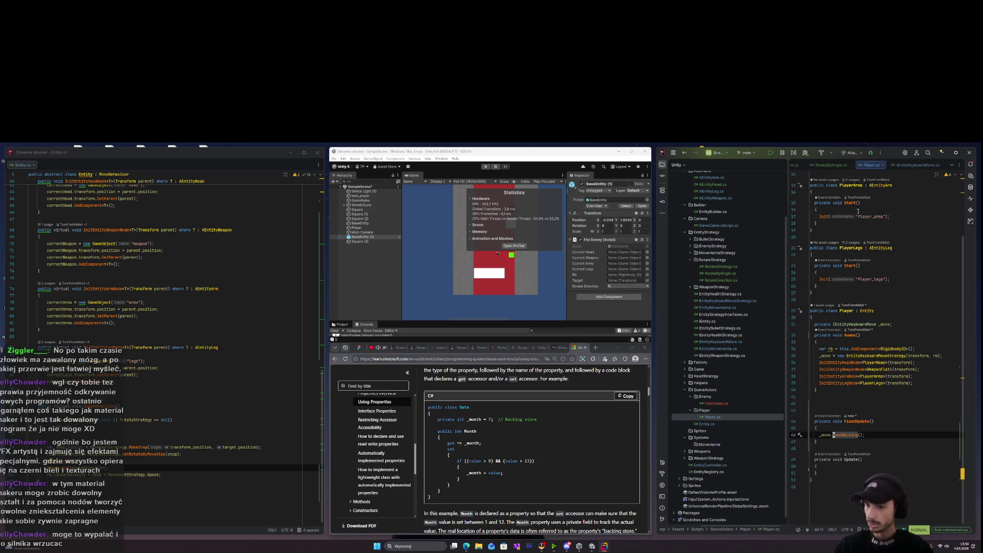
{"action": "key", "text": "ctrl+alt+Left"}
{"action": "left_click", "coordinate": [884, 192]}
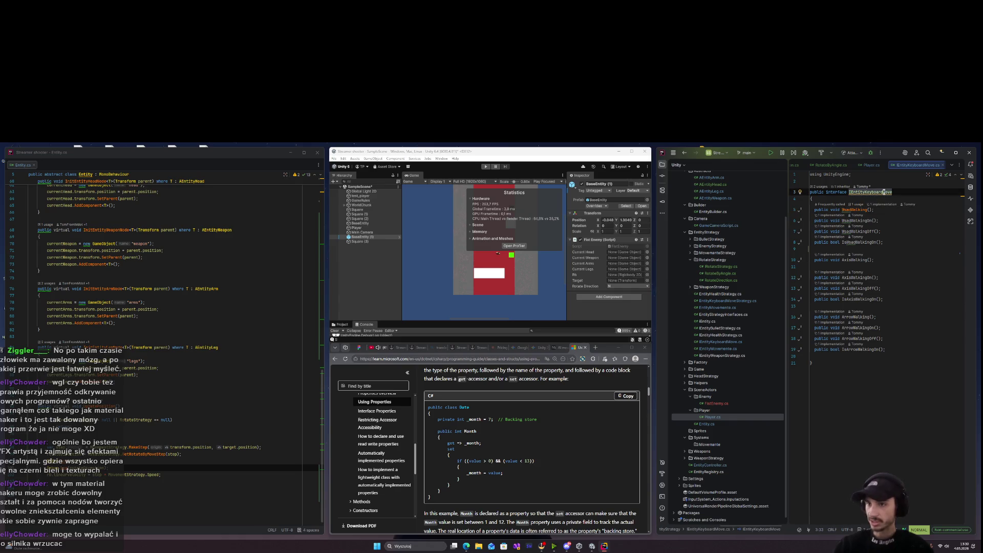
{"action": "left_click", "coordinate": [884, 192], "text": "ctrl"}
{"action": "key", "text": "Return"}
{"action": "scroll", "coordinate": [882, 291], "scroll_direction": "up", "scroll_amount": 10}
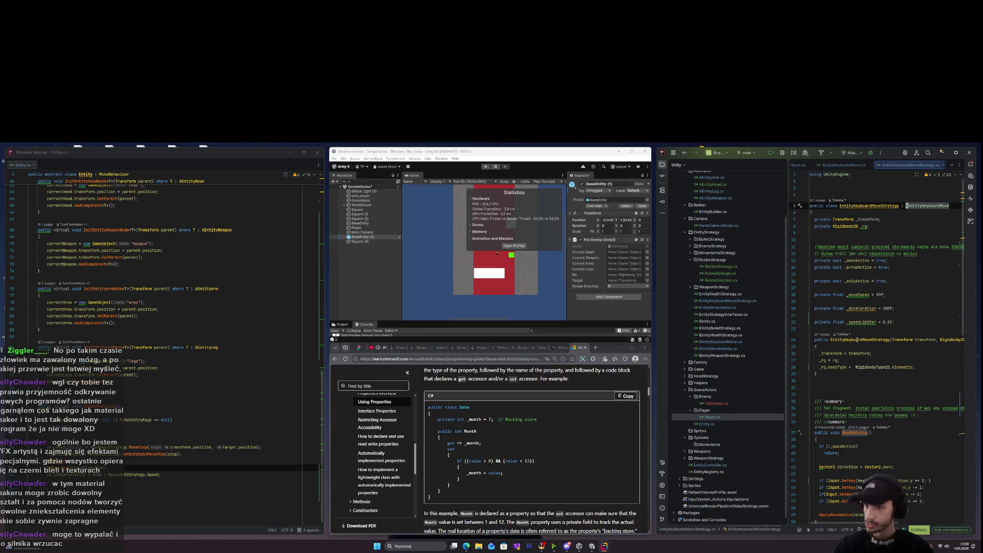
Set _speedLimiter to 0.5f and _moveSpeed from 15f to 150f.
{"action": "left_click", "coordinate": [890, 321]}
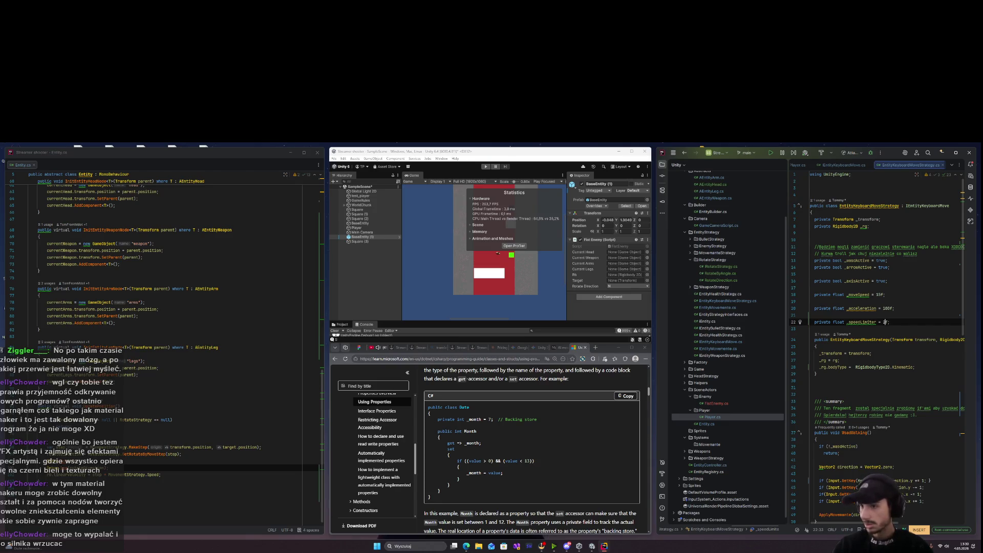
{"action": "key", "text": "BackSpace"}
{"action": "type", "text": "0.5"}
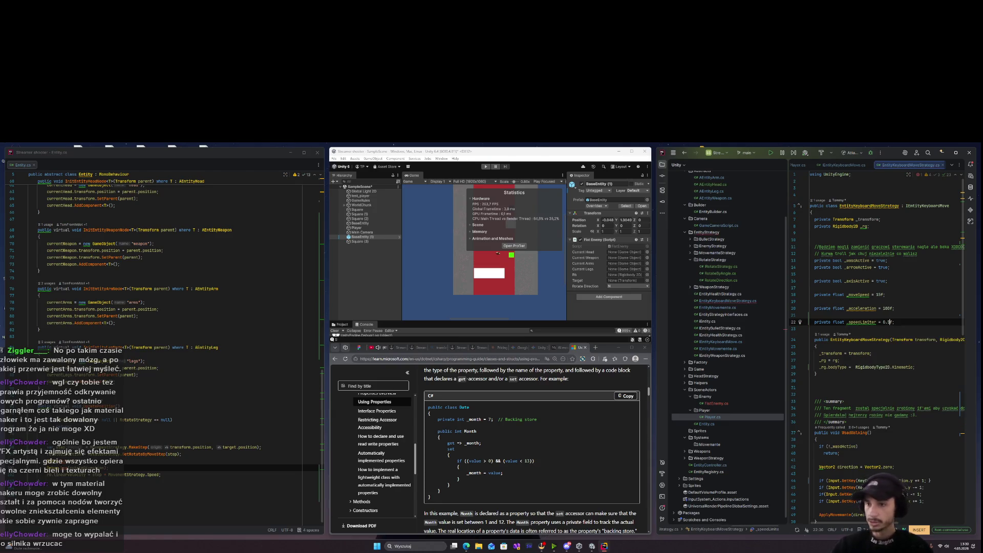
{"action": "left_click", "coordinate": [878, 295]}
{"action": "key", "text": "Right"}
{"action": "type", "text": "0"}
Play-test the new movement speeds in Unity, then stop and return to Player.cs.
{"action": "left_click", "coordinate": [484, 165]}
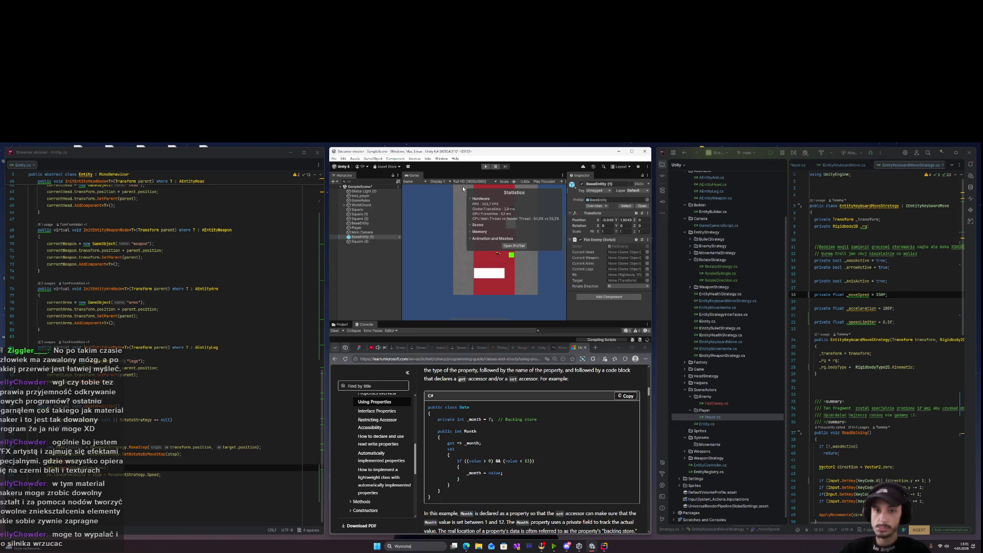
{"action": "left_click", "coordinate": [486, 168]}
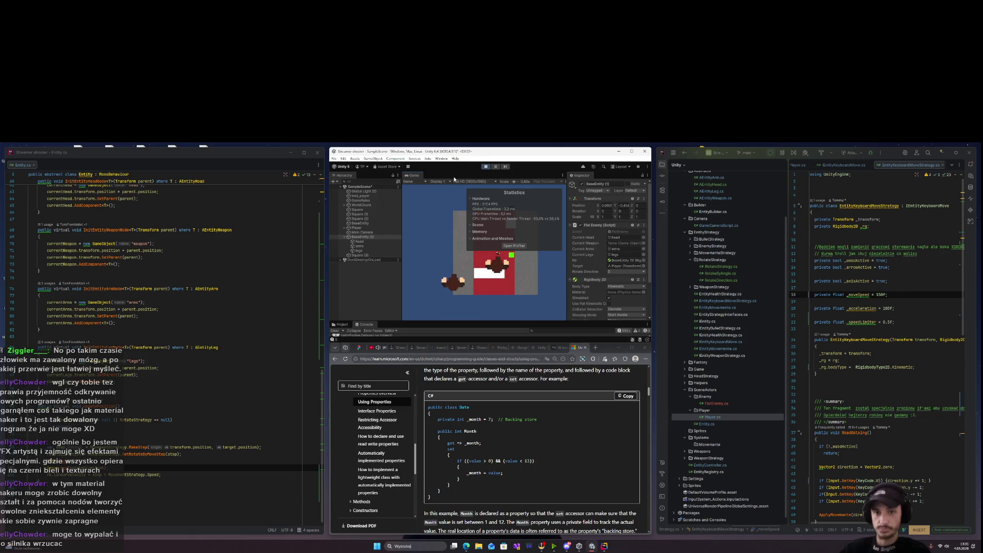
{"action": "key", "text": "ctrl+p"}
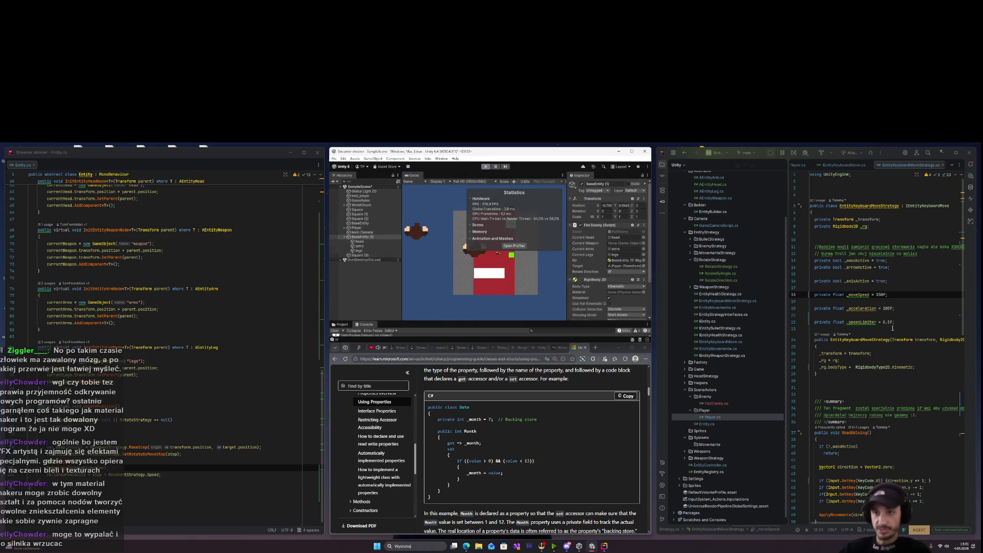
{"action": "left_click", "coordinate": [893, 328]}
{"action": "key", "text": "ctrl+alt+Left"}
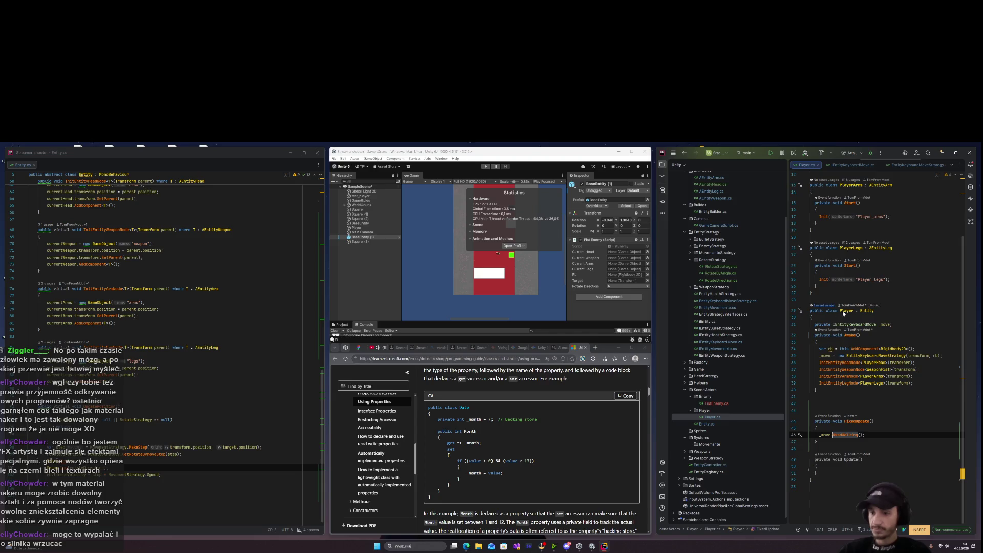
Close the extra editor tabs, check the RotateDirection enum, and return to RotateByAngle.cs.
{"action": "scroll", "coordinate": [188, 376], "scroll_direction": "up", "scroll_amount": 12}
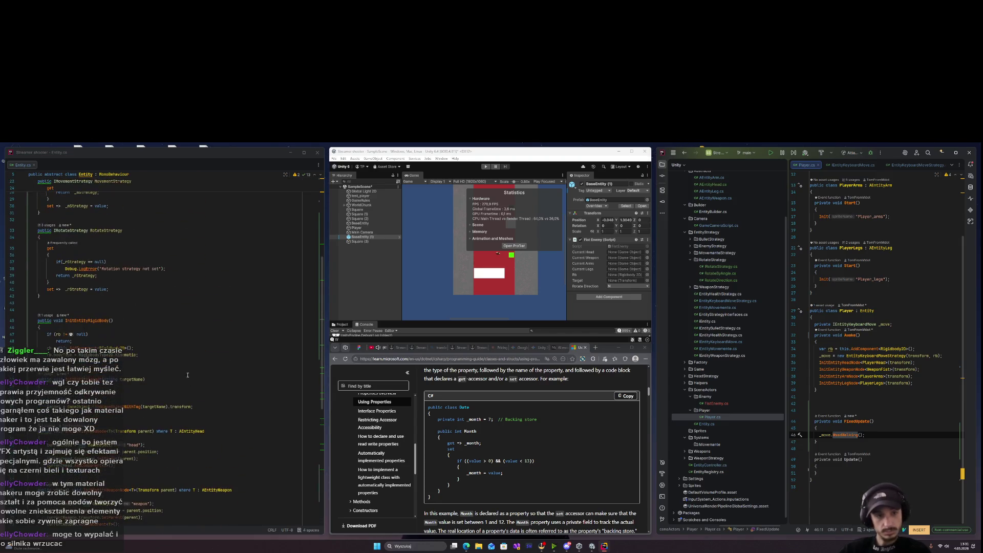
{"action": "scroll", "coordinate": [187, 375], "scroll_direction": "up", "scroll_amount": 5}
{"action": "scroll", "coordinate": [512, 436], "scroll_direction": "up", "scroll_amount": 1}
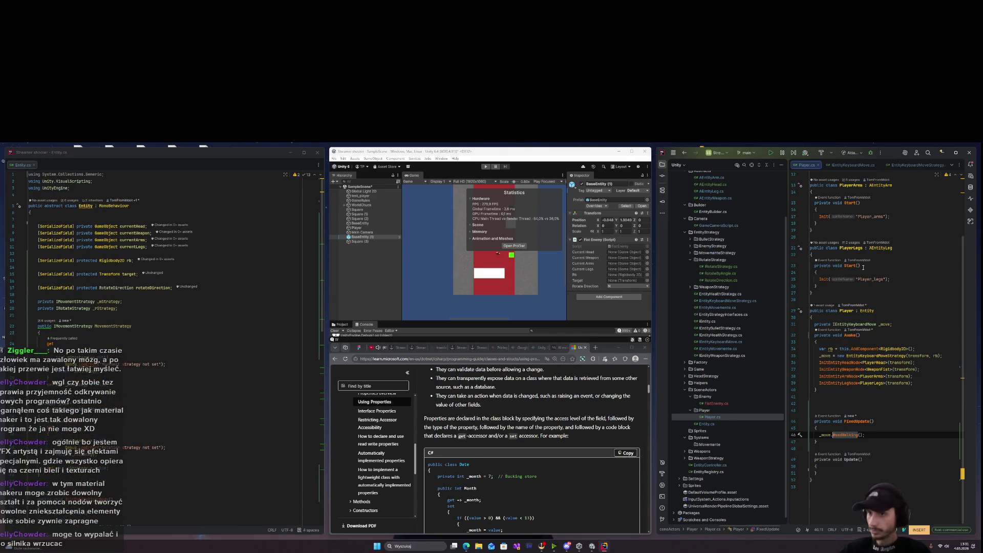
{"action": "left_click", "coordinate": [912, 165]}
{"action": "left_click", "coordinate": [942, 167]}
{"action": "left_click", "coordinate": [942, 166]}
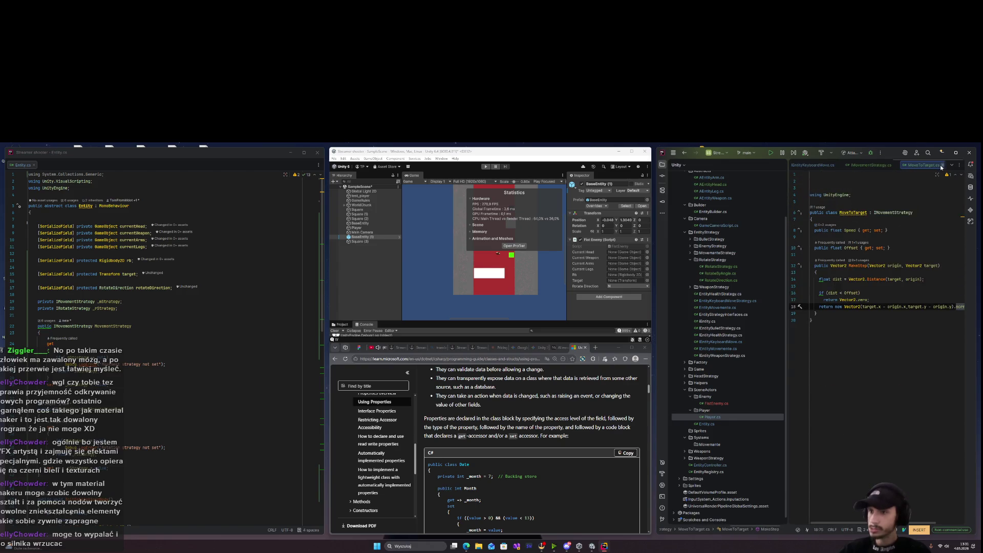
{"action": "left_click", "coordinate": [885, 165]}
{"action": "left_click", "coordinate": [894, 165]}
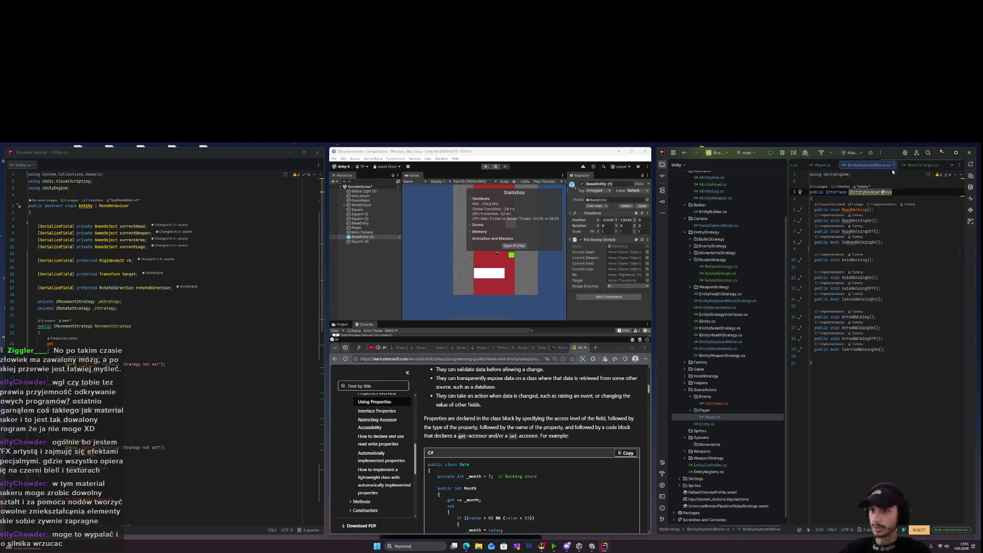
{"action": "left_click", "coordinate": [942, 165]}
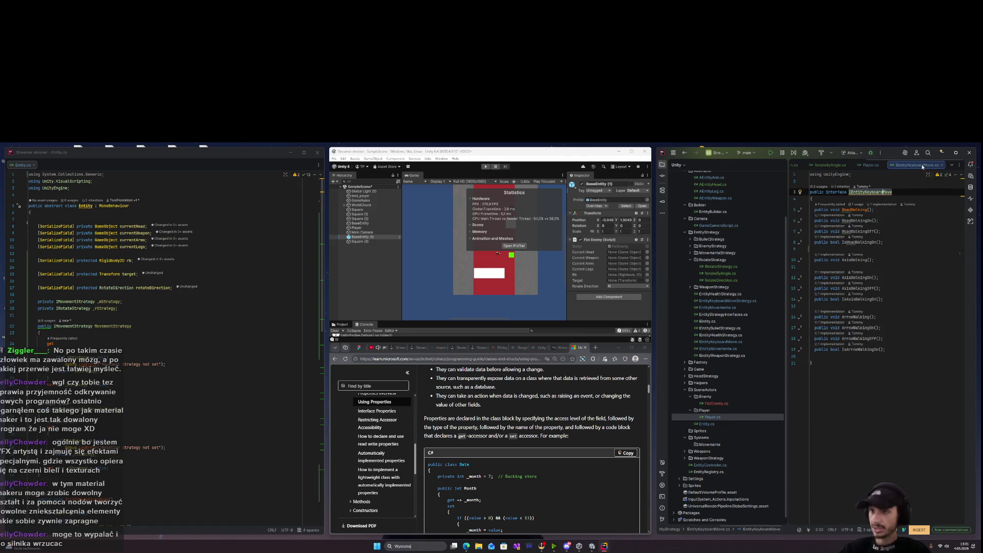
{"action": "left_click", "coordinate": [942, 165]}
{"action": "left_click", "coordinate": [896, 167]}
{"action": "left_click", "coordinate": [845, 165]}
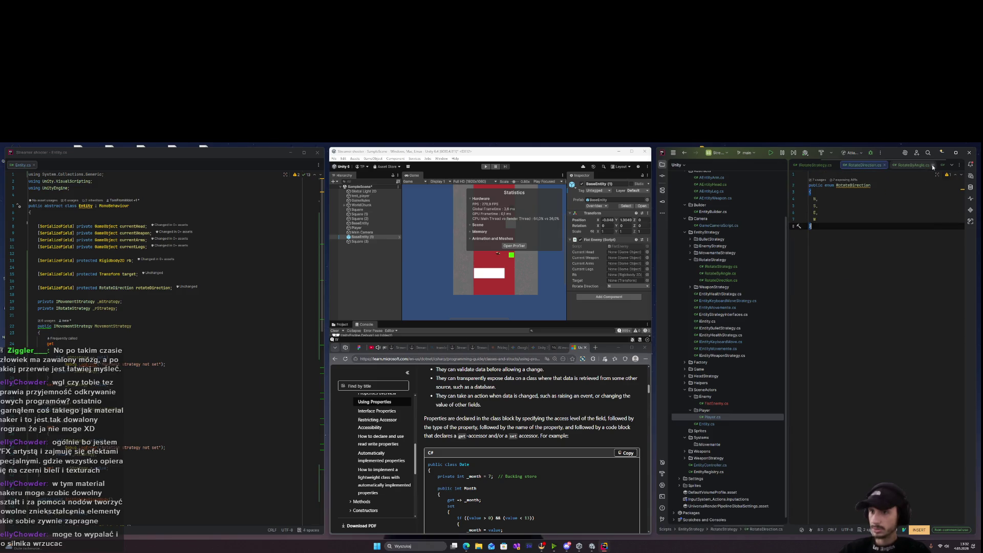
{"action": "left_click", "coordinate": [913, 165]}
Change line 13's results to RotateDirection.S : RotateDirection.N, then open a blank browser tab.
{"action": "left_click", "coordinate": [907, 265]}
{"action": "key", "text": "BackSpace"}
{"action": "type", "text": "S"}
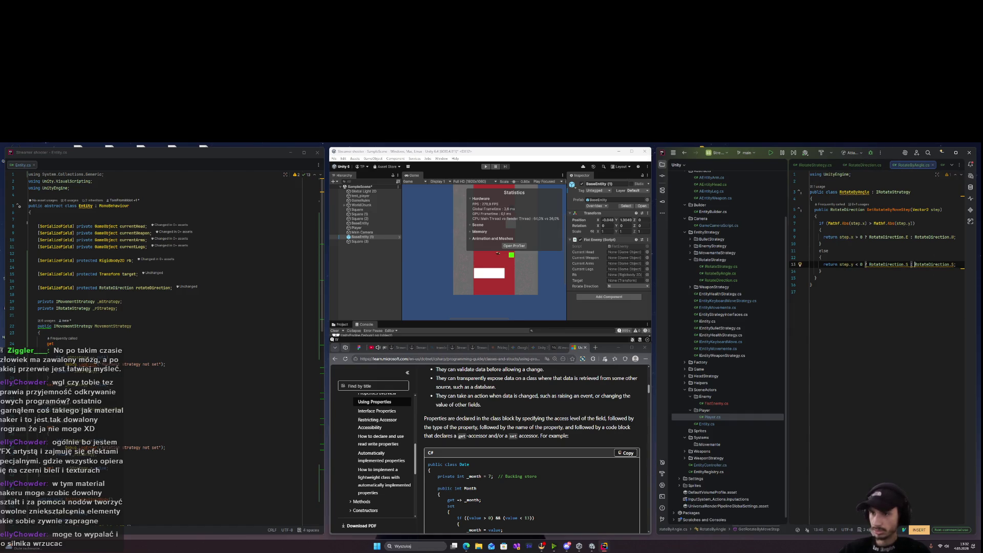
{"action": "left_click", "coordinate": [954, 264]}
{"action": "key", "text": "BackSpace"}
{"action": "type", "text": "N"}
{"action": "key", "text": "Escape"}
{"action": "key", "text": "k"}
{"action": "key", "text": "k"}
{"action": "key", "text": "k"}
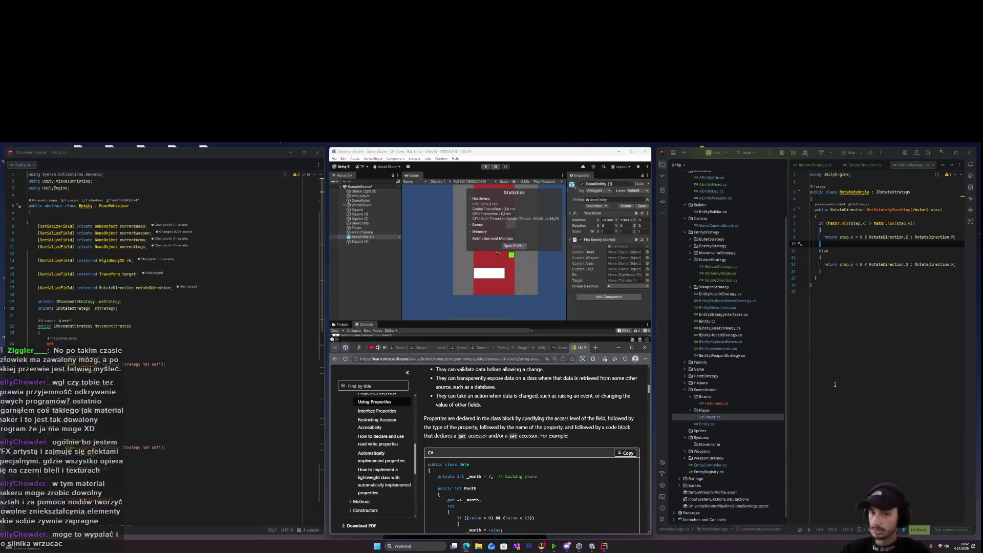
{"action": "left_click", "coordinate": [595, 348]}
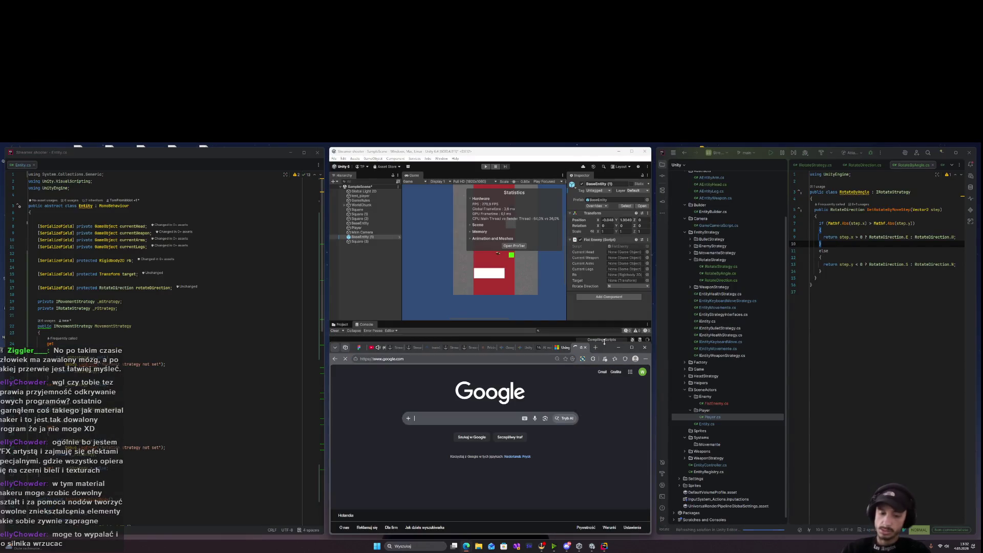
Search Google for 'map direction nswe', then start the game in Unity's Play mode.
{"action": "type", "text": "map dire"}
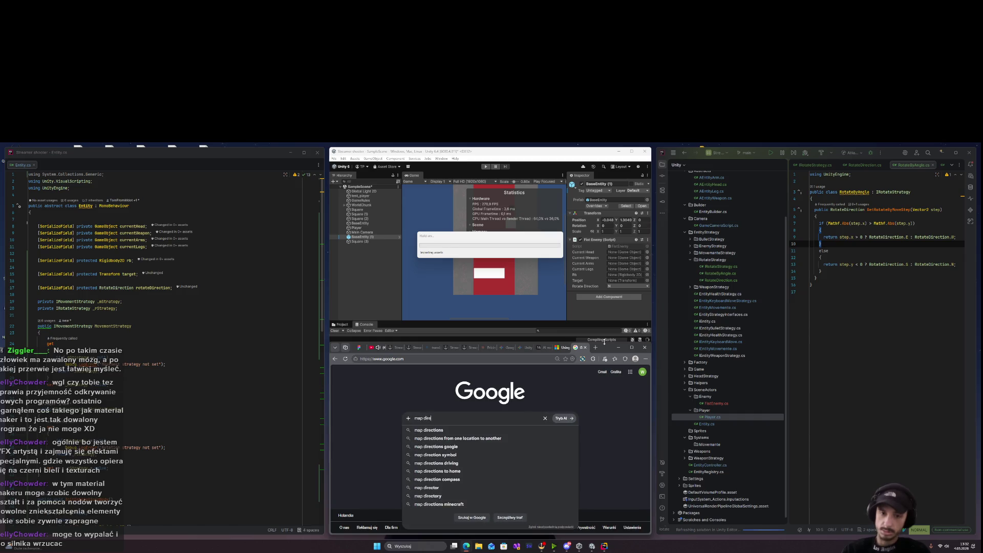
{"action": "type", "text": "ction nswe"}
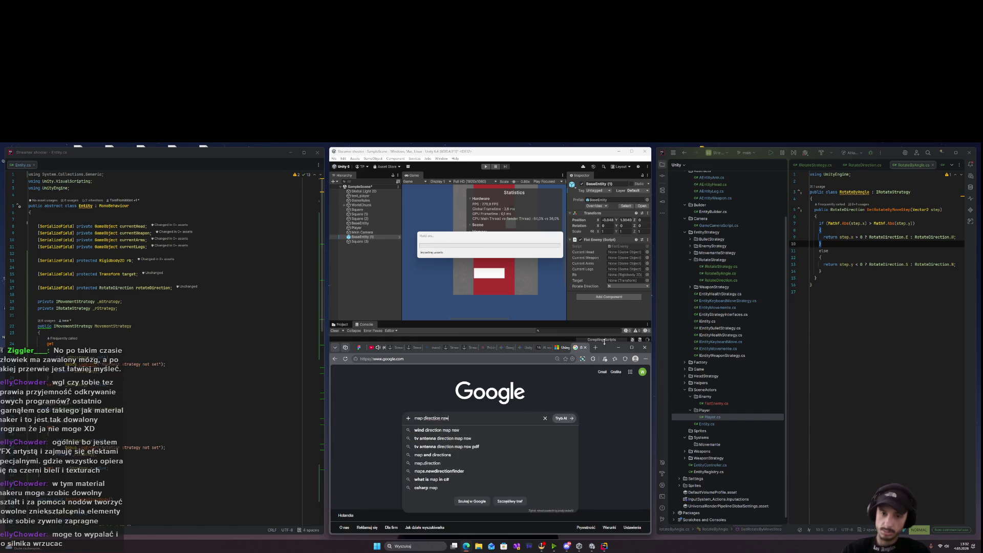
{"action": "key", "text": "Return"}
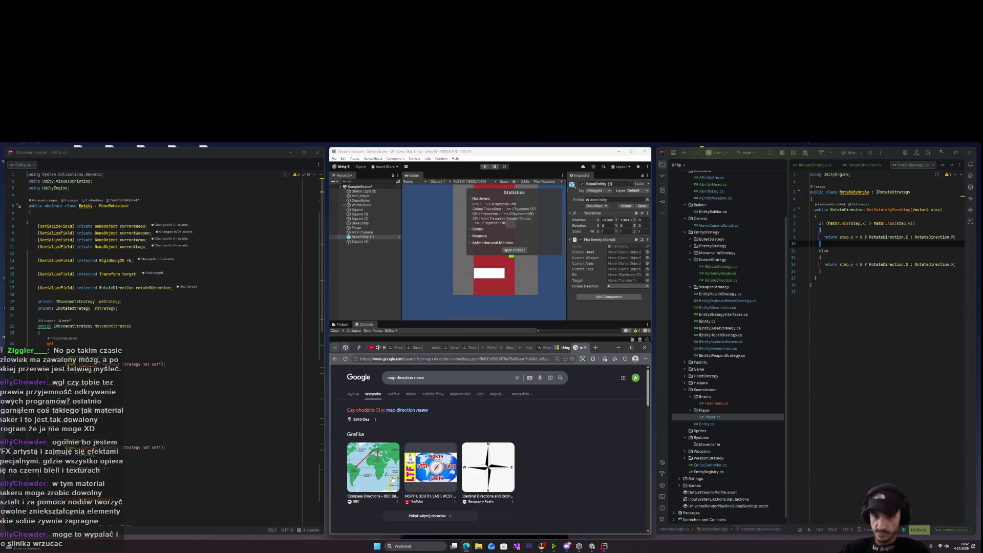
{"action": "left_click", "coordinate": [488, 168]}
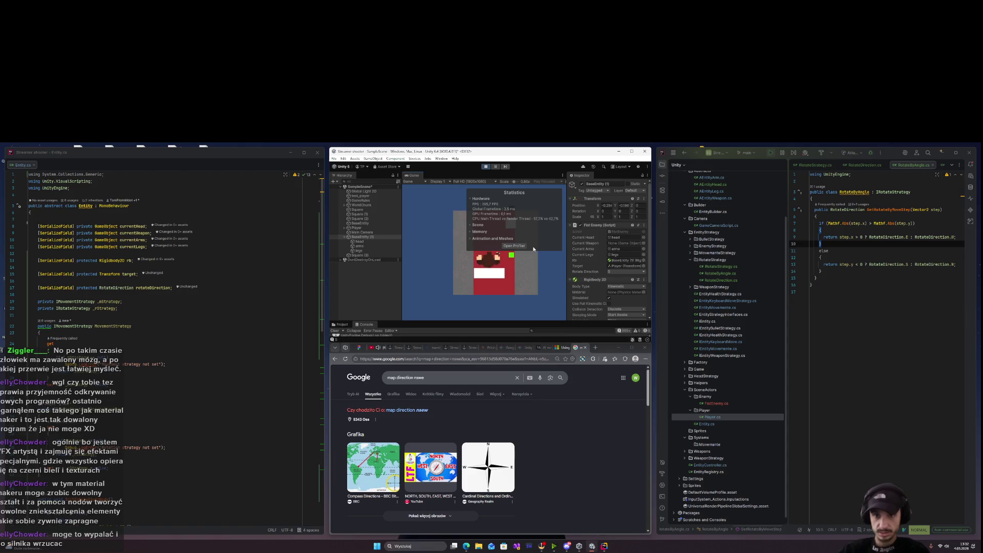
Stop Play mode and open a new blank line lower down in Entity.cs.
{"action": "left_click", "coordinate": [486, 167]}
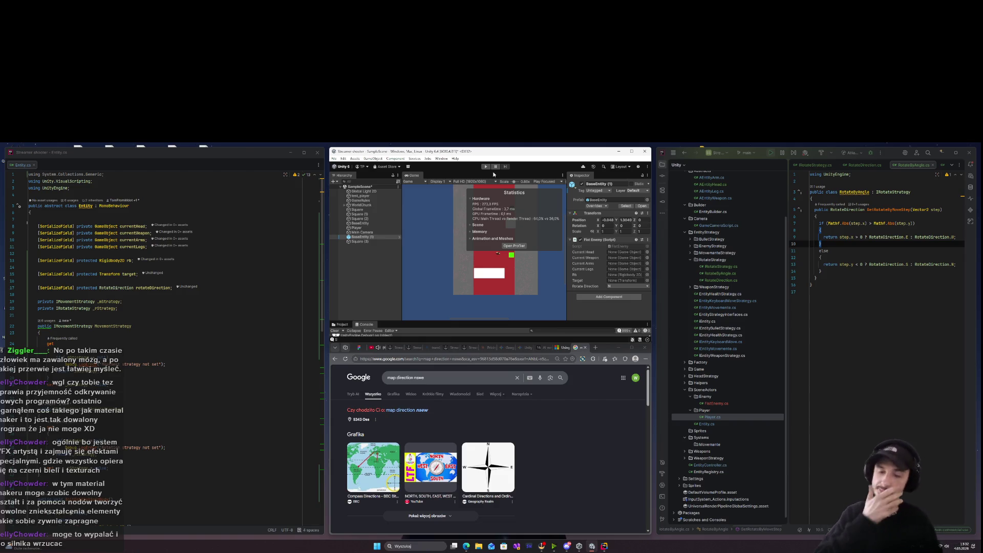
{"action": "left_click", "coordinate": [871, 272]}
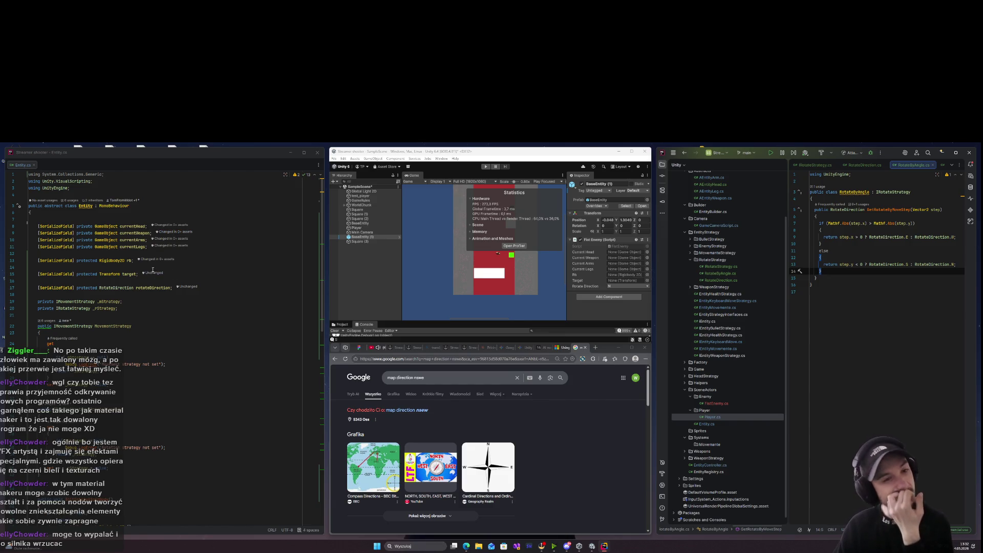
{"action": "scroll", "coordinate": [150, 276], "scroll_direction": "down", "scroll_amount": 8}
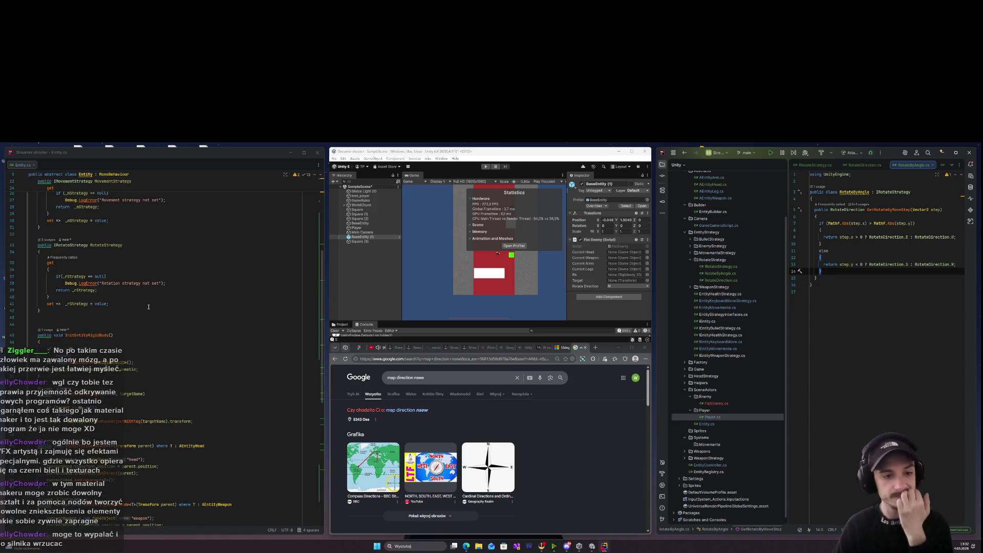
{"action": "scroll", "coordinate": [149, 307], "scroll_direction": "down", "scroll_amount": 12}
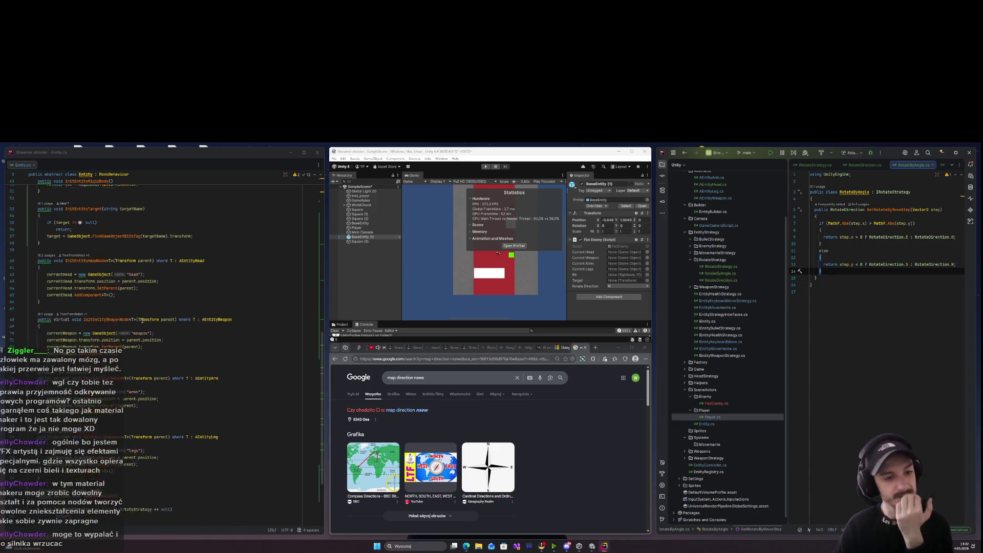
{"action": "left_click", "coordinate": [164, 397]}
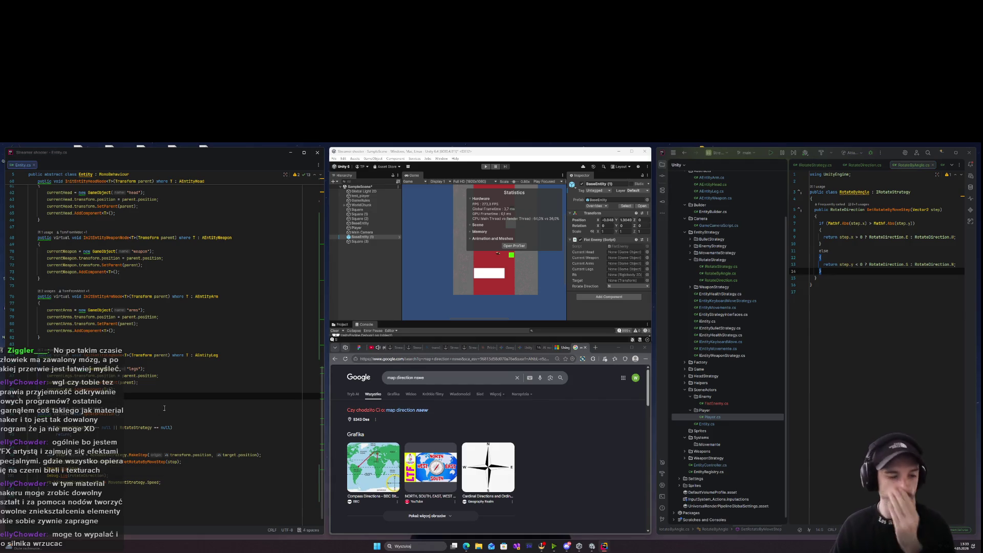
{"action": "key", "text": "Return"}
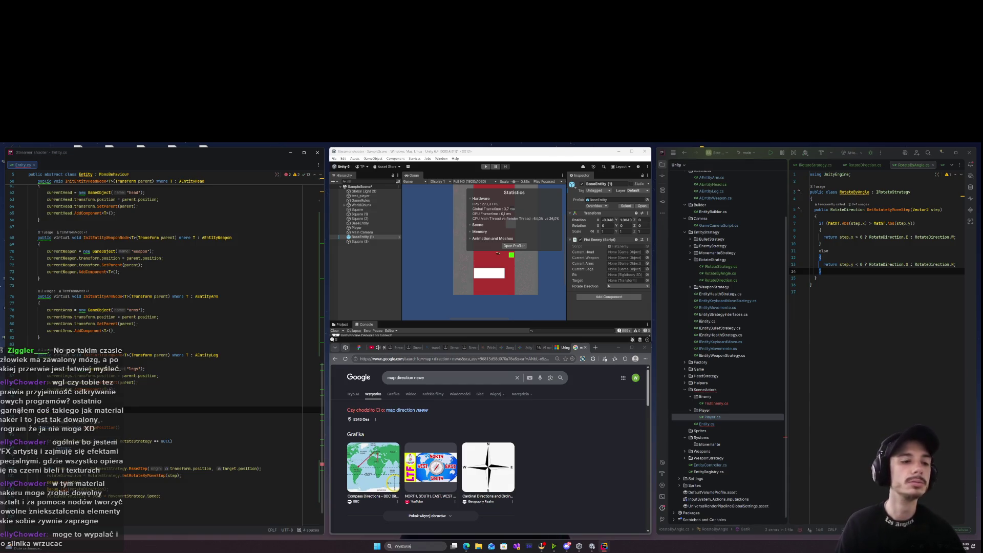
Keep the rotation-direction line, type 'private void Upd', and insert blank lines below line 83.
{"action": "key", "text": "ctrl+z"}
{"action": "key", "text": "ctrl+shift+z"}
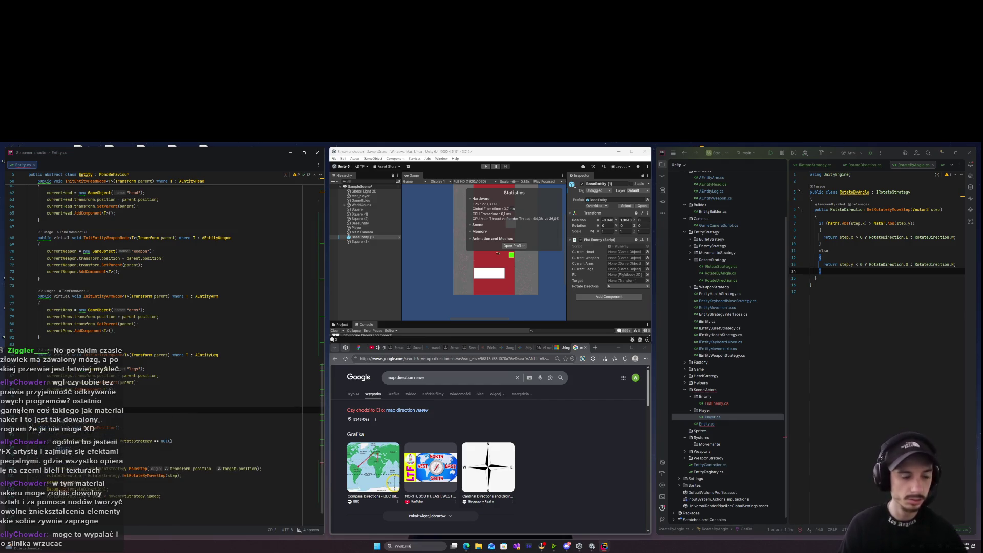
{"action": "type", "text": "private void Upd"}
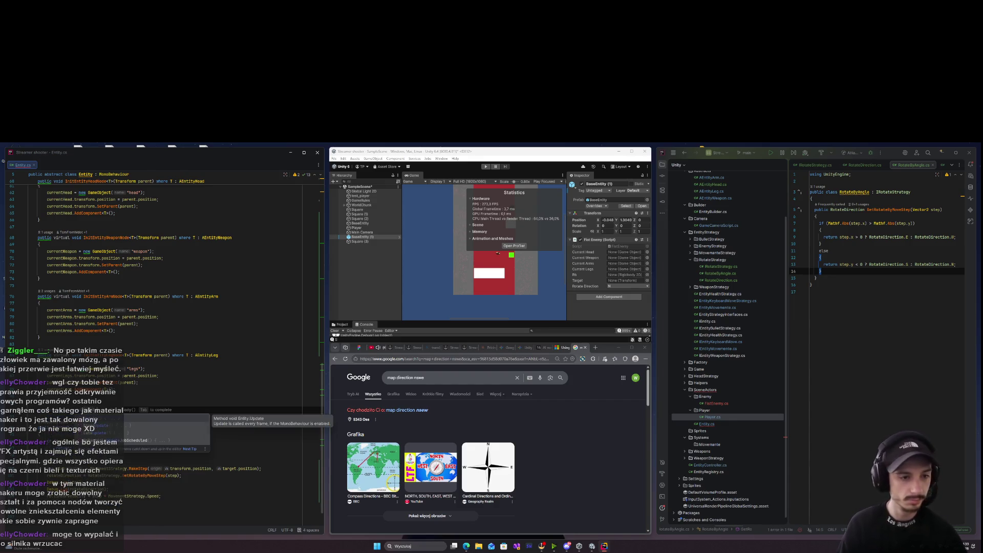
{"action": "key", "text": "Escape"}
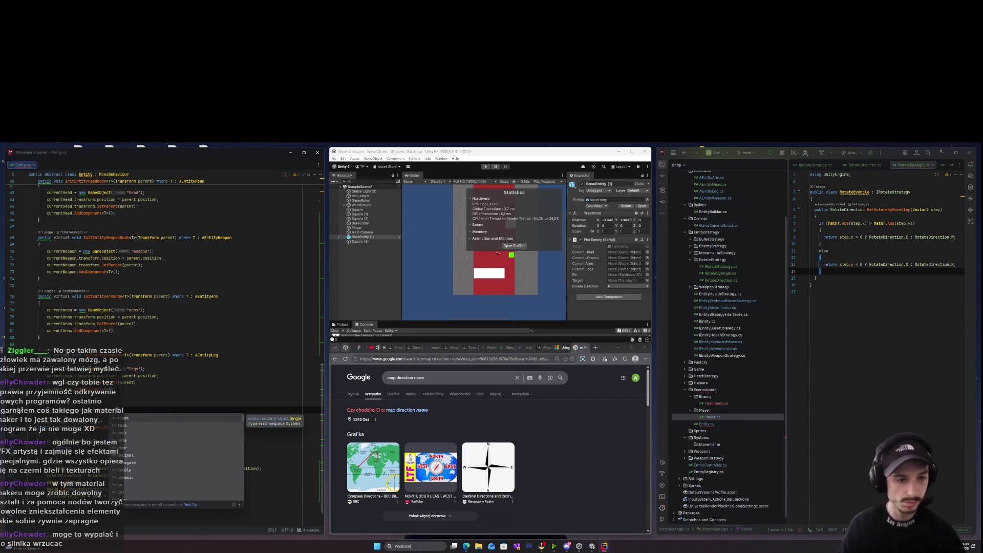
{"action": "left_click", "coordinate": [29, 340]}
{"action": "key", "text": "Down"}
{"action": "key", "text": "Down"}
{"action": "key", "text": "Down"}
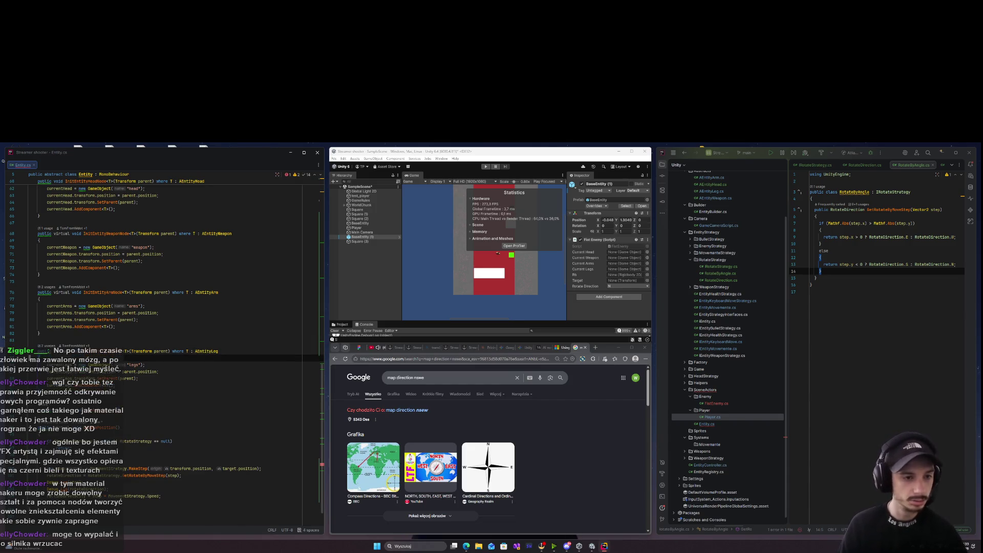
{"action": "key", "text": "Return"}
{"action": "key", "text": "Return"}
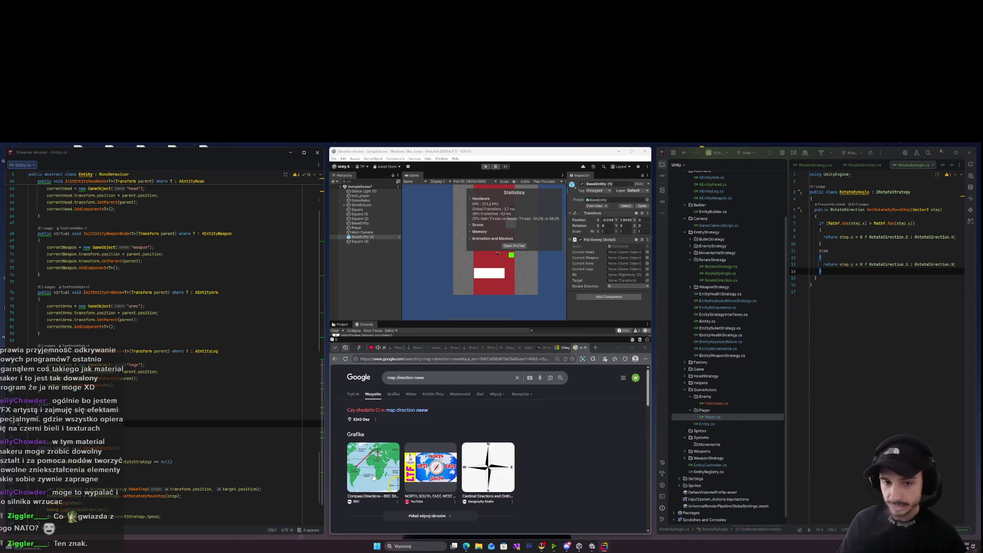
{"action": "left_click", "coordinate": [586, 349]}
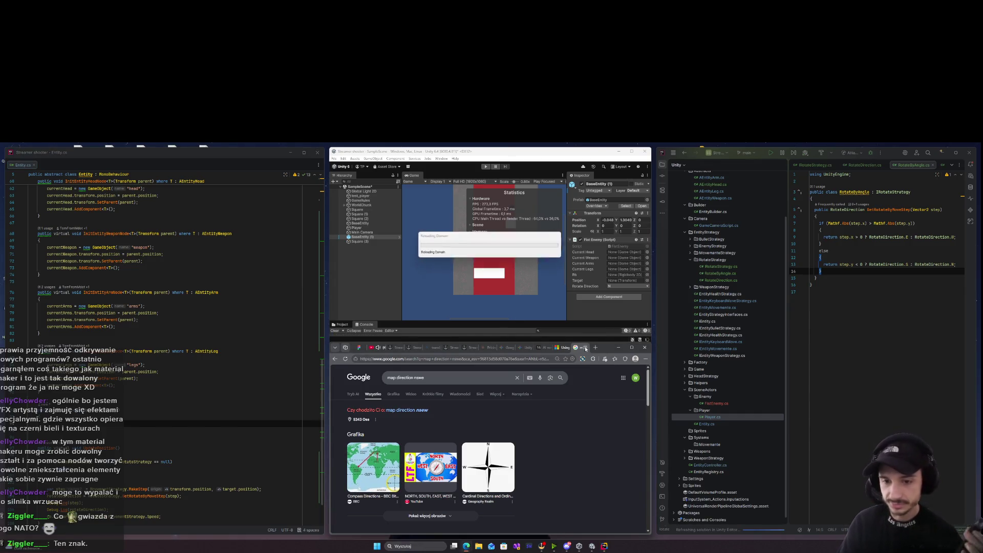
Close the compass search tab and open a new line in Entity.cs.
{"action": "left_click", "coordinate": [586, 348]}
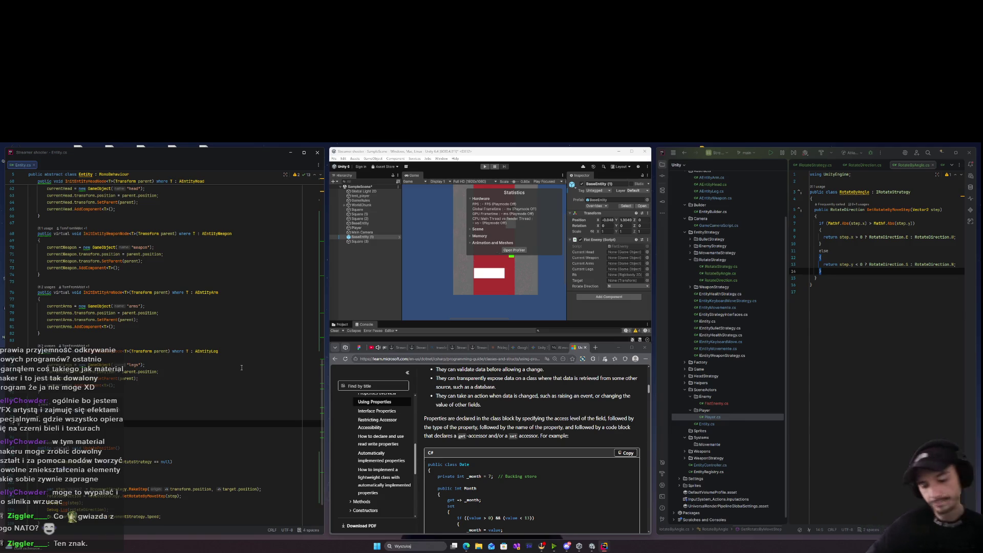
{"action": "type", "text": "for"}
{"action": "key", "text": "BackSpace"}
{"action": "key", "text": "BackSpace"}
{"action": "key", "text": "BackSpace"}
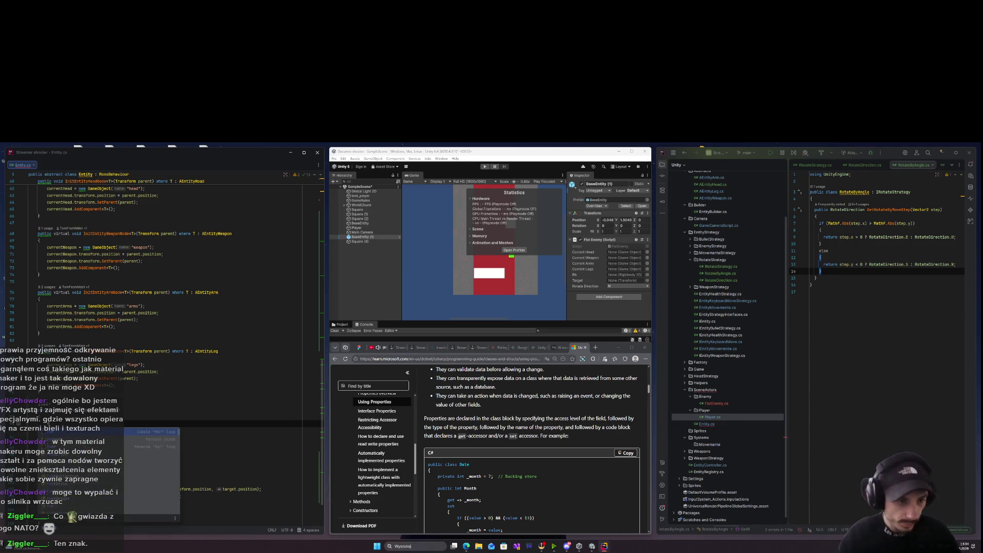
{"action": "key", "text": "BackSpace"}
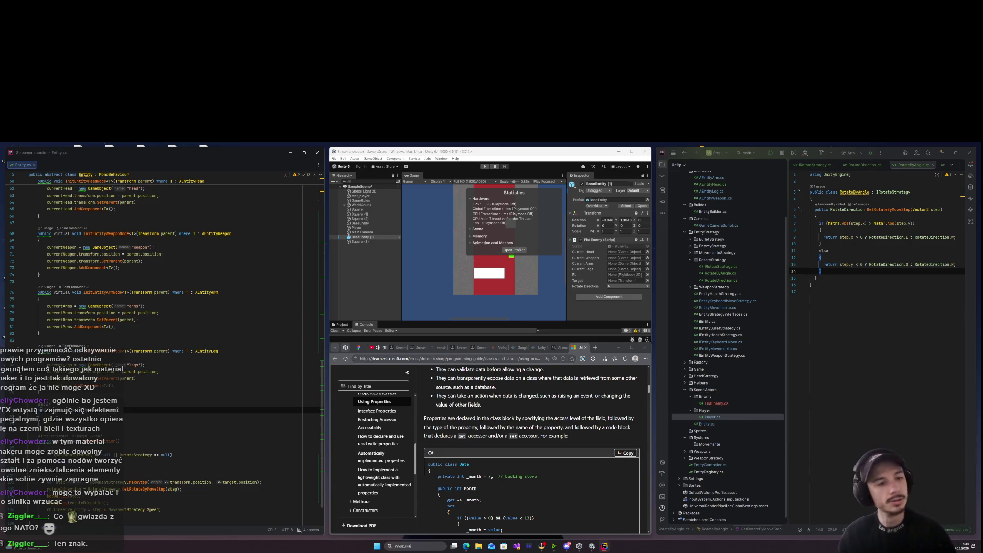
{"action": "key", "text": "Return"}
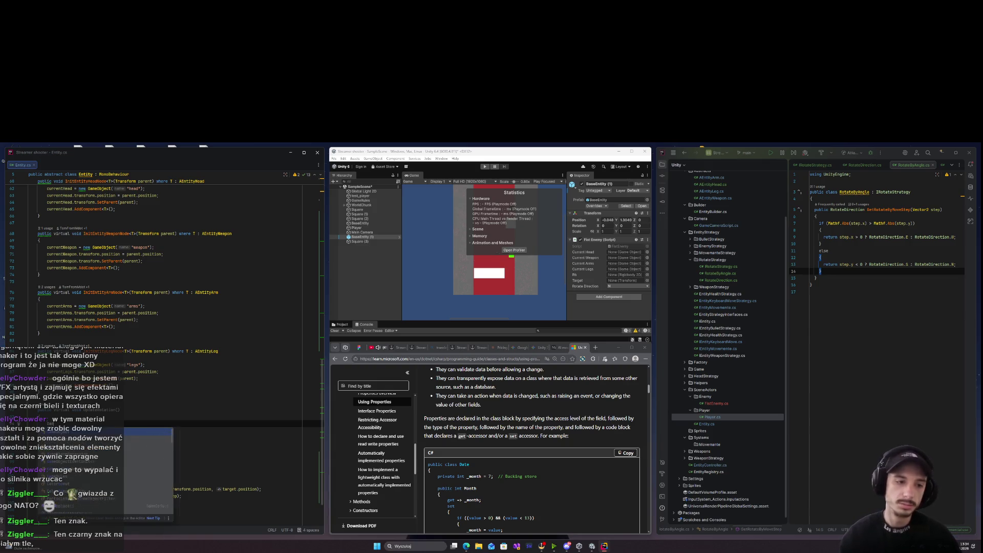
Try 'Game' and 'A' in Entity.cs, dismissing the GameObject and AnchoredJoint2D suggestions.
{"action": "type", "text": "Game"}
{"action": "key", "text": "Escape"}
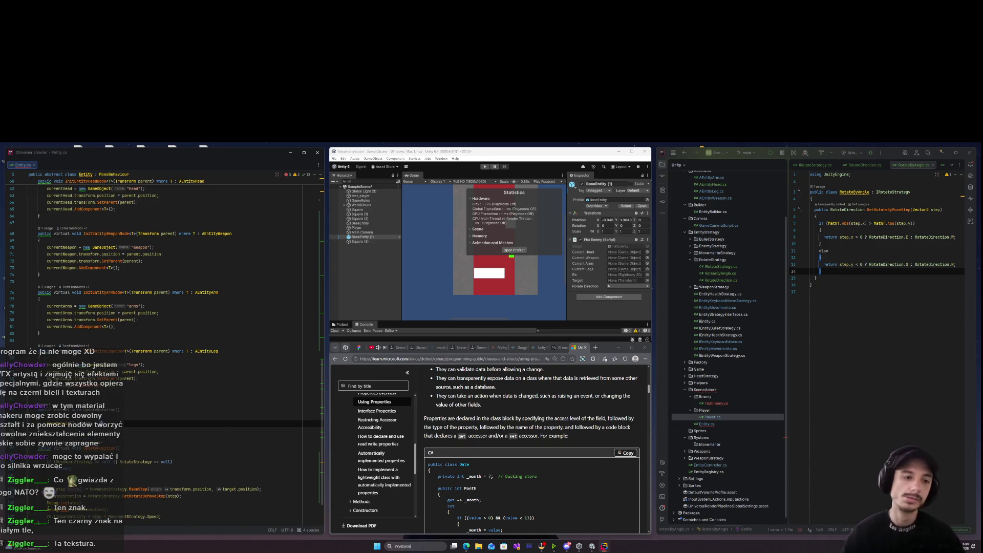
{"action": "key", "text": "Return"}
{"action": "key", "text": "Return"}
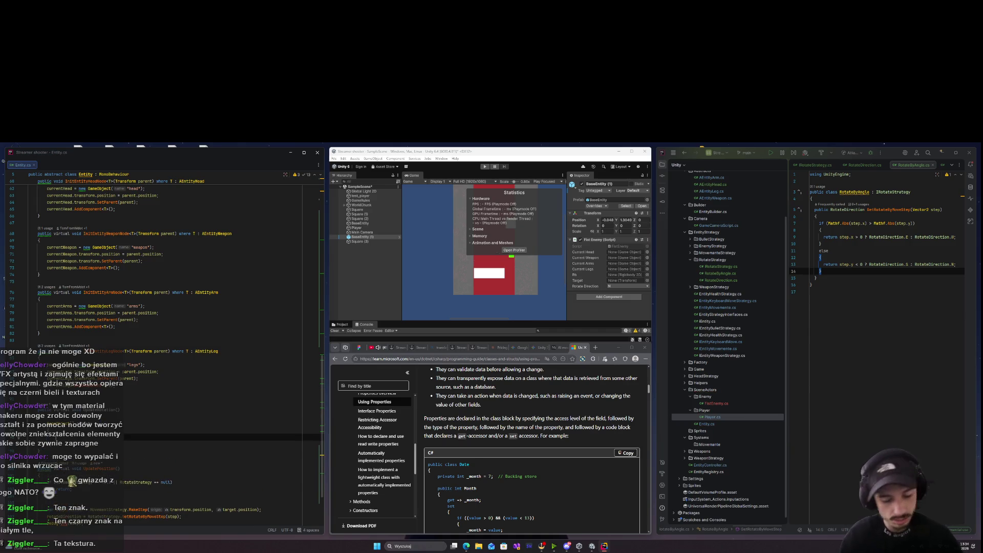
{"action": "type", "text": "A"}
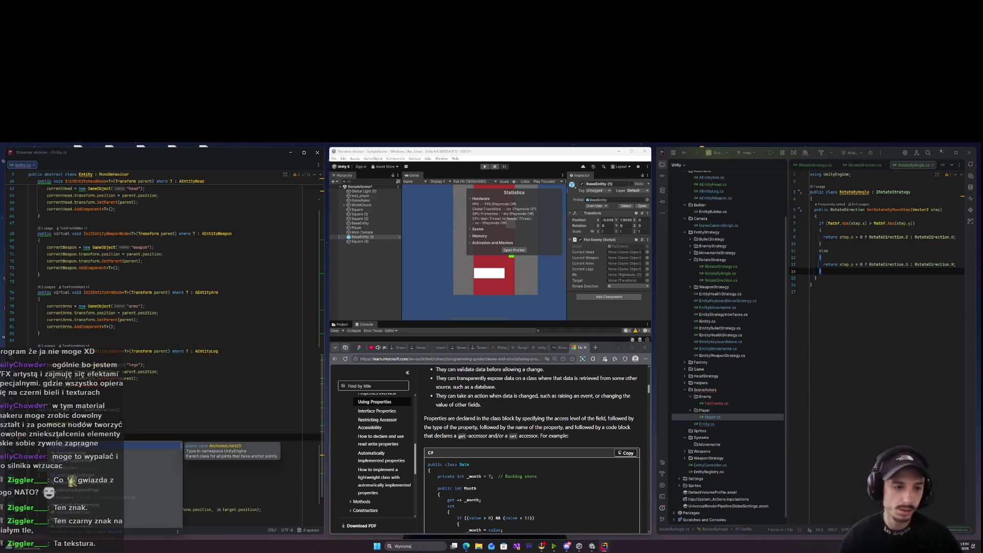
{"action": "key", "text": "Escape"}
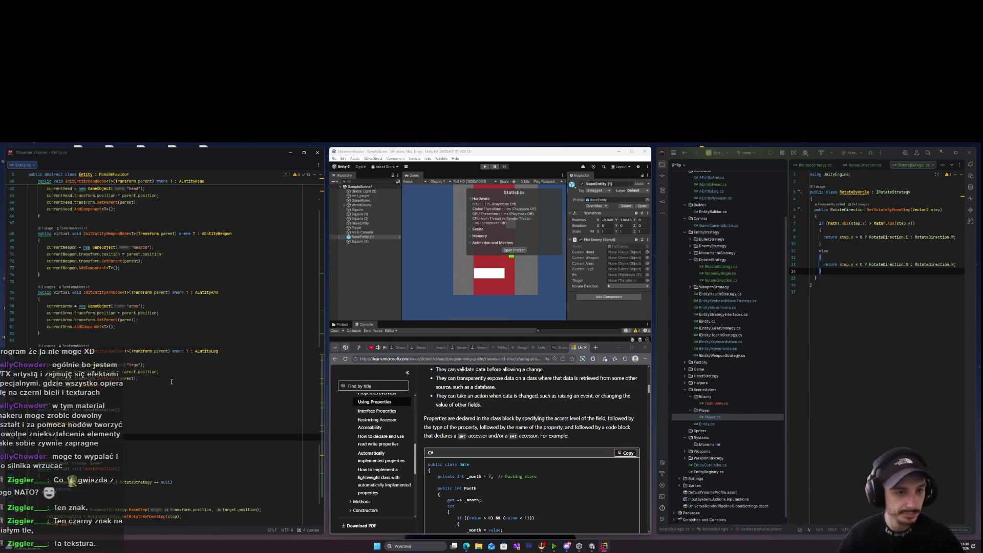
{"action": "scroll", "coordinate": [139, 402], "scroll_direction": "up", "scroll_amount": 15}
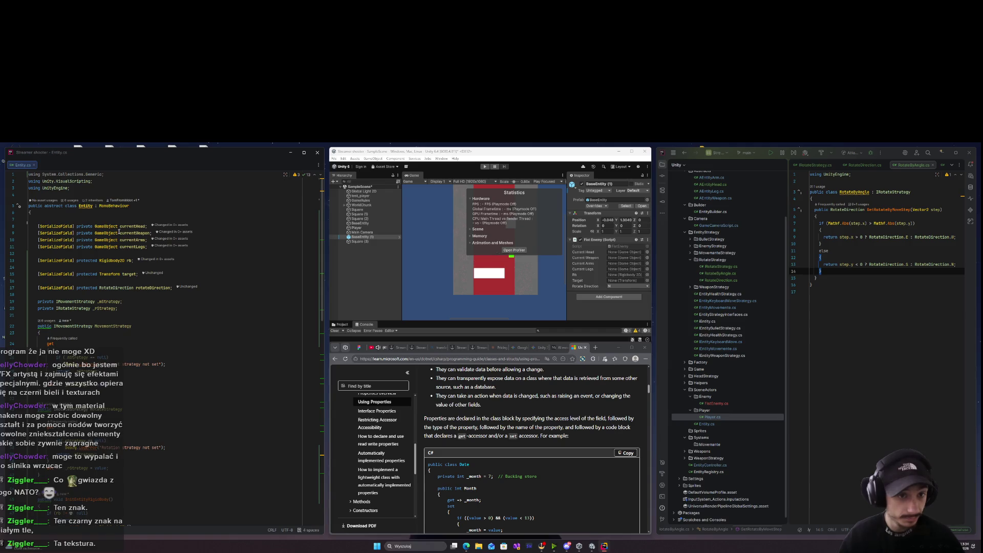
Type 'current' in Entity.cs and add blank lines for the new code.
{"action": "scroll", "coordinate": [137, 255], "scroll_direction": "down", "scroll_amount": 20}
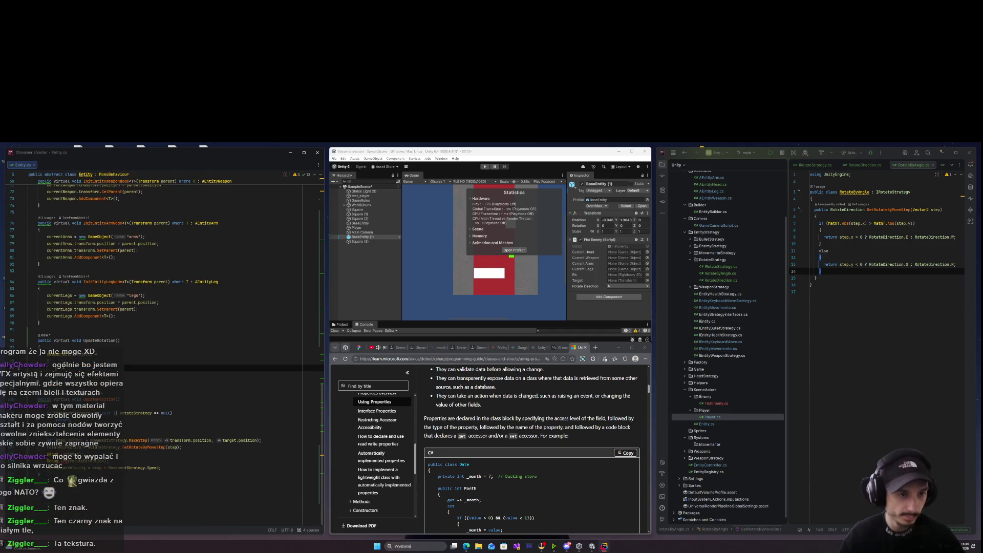
{"action": "type", "text": "cur"}
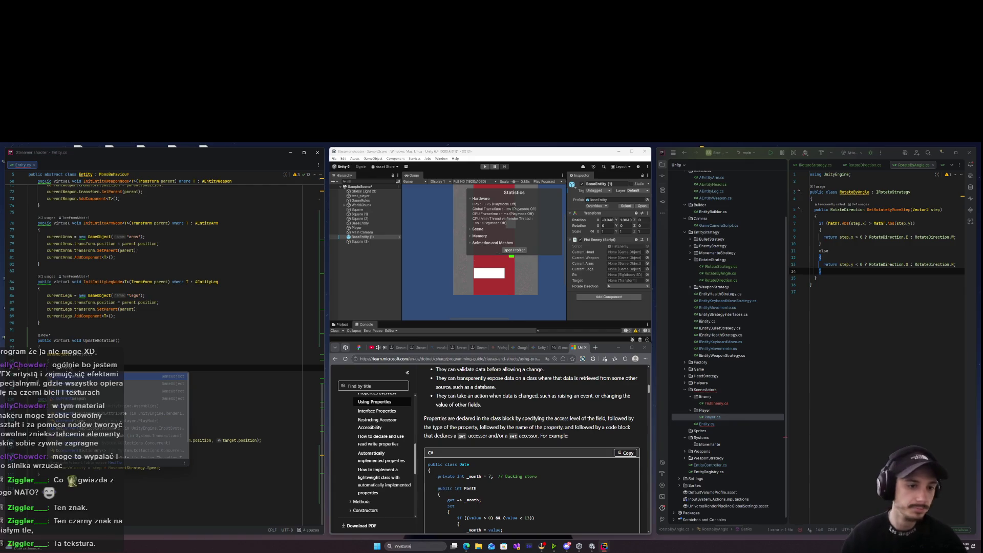
{"action": "type", "text": "rent"}
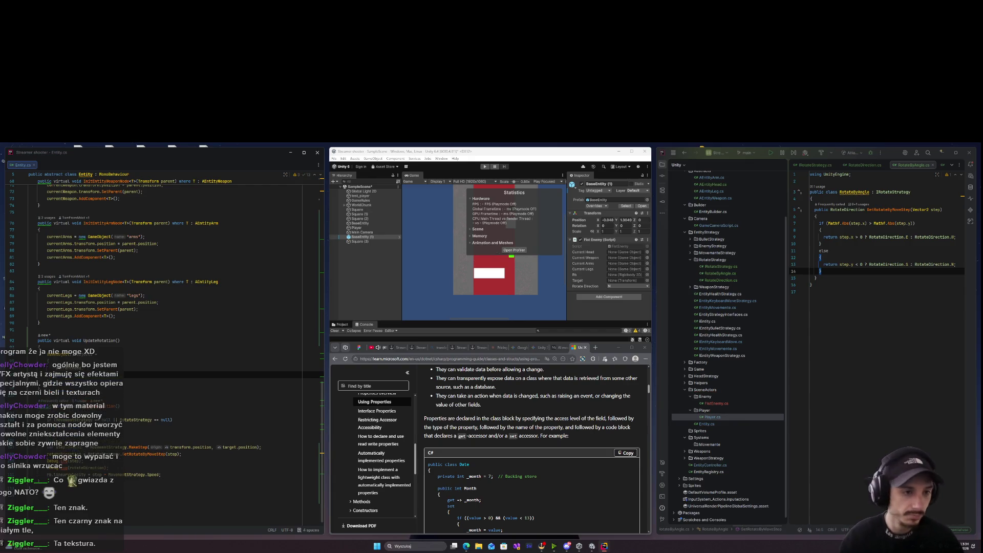
{"action": "key", "text": "Return"}
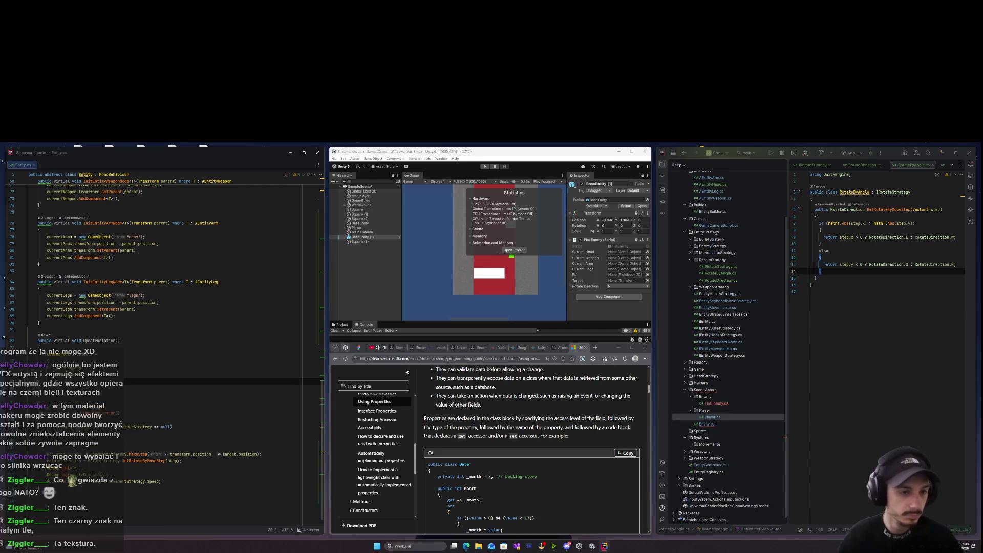
{"action": "key", "text": "Escape"}
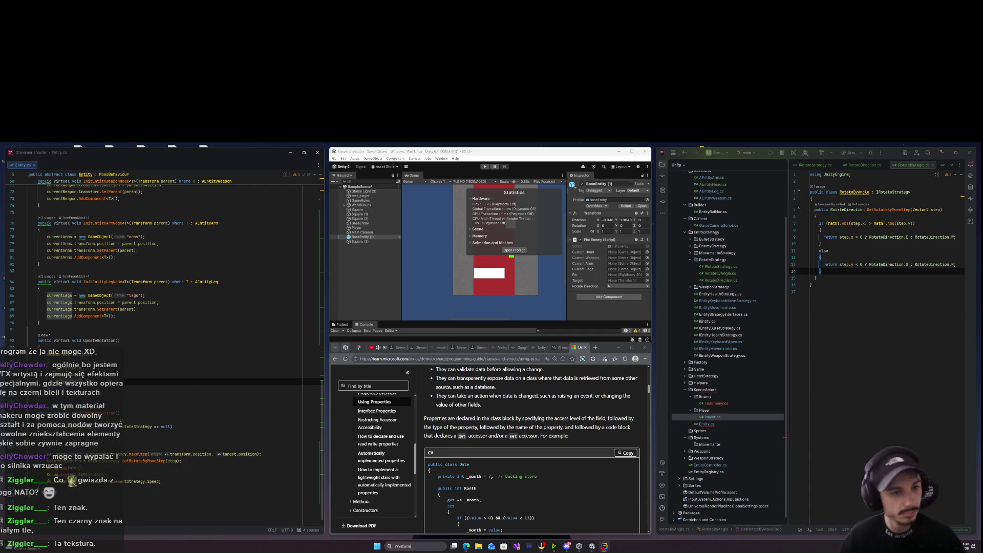
{"action": "key", "text": "Return"}
{"action": "key", "text": "Return"}
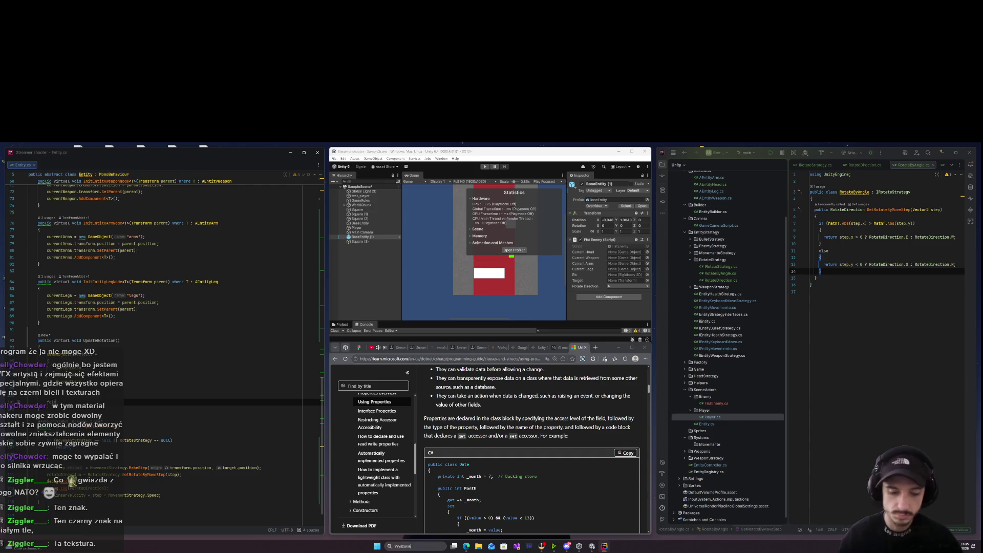
Insert a foreach loop over objects from the template.
{"action": "type", "text": "foreach (var variable in collection"}
{"action": "key", "text": "Tab"}
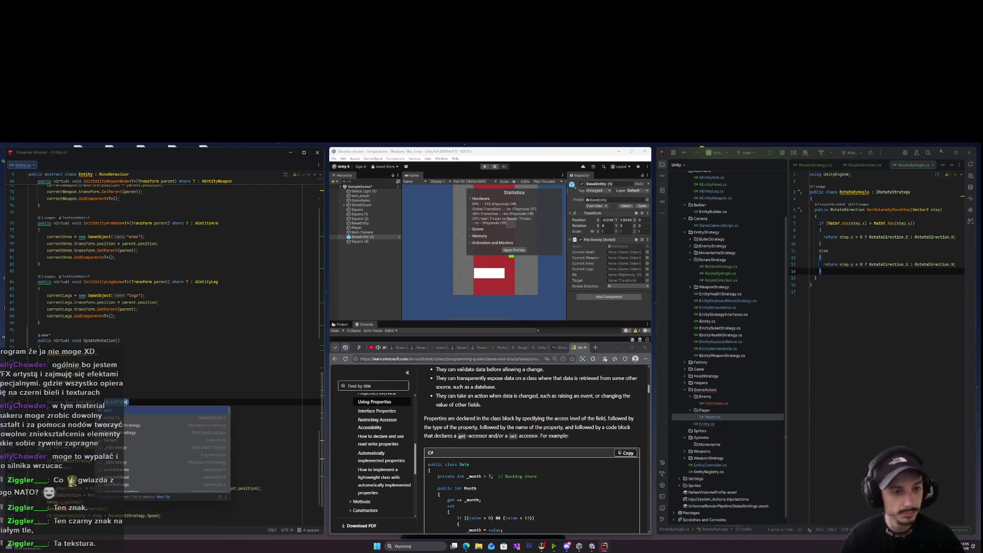
{"action": "type", "text": "objects"}
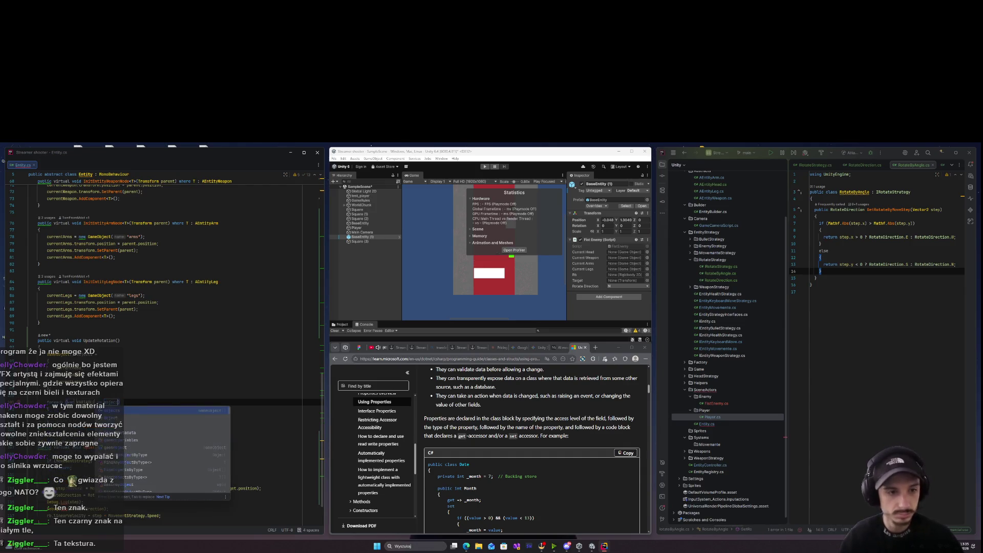
{"action": "key", "text": "Escape"}
{"action": "key", "text": "Return"}
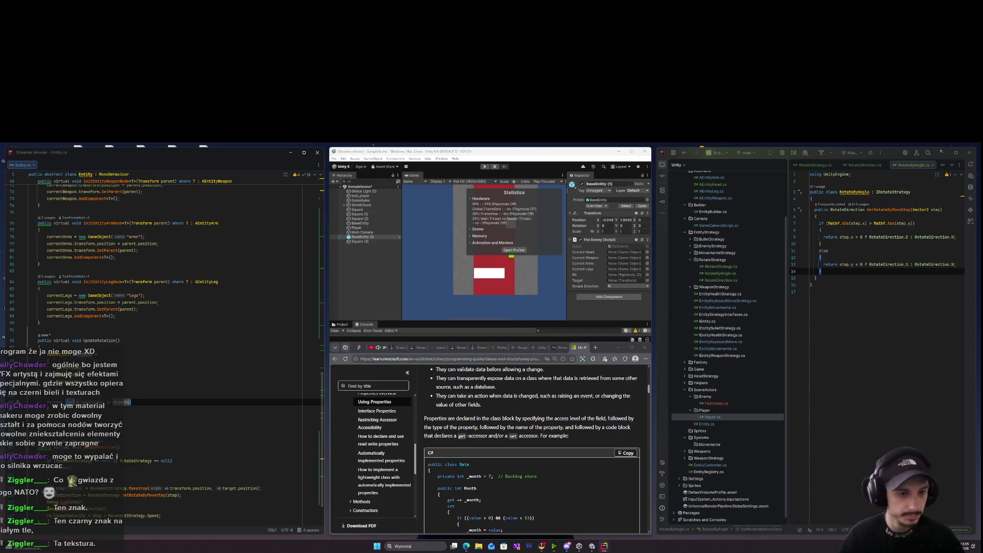
{"action": "key", "text": "Return"}
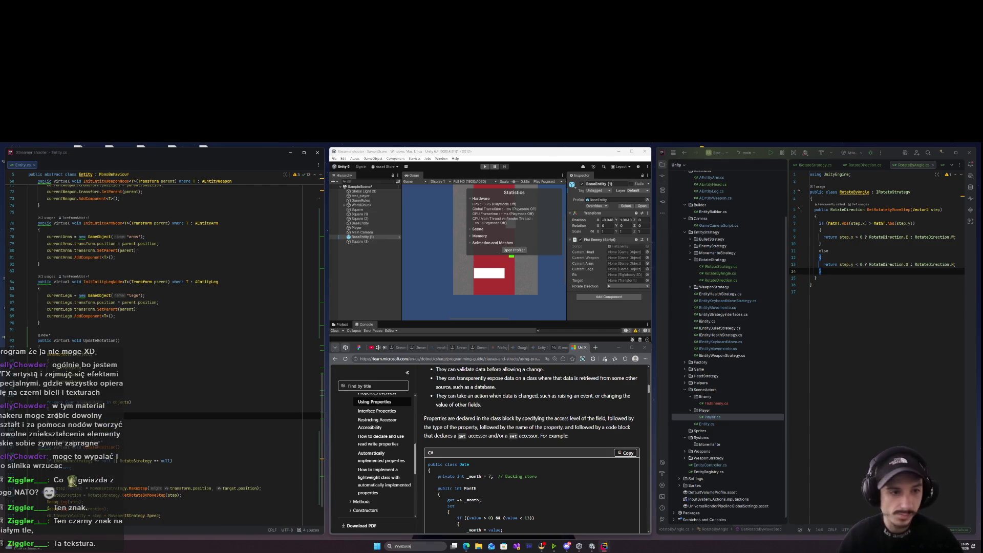
Inside the loop, get each element's SpriteRenderer with o.GetComponent<SpriteRenderer>().
{"action": "type", "text": "o."}
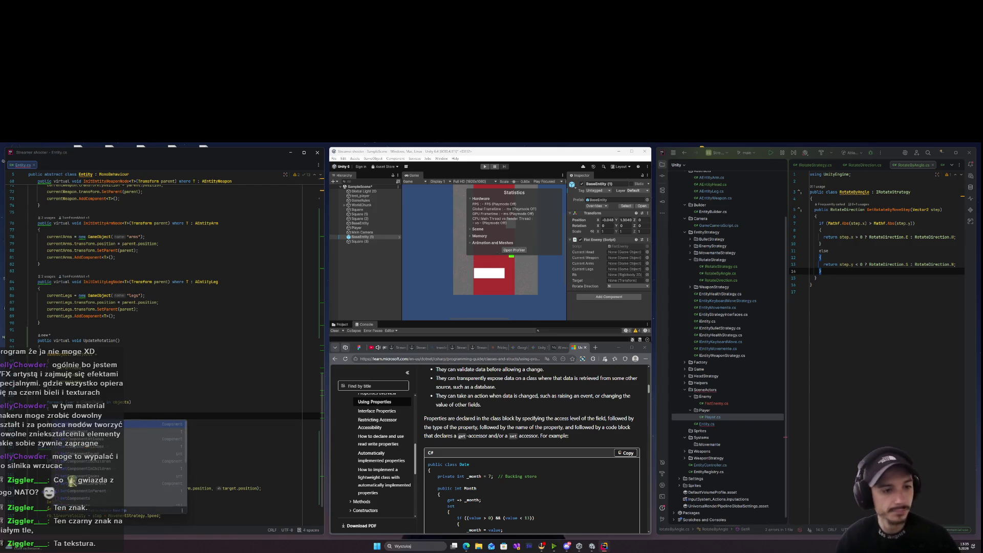
{"action": "key", "text": "Escape"}
{"action": "type", "text": "t"}
{"action": "key", "text": "Escape"}
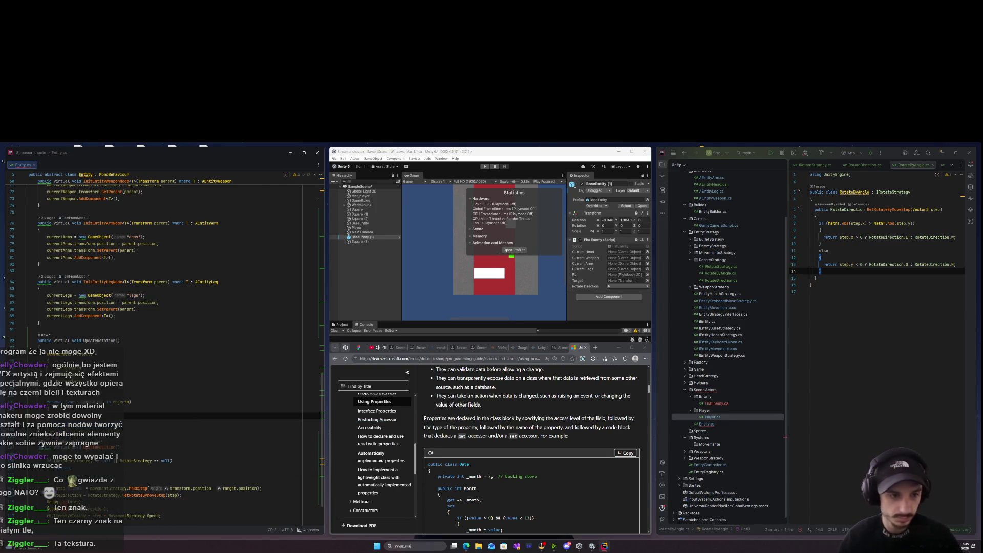
{"action": "type", "text": "o"}
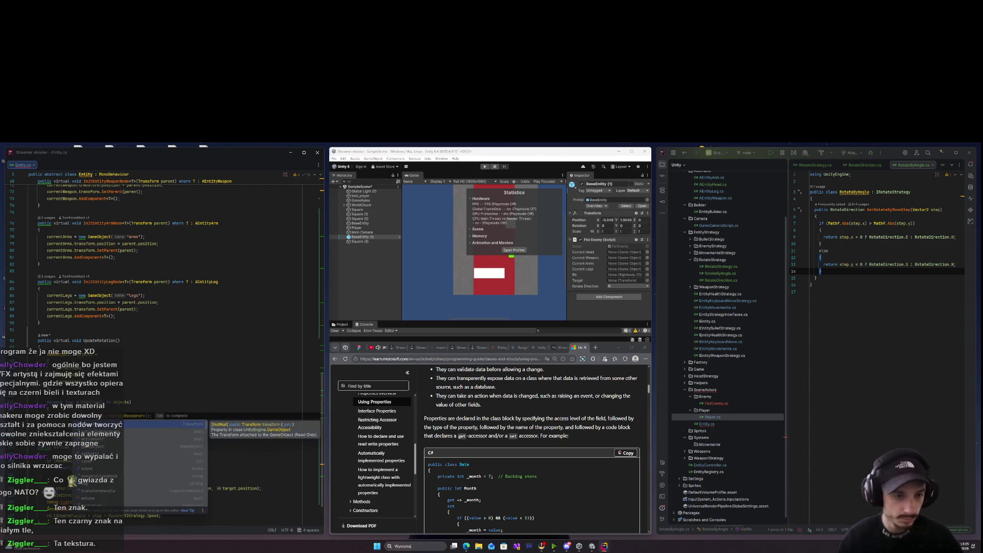
{"action": "key", "text": "Escape"}
{"action": "key", "text": "Tab"}
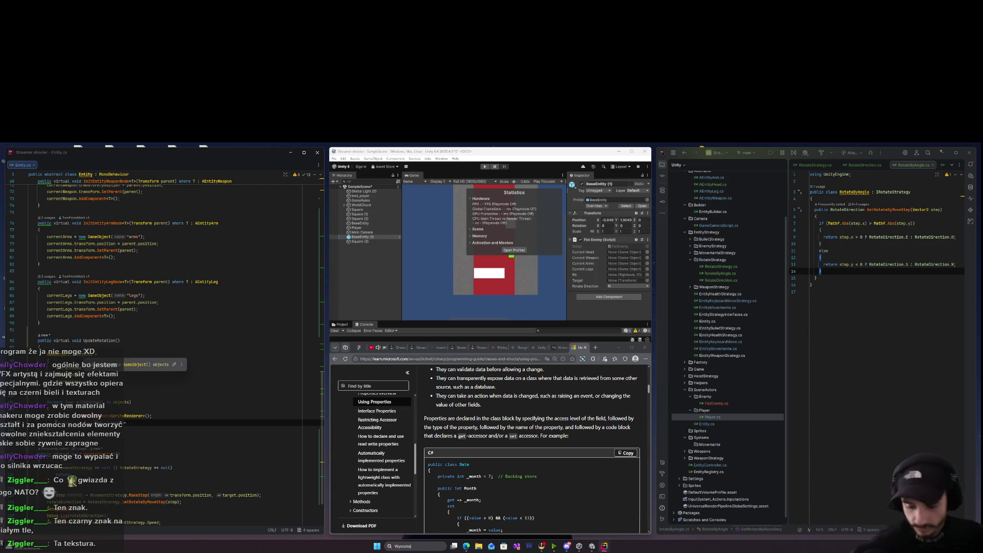
{"action": "key", "text": "Return"}
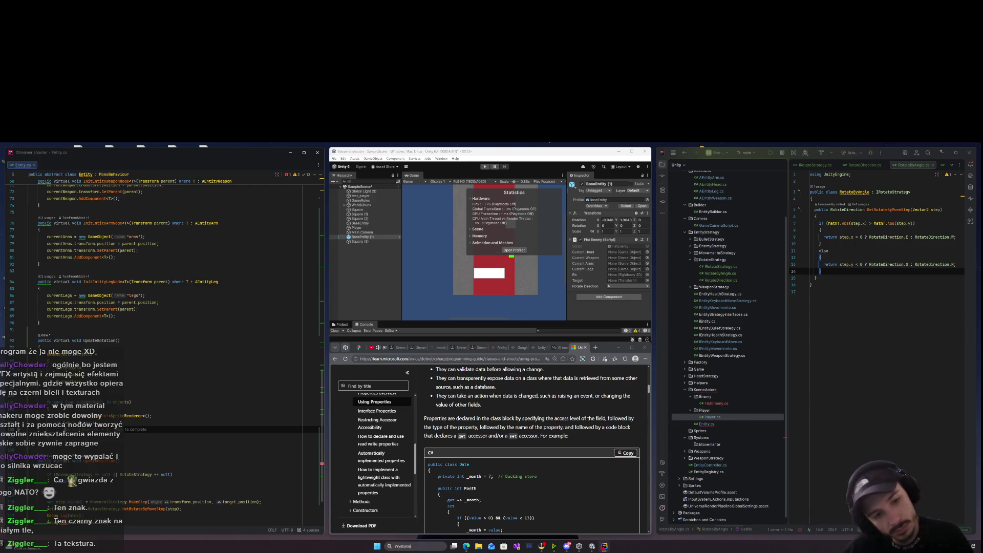
Tidy the blank lines below the SpriteRenderer line and begin typing 'sr.'.
{"action": "key", "text": "Escape"}
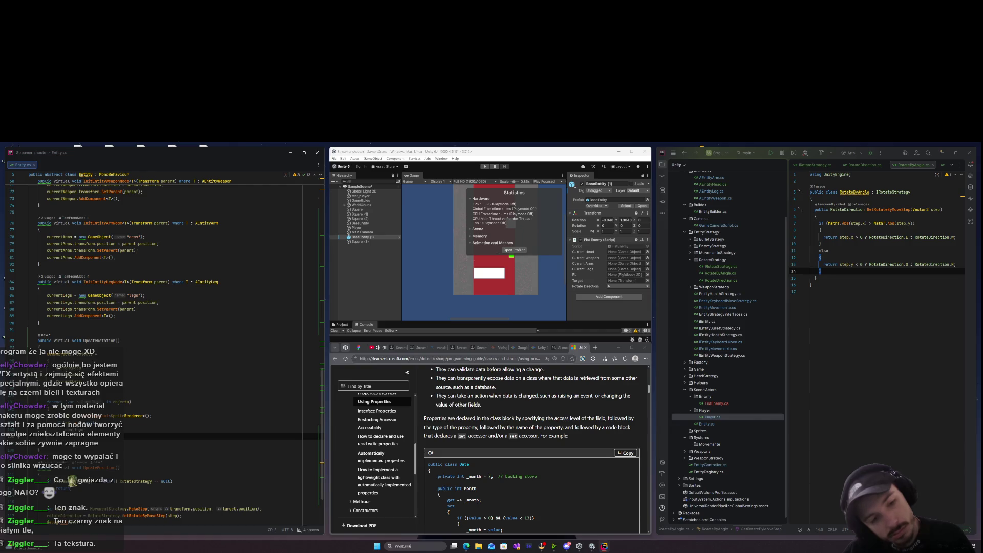
{"action": "key", "text": "BackSpace"}
{"action": "key", "text": "Up"}
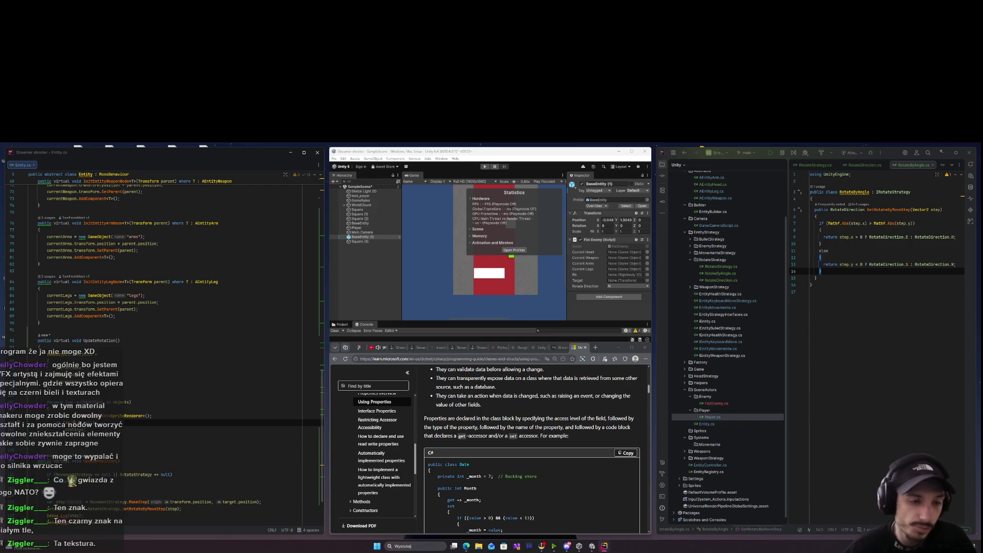
{"action": "left_click", "coordinate": [169, 430]}
{"action": "key", "text": "Return"}
{"action": "key", "text": "BackSpace"}
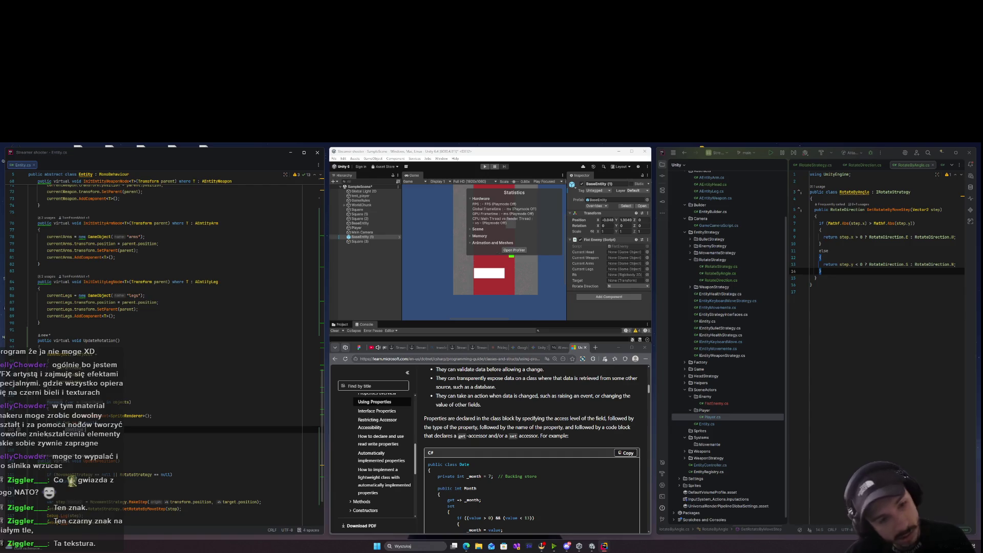
{"action": "key", "text": "BackSpace"}
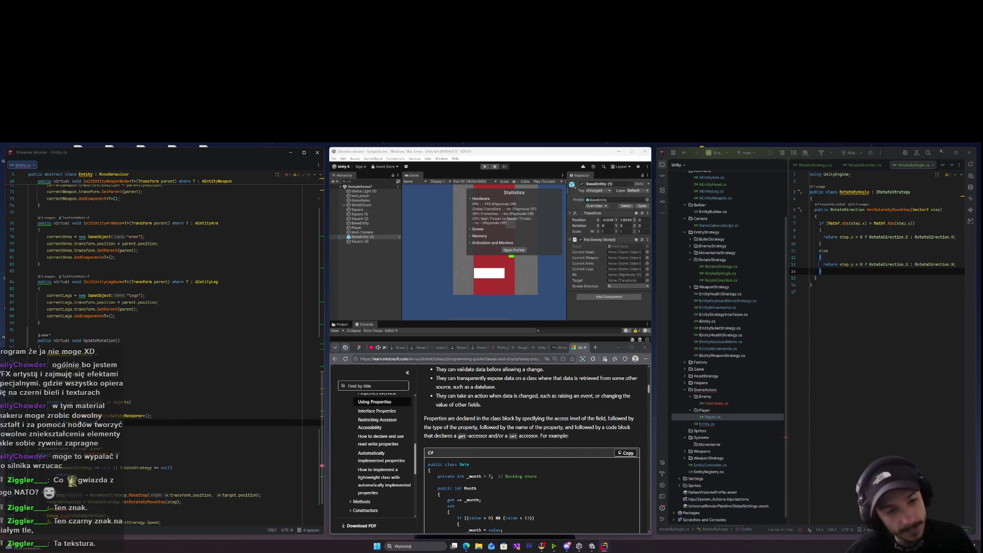
{"action": "key", "text": "BackSpace"}
{"action": "key", "text": "Return"}
{"action": "key", "text": "Return"}
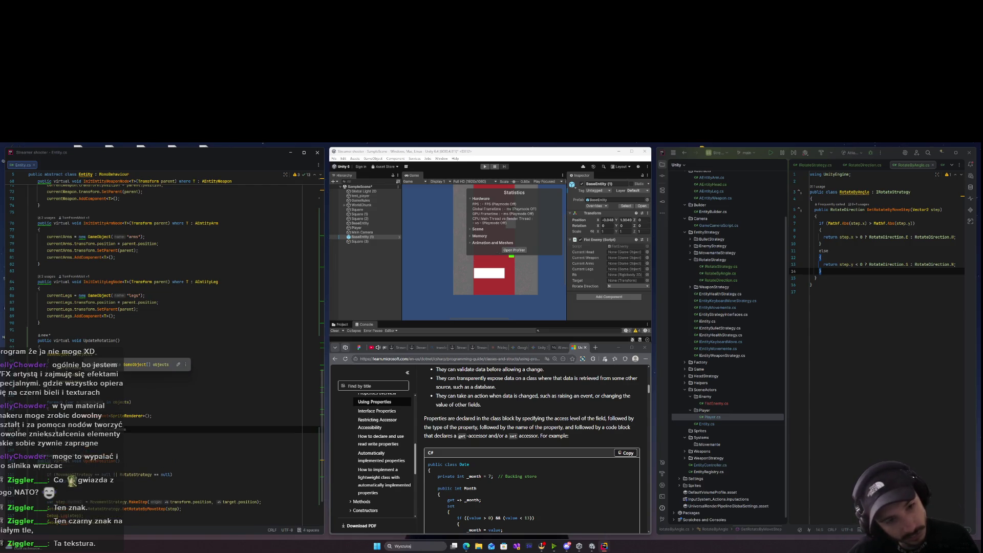
{"action": "type", "text": "sr."}
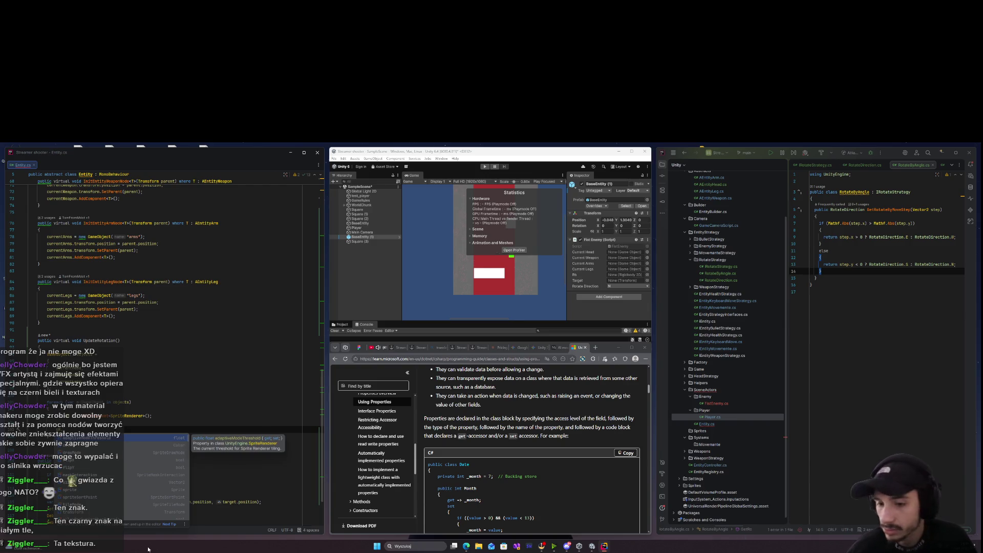
{"action": "left_click", "coordinate": [560, 355]}
Ask Gemini 'Spriterendererak obcurócić sprite ?' and scroll through its flipX answer.
{"action": "key", "text": "ctrl+t"}
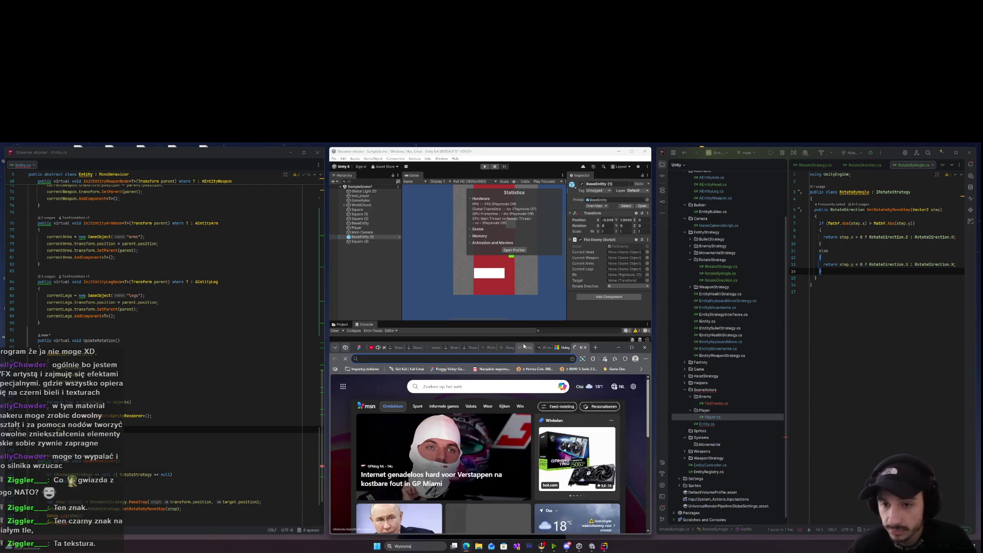
{"action": "left_click", "coordinate": [524, 347]}
{"action": "type", "text": "Spri"}
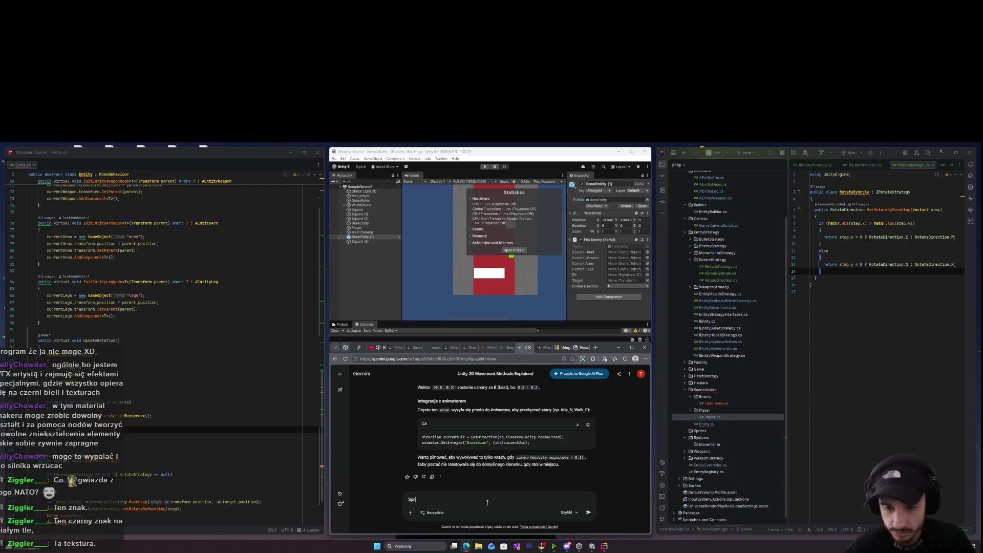
{"action": "type", "text": "terendererak ob"}
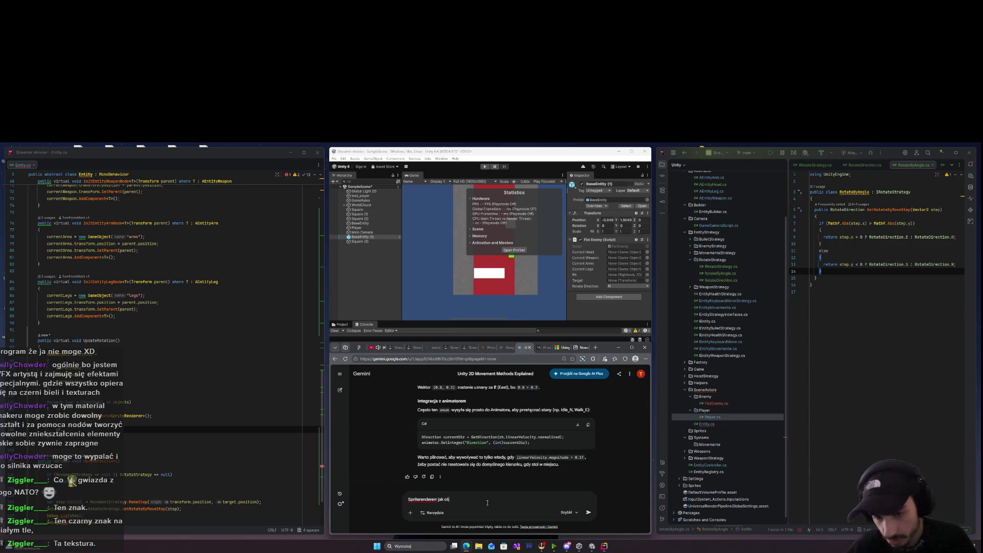
{"action": "type", "text": "curócić sprite ?"}
{"action": "key", "text": "Return"}
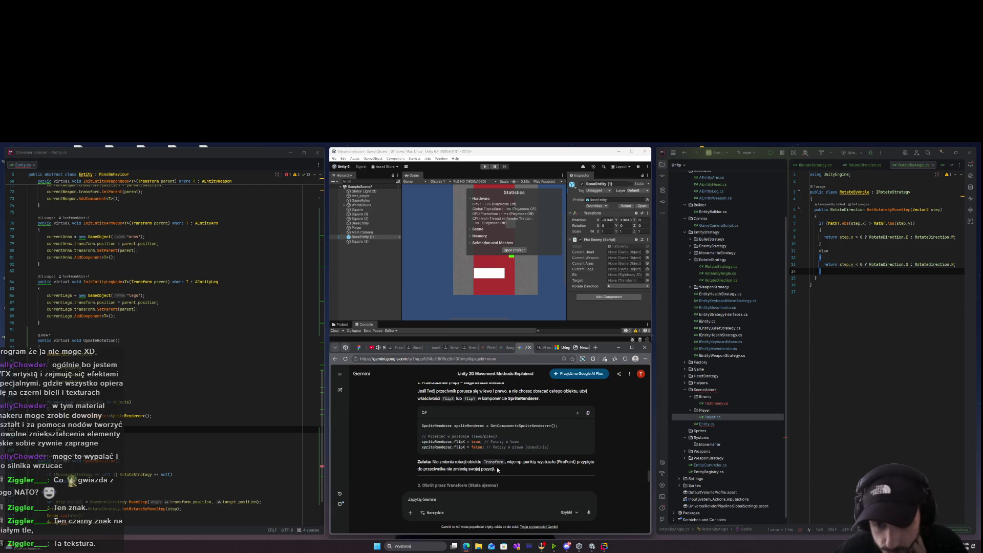
{"action": "scroll", "coordinate": [497, 469], "scroll_direction": "down", "scroll_amount": 1}
{"action": "scroll", "coordinate": [497, 468], "scroll_direction": "up", "scroll_amount": 2}
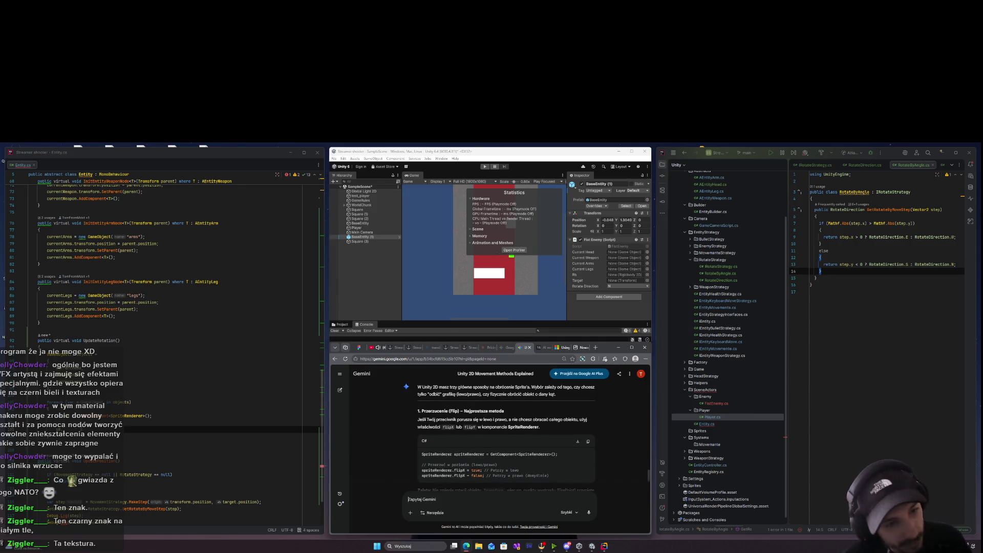
{"action": "type", "text": "sp"}
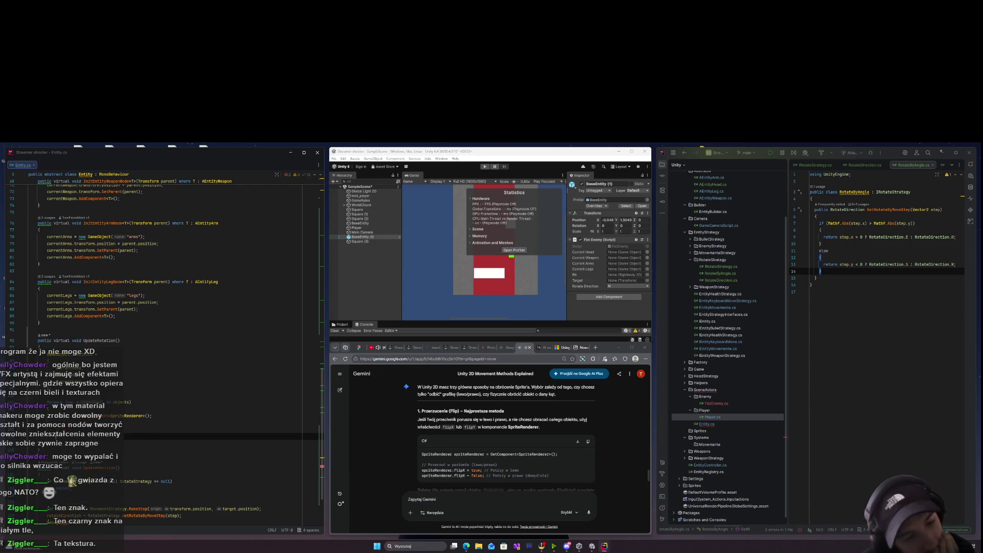
Remove an extra line and type Direction.N with code completion in Entity.cs.
{"action": "key", "text": "BackSpace"}
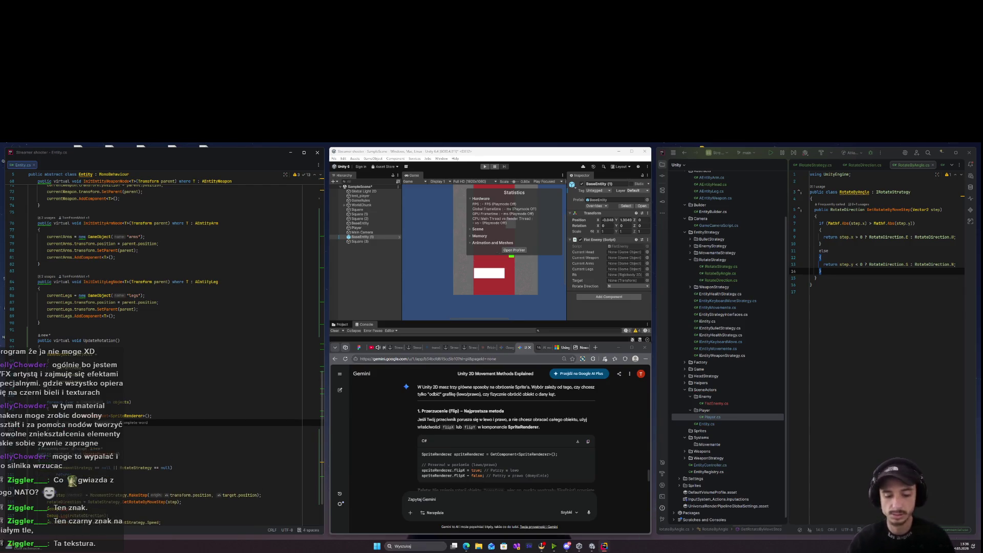
{"action": "type", "text": "D"}
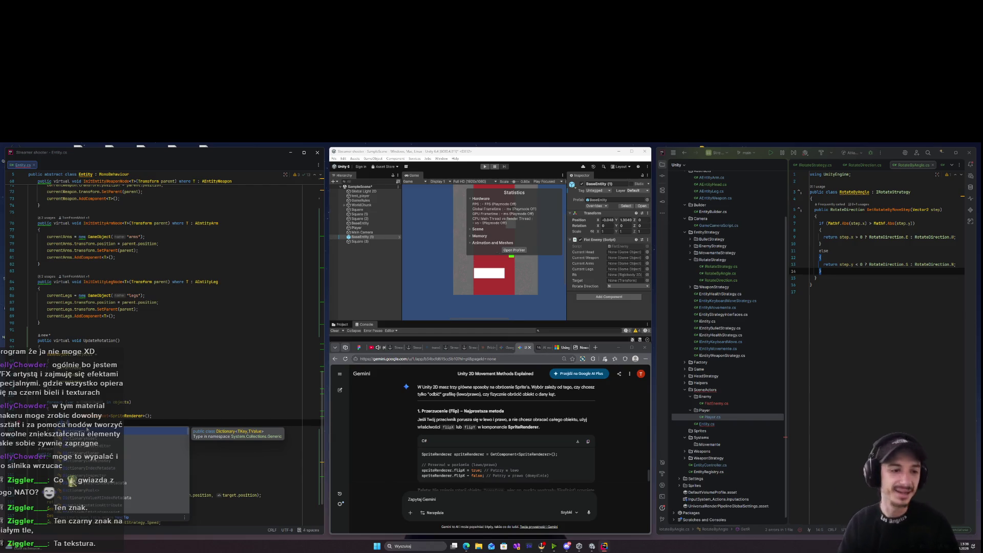
{"action": "key", "text": "BackSpace"}
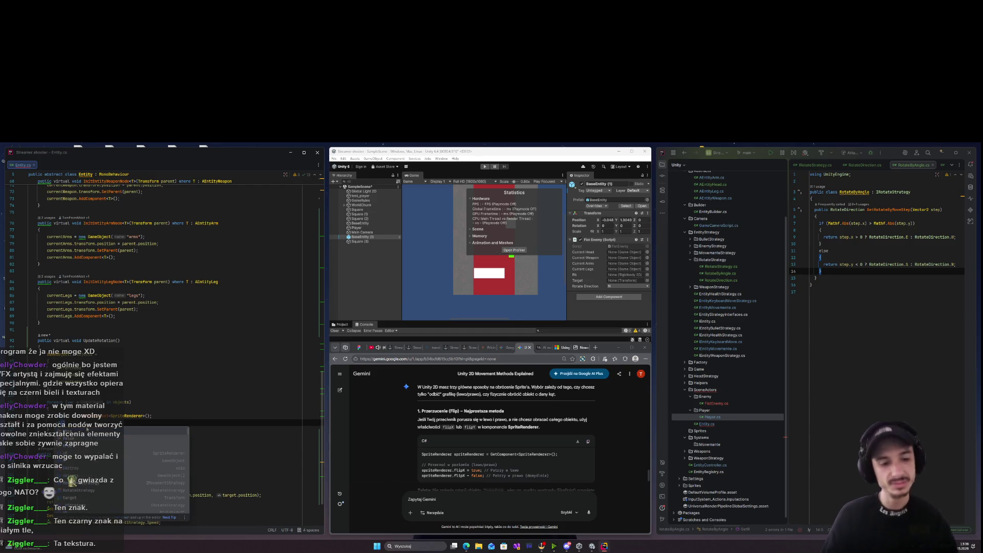
{"action": "key", "text": "Escape"}
{"action": "type", "text": "rection.N"}
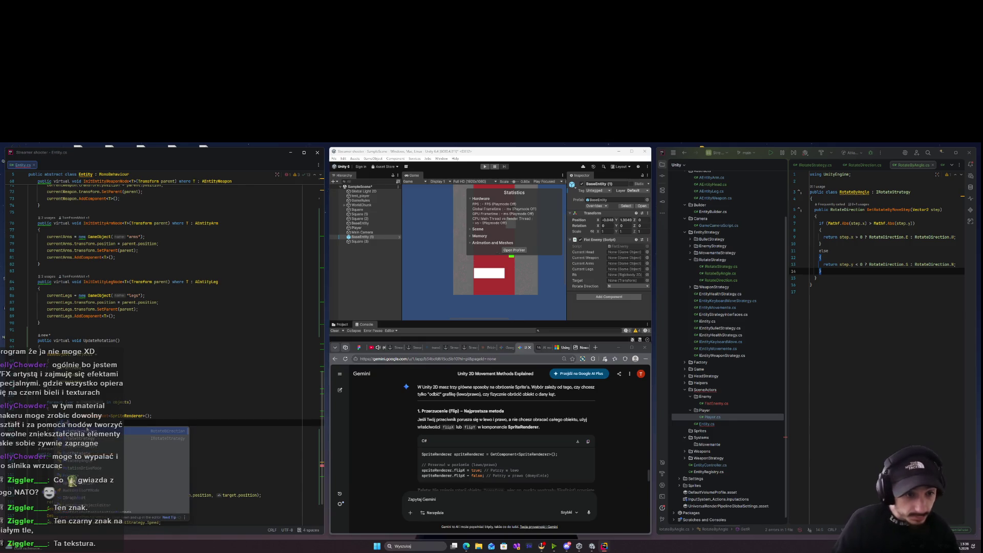
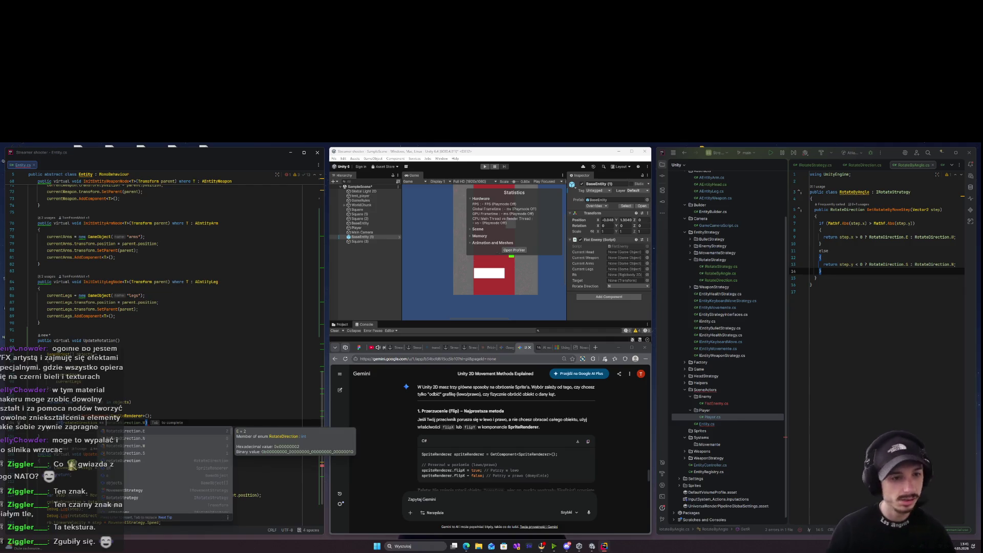
Complete the condition with RotateDirection.N and add sR.flipX = true; on the next line.
{"action": "key", "text": "Down"}
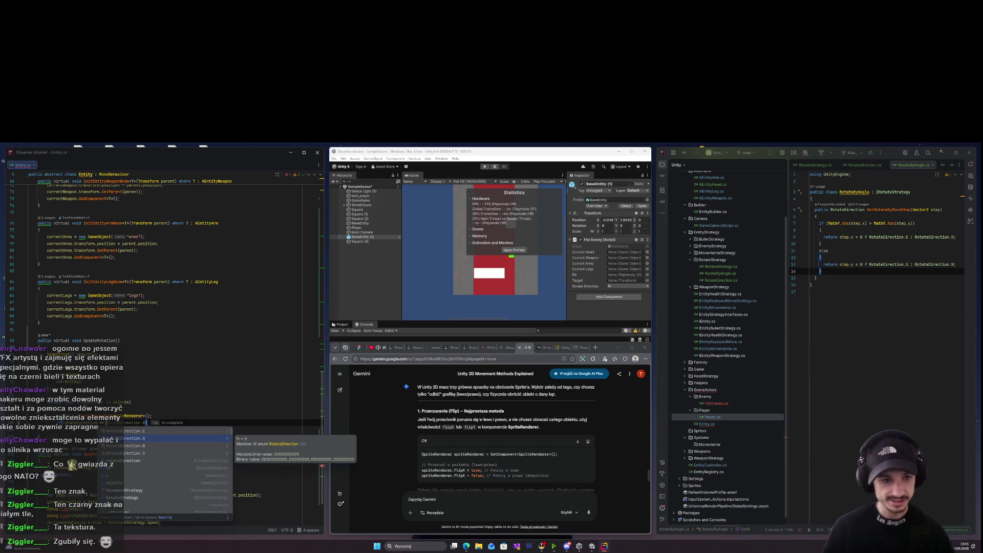
{"action": "key", "text": "Tab"}
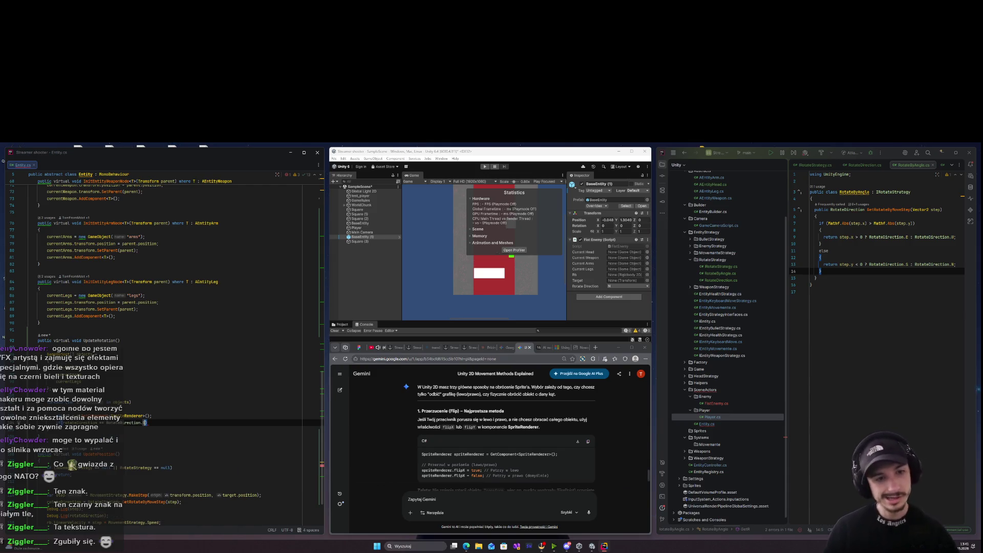
{"action": "key", "text": "Return"}
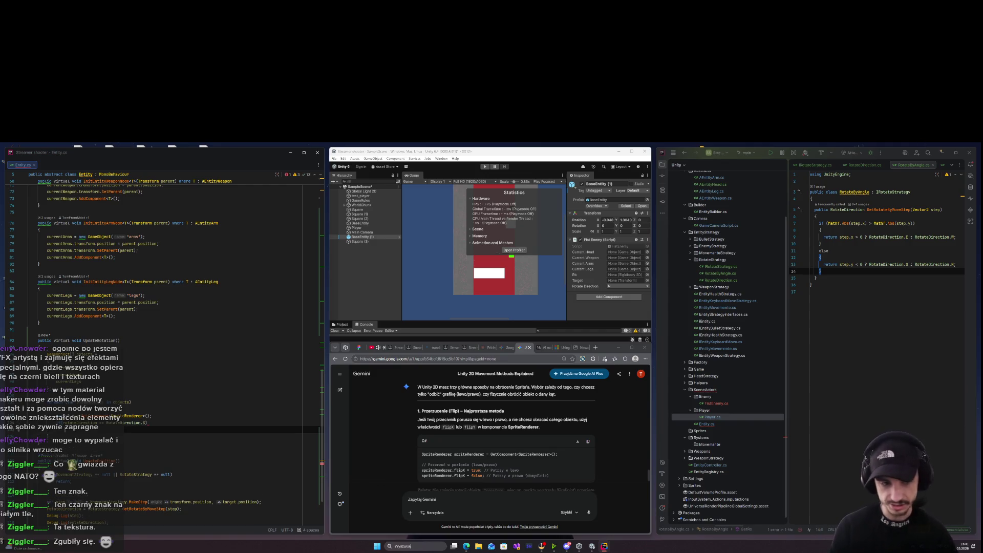
{"action": "type", "text": "."}
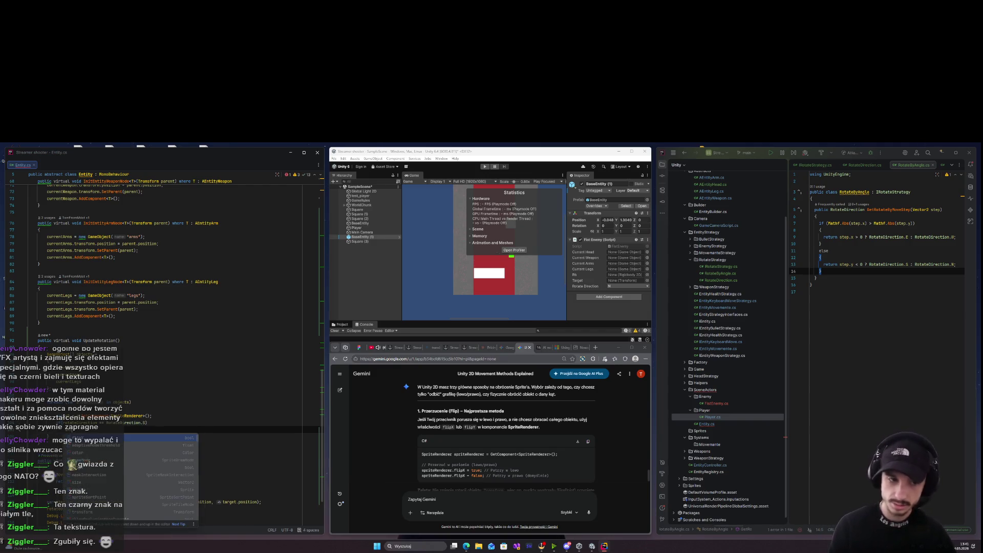
{"action": "type", "text": "flipX = "}
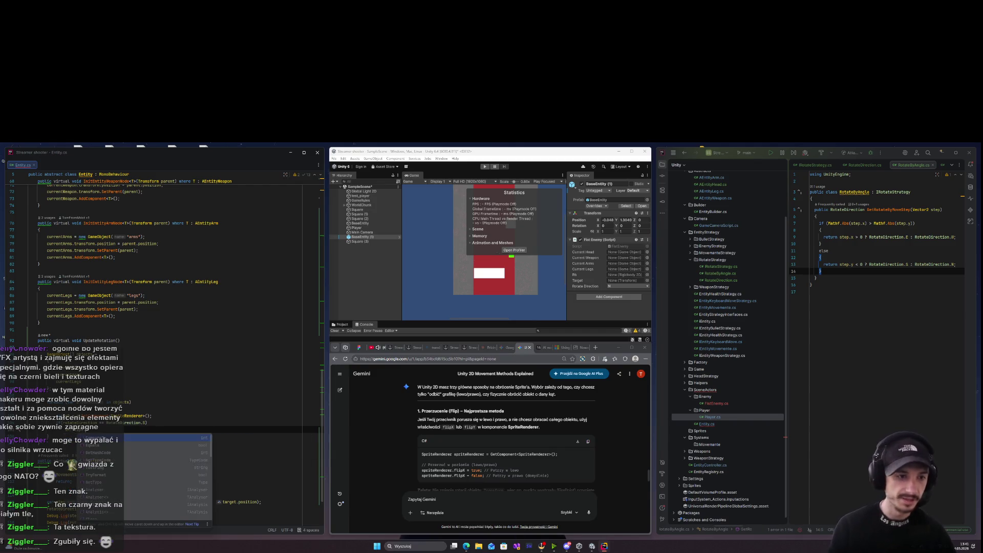
{"action": "type", "text": "true;"}
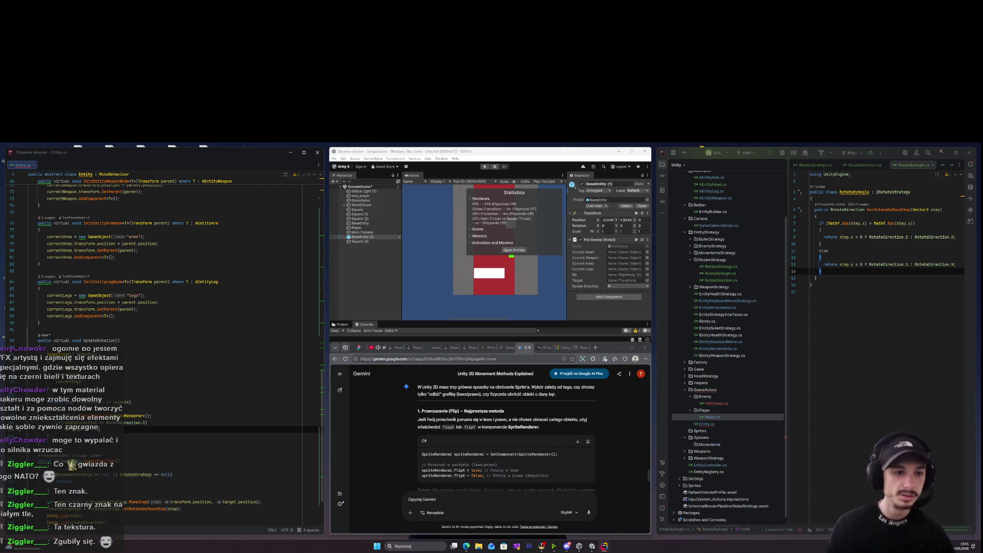
{"action": "key", "text": "Return"}
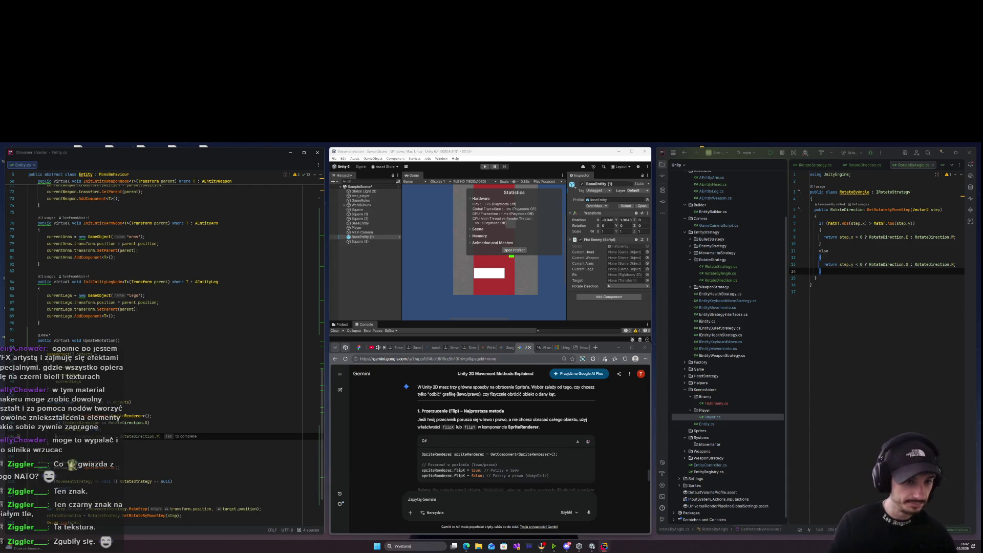
Begin another if condition below, dismissing the suggested west-direction completion.
{"action": "key", "text": "Down"}
{"action": "key", "text": "Up"}
{"action": "type", "text": "if ("}
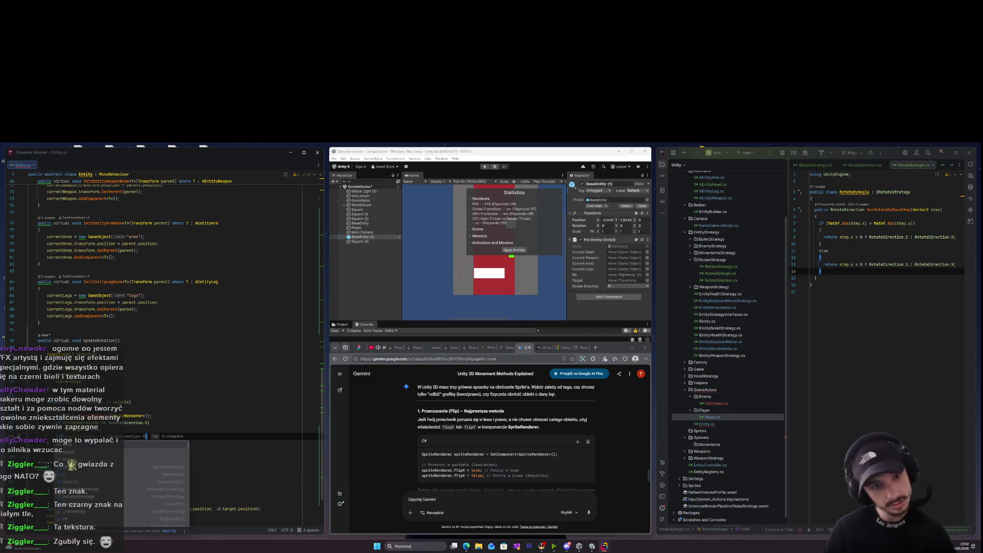
{"action": "key", "text": "Escape"}
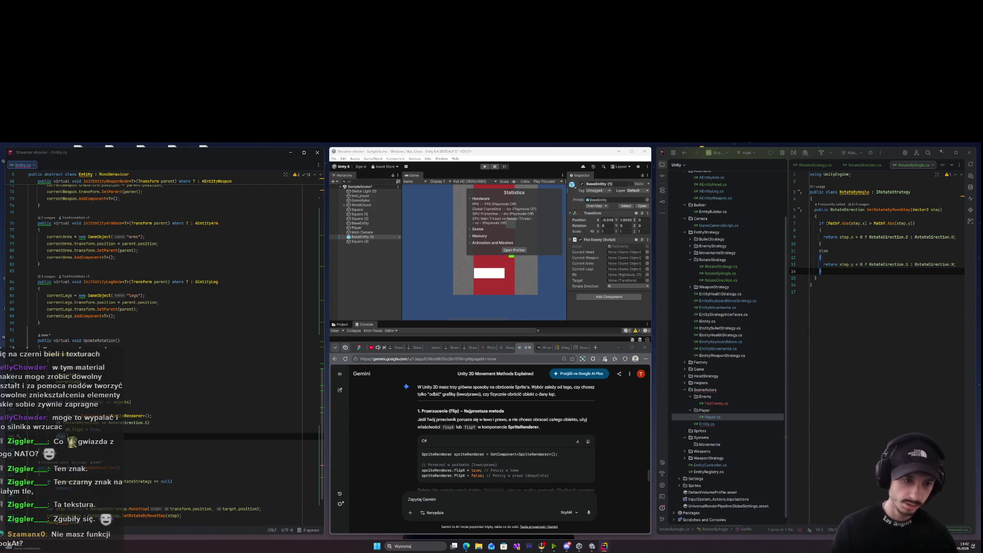
Remove the half-typed condition and the unfinished else branch.
{"action": "type", "text": " if (rotateDirection == RotateDirection.W"}
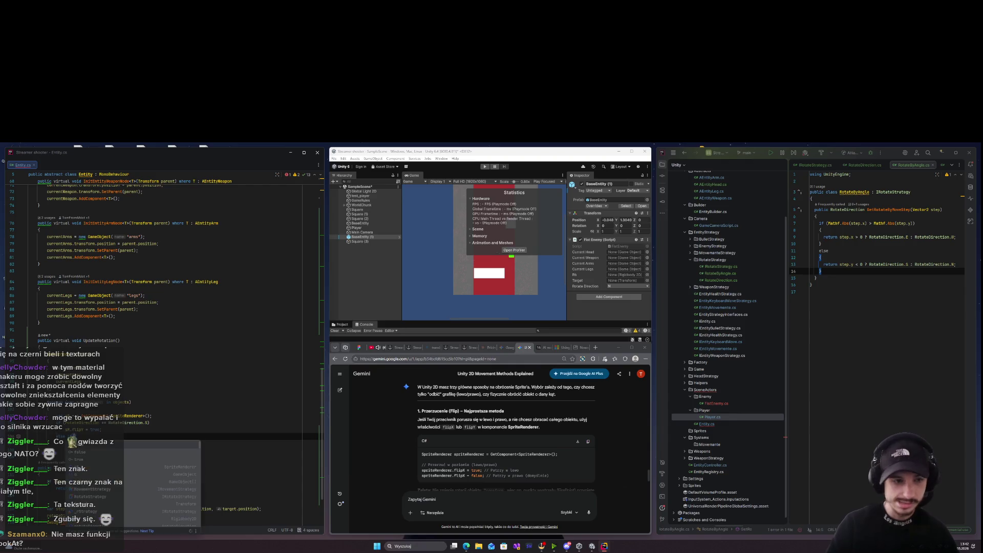
{"action": "key", "text": "BackSpace"}
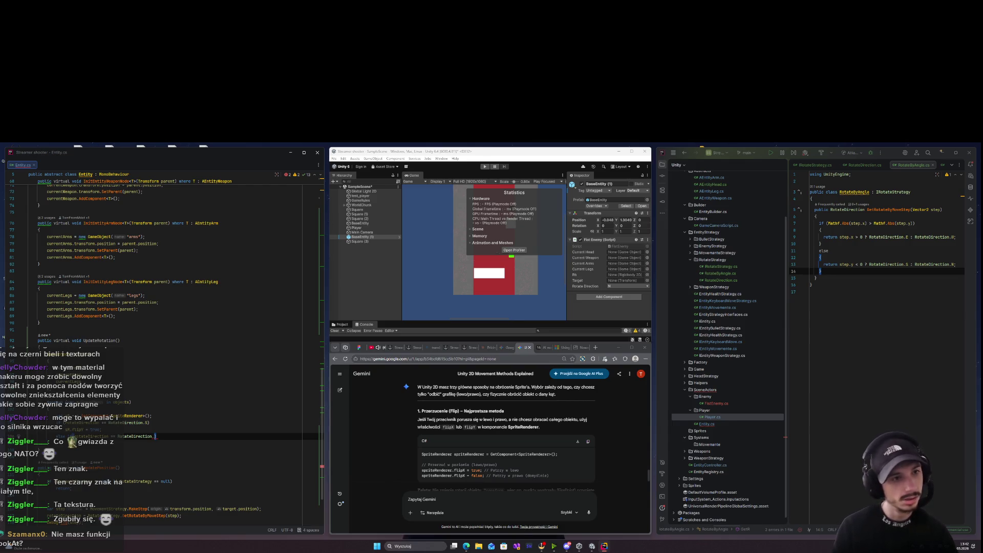
{"action": "key", "text": "ctrl+w"}
{"action": "key", "text": "ctrl+w"}
{"action": "key", "text": "ctrl+w"}
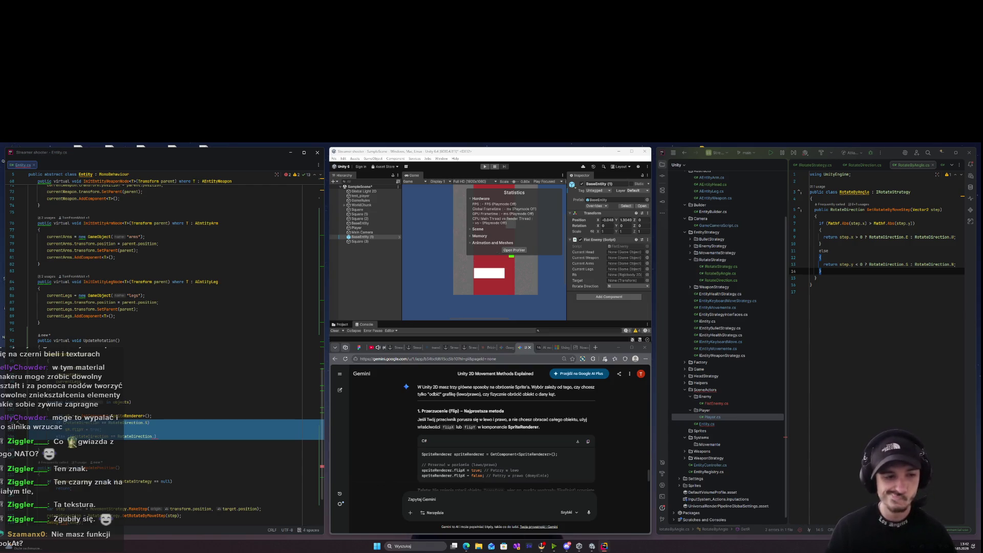
{"action": "key", "text": "Delete"}
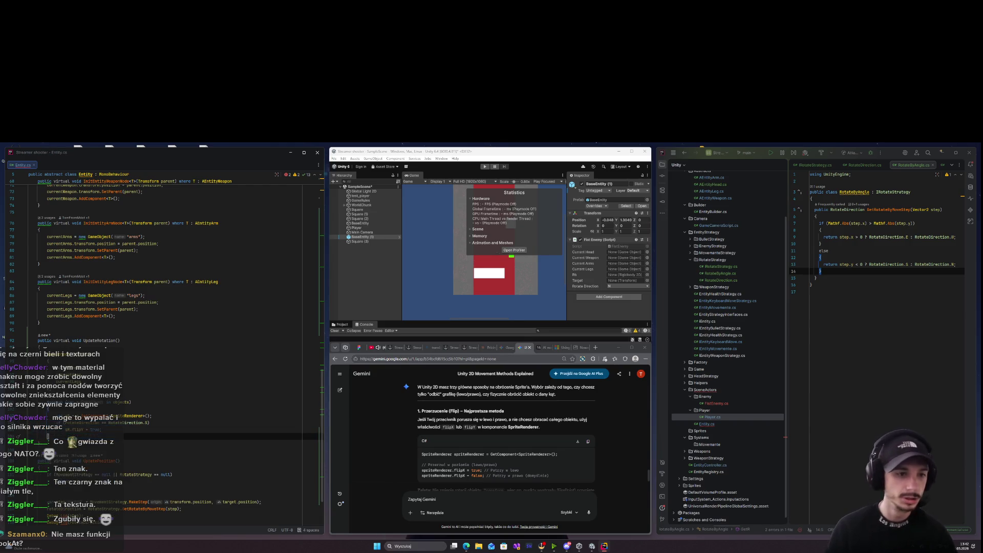
Add if (rotateDirection == RotateDirection.W) on a new line after sR.flipY = true; and select it.
{"action": "key", "text": "Return"}
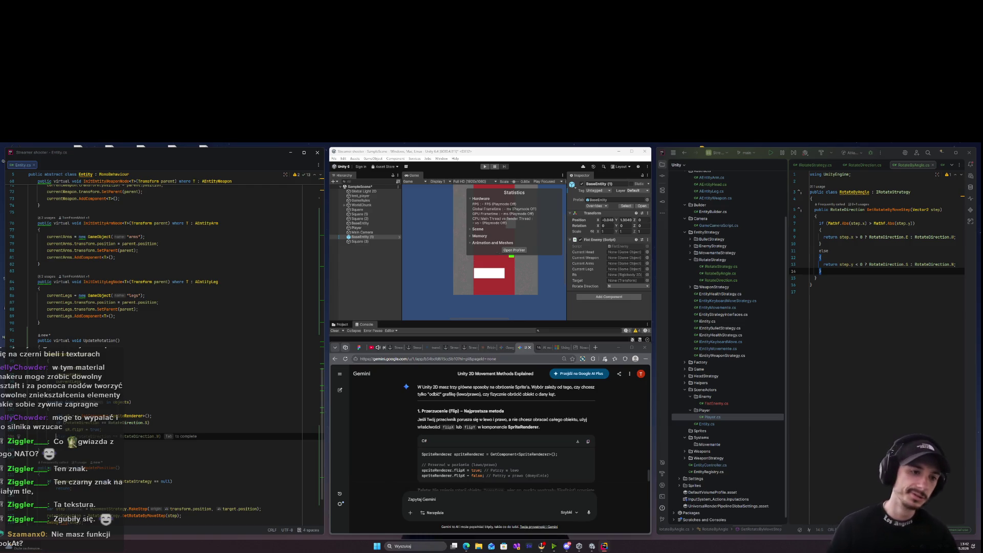
{"action": "type", "text": "if (rotateDirection == RotateDirection.N"}
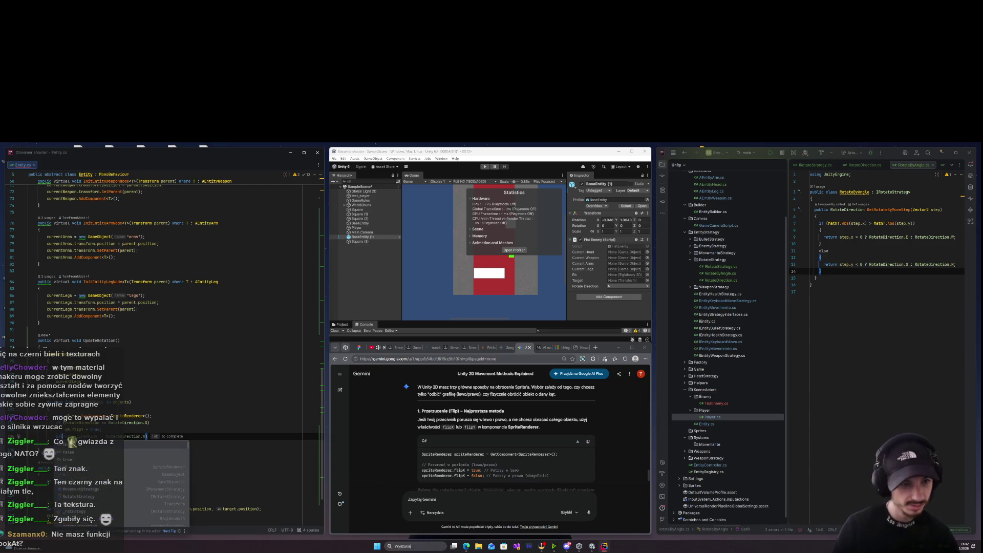
{"action": "key", "text": "BackSpace"}
{"action": "type", "text": "W"}
{"action": "key", "text": "Return"}
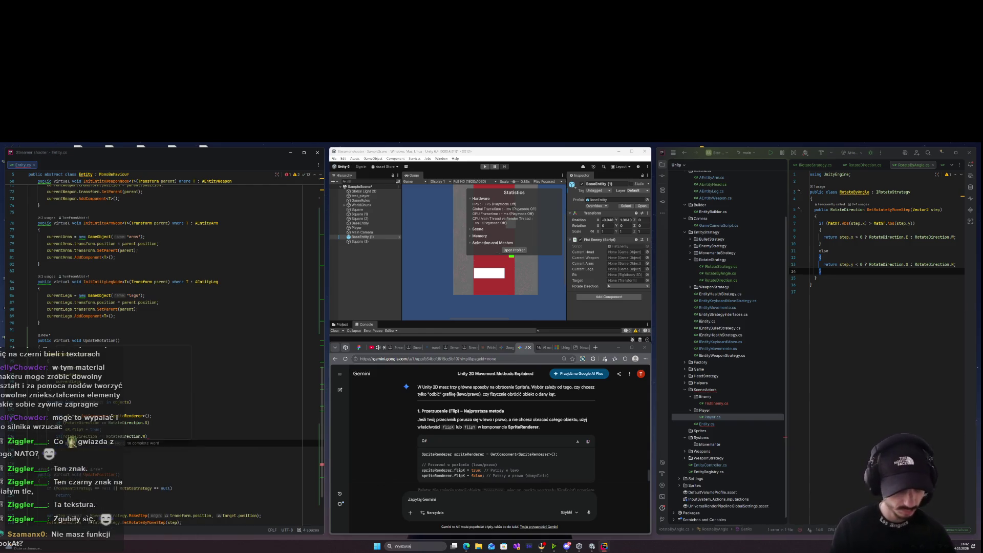
{"action": "key", "text": "Escape"}
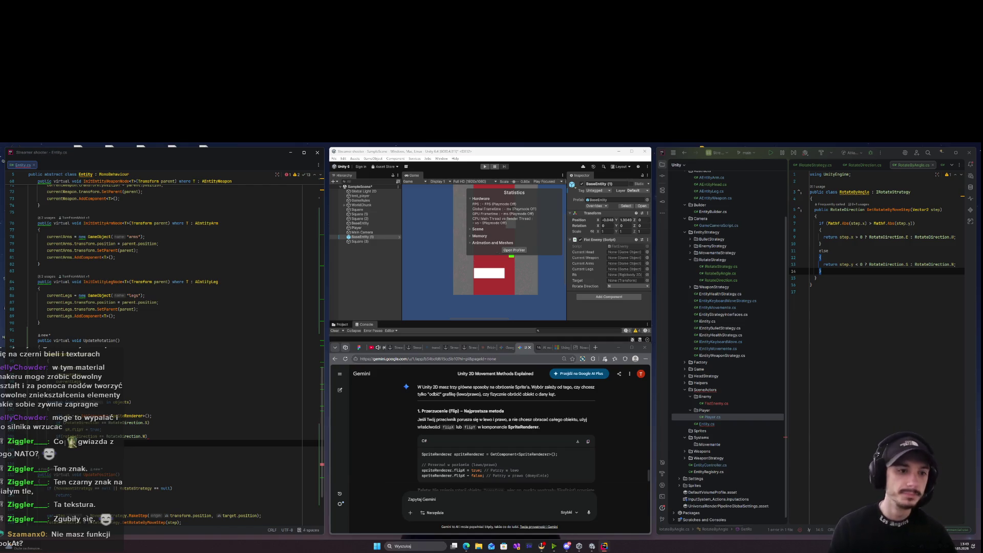
{"action": "key", "text": "BackSpace"}
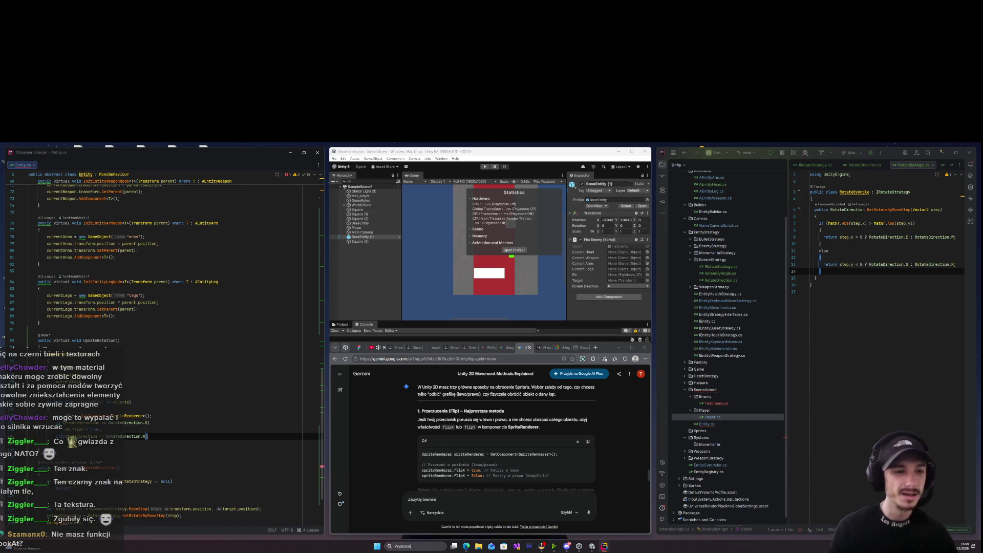
{"action": "triple_click", "coordinate": [145, 436]}
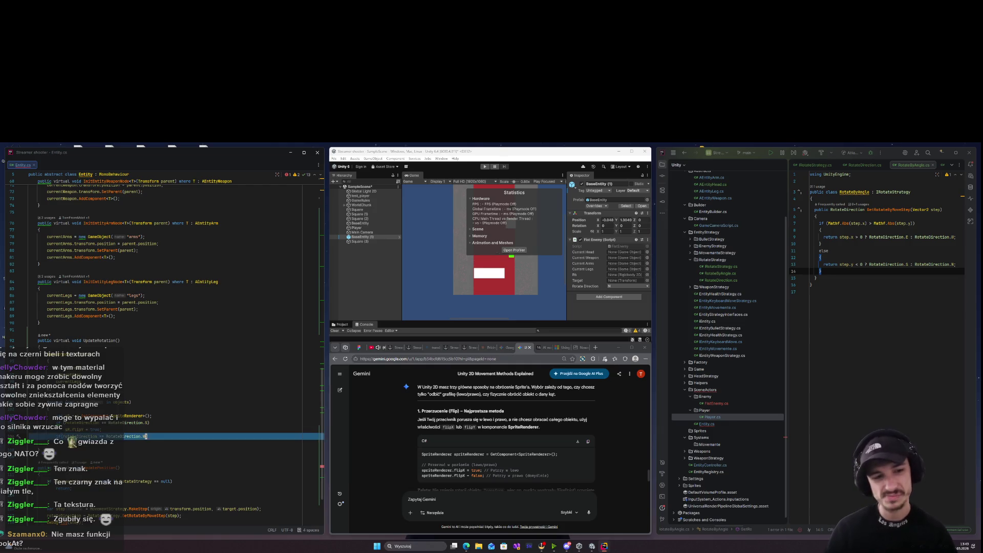
Skim Gemini's movement answer, highlighting the Quaternion.Euler example and the top-down rotation note.
{"action": "scroll", "coordinate": [515, 463], "scroll_direction": "down", "scroll_amount": 5}
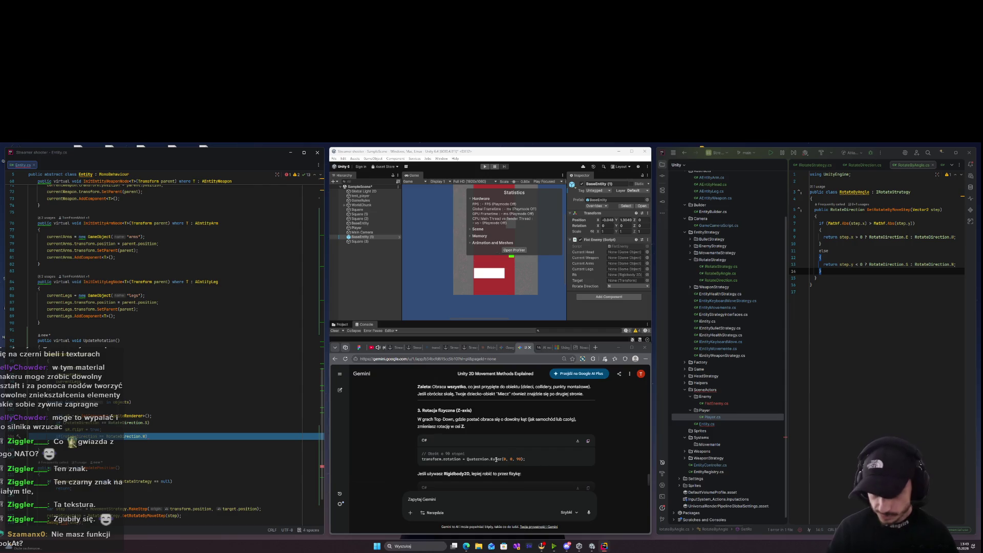
{"action": "left_click_drag", "start_coordinate": [496, 460], "coordinate": [526, 459]}
{"action": "left_click_drag", "start_coordinate": [434, 419], "coordinate": [563, 420]}
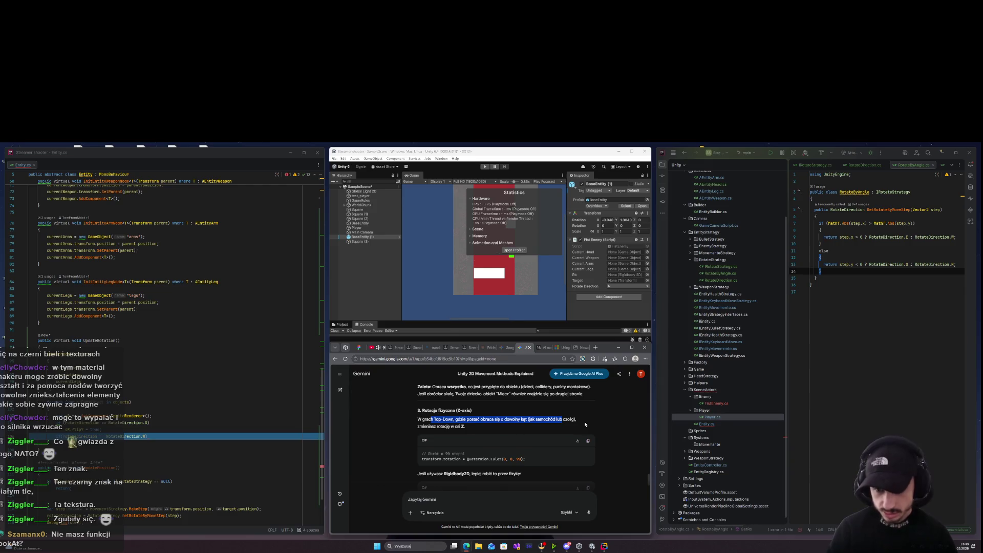
{"action": "scroll", "coordinate": [566, 430], "scroll_direction": "down", "scroll_amount": 6}
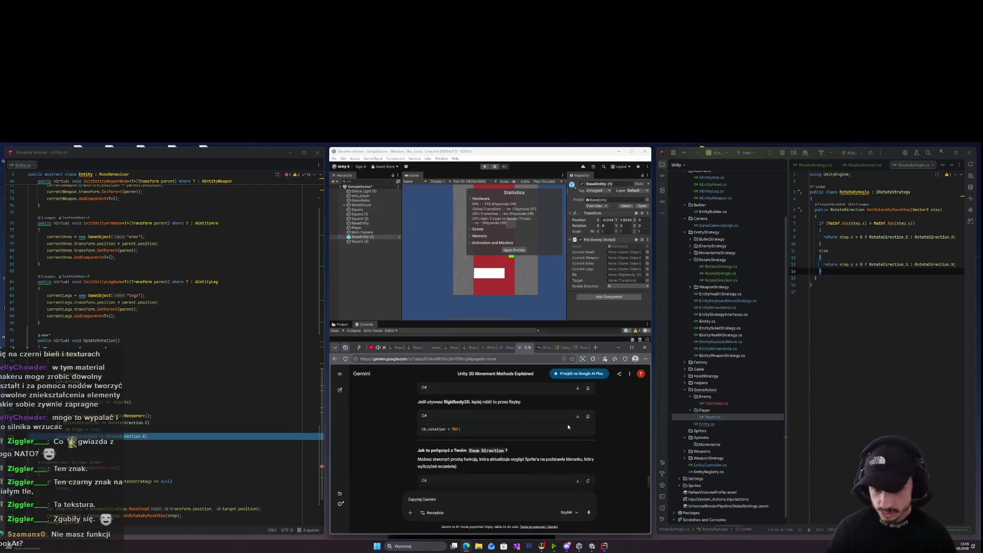
{"action": "scroll", "coordinate": [558, 425], "scroll_direction": "up", "scroll_amount": 2}
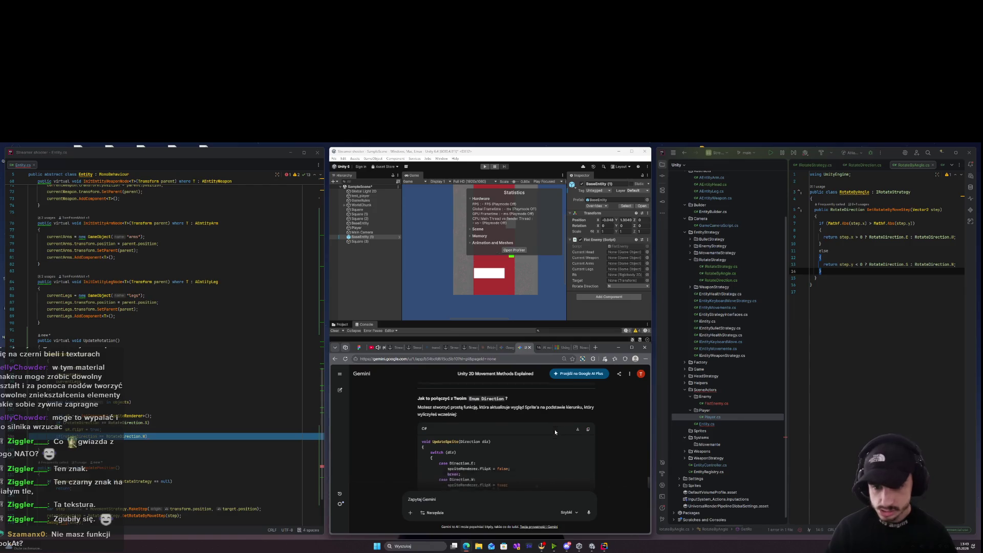
{"action": "scroll", "coordinate": [559, 421], "scroll_direction": "down", "scroll_amount": 2}
{"action": "scroll", "coordinate": [556, 418], "scroll_direction": "up", "scroll_amount": 4}
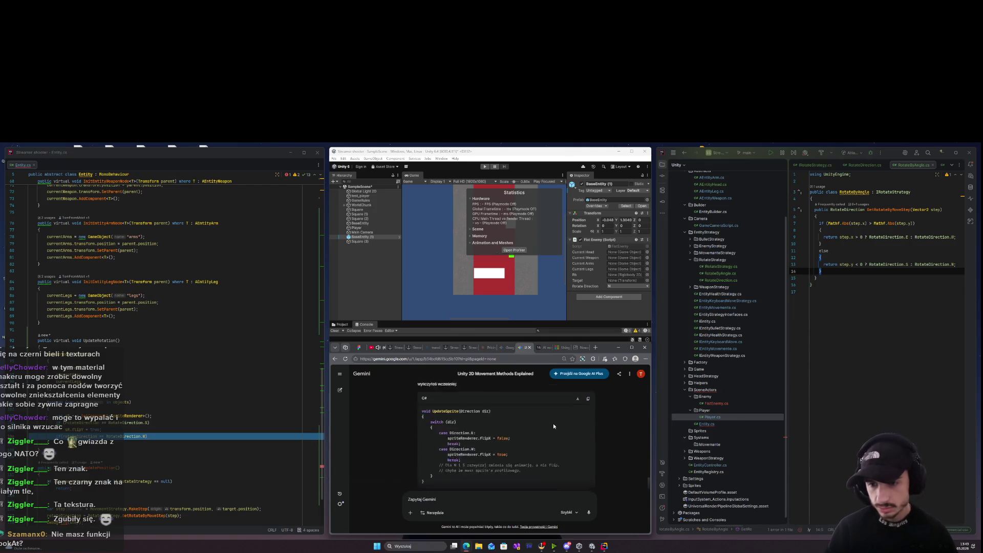
{"action": "scroll", "coordinate": [553, 413], "scroll_direction": "down", "scroll_amount": 2}
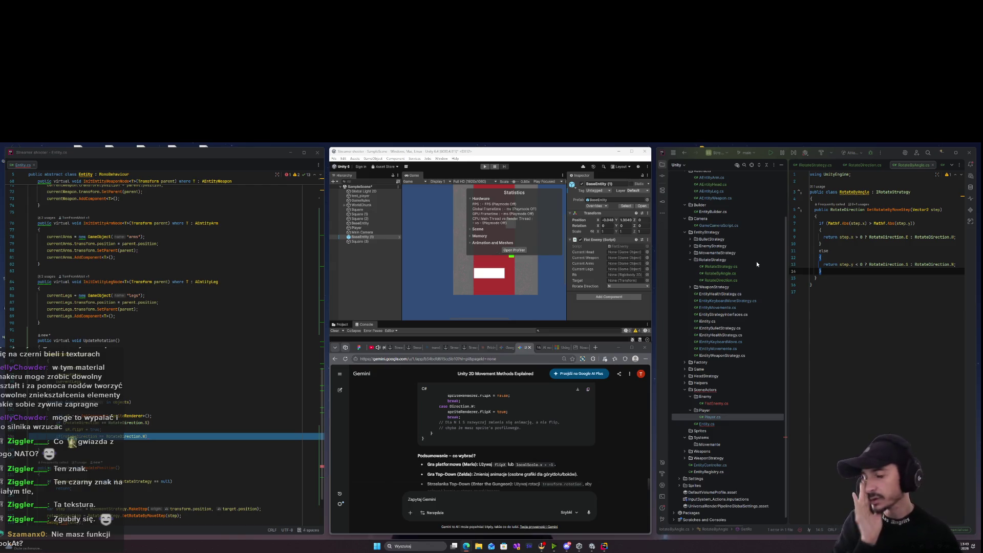
Ask Gemini how to make an object look at a target in 2D.
{"action": "left_click", "coordinate": [444, 497]}
{"action": "type", "text": "look"}
{"action": "key", "text": "BackSpace"}
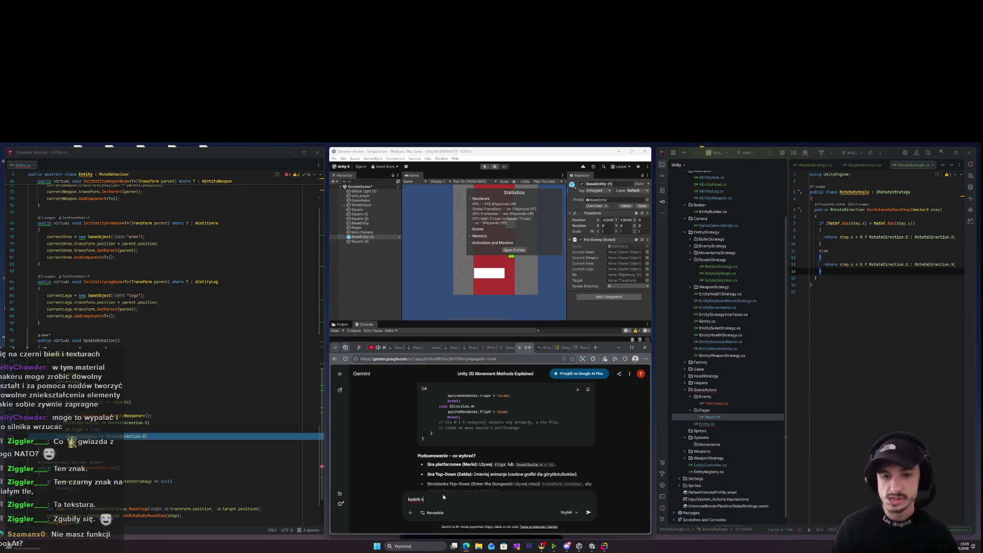
{"action": "key", "text": "Return"}
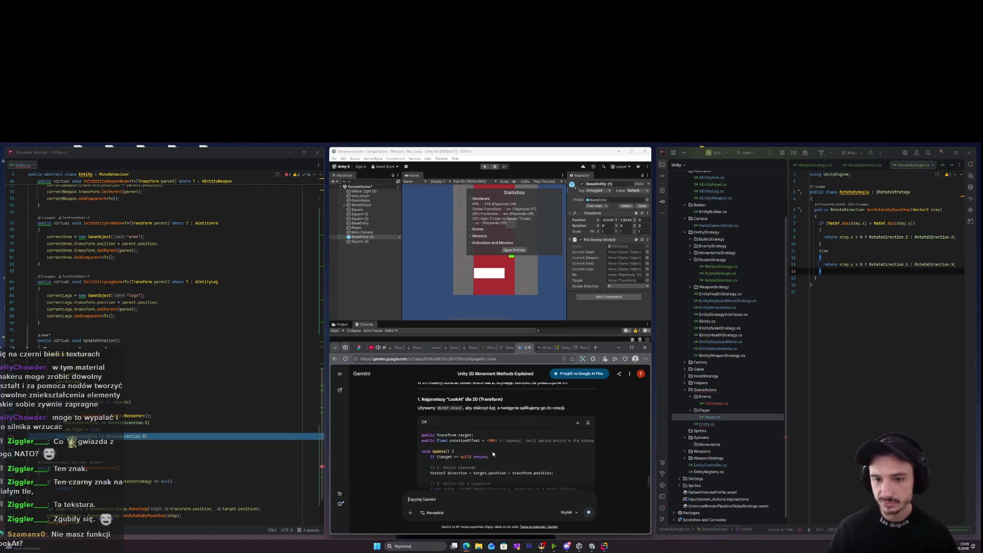
Read the answer and mark the Atan2 angle-calculation comment in its code.
{"action": "scroll", "coordinate": [502, 451], "scroll_direction": "up", "scroll_amount": 3}
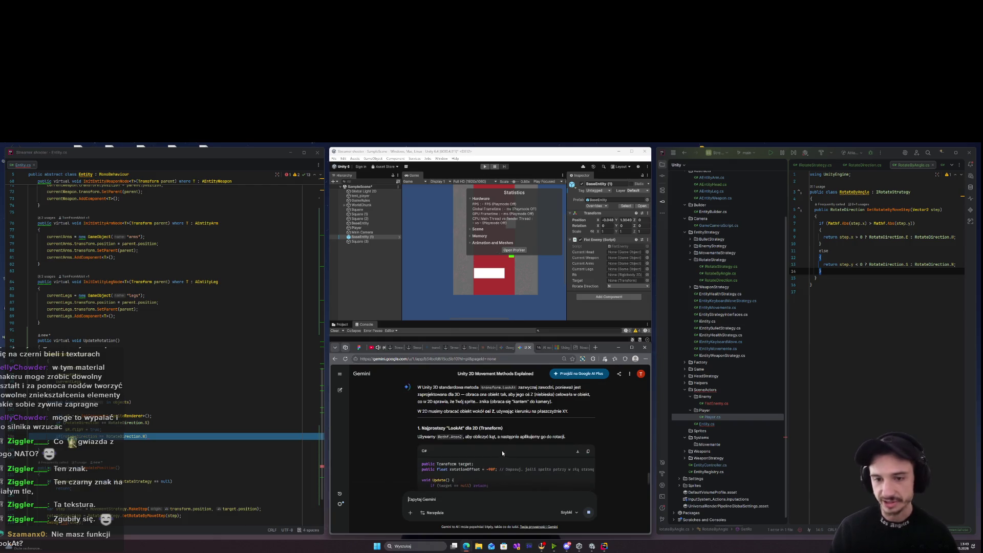
{"action": "scroll", "coordinate": [499, 448], "scroll_direction": "down", "scroll_amount": 1}
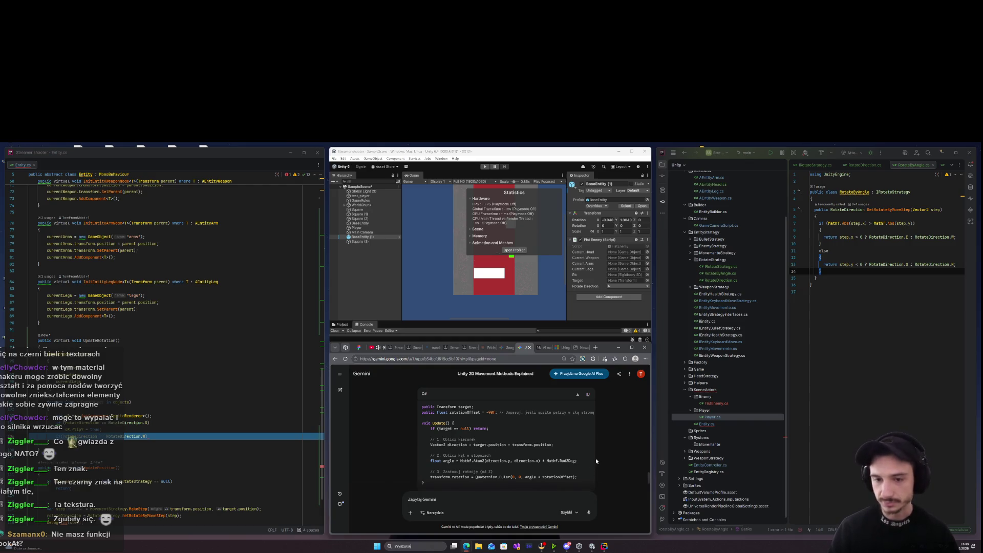
{"action": "left_click_drag", "start_coordinate": [432, 455], "coordinate": [492, 455]}
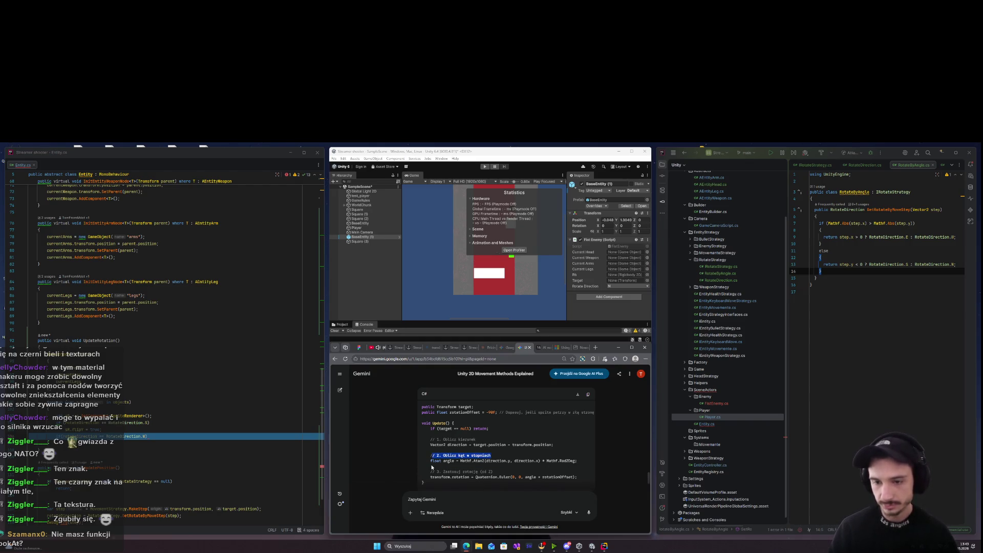
{"action": "scroll", "coordinate": [538, 478], "scroll_direction": "down", "scroll_amount": 5}
Search Google for 'Unity 2d lookat' in a new tab.
{"action": "scroll", "coordinate": [537, 478], "scroll_direction": "down", "scroll_amount": 10}
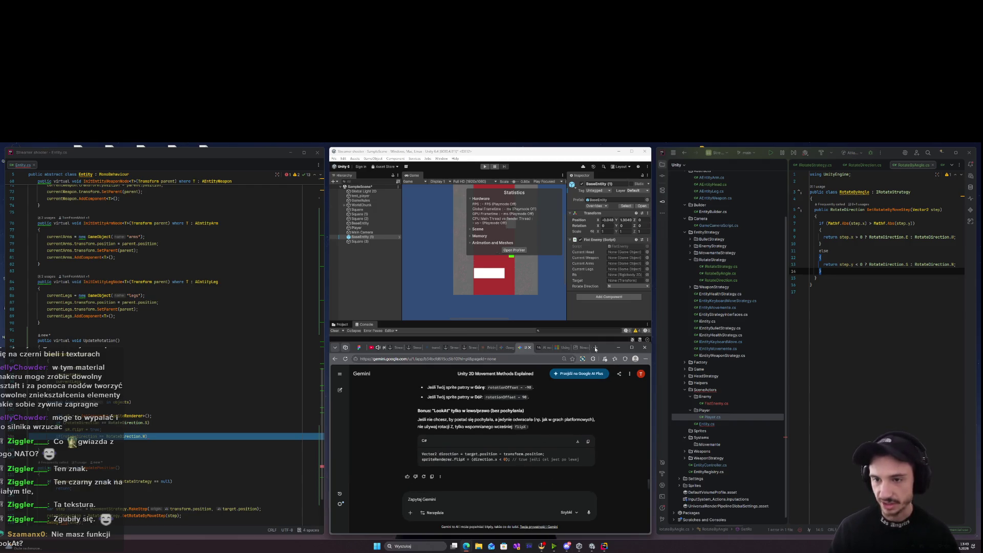
{"action": "left_click", "coordinate": [594, 347]}
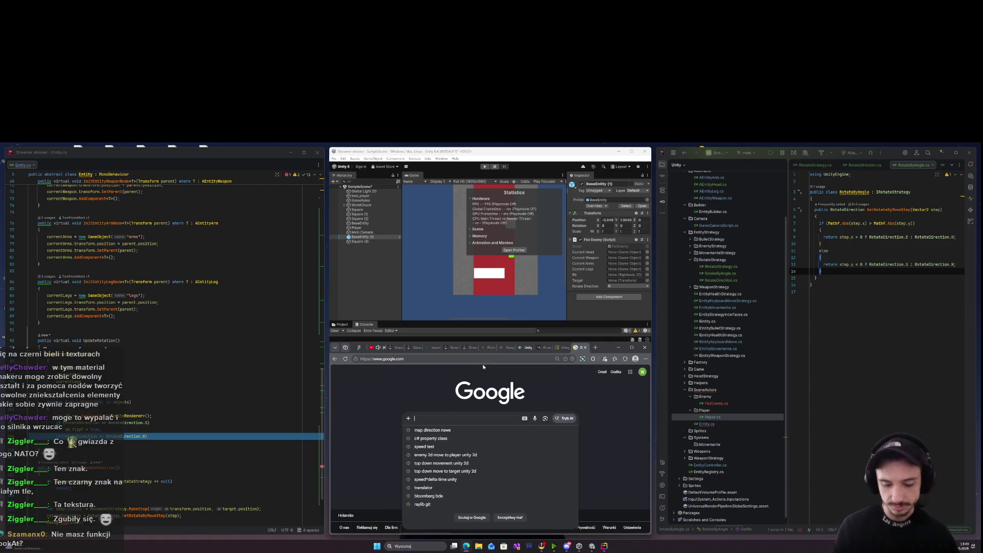
{"action": "type", "text": "Unity"}
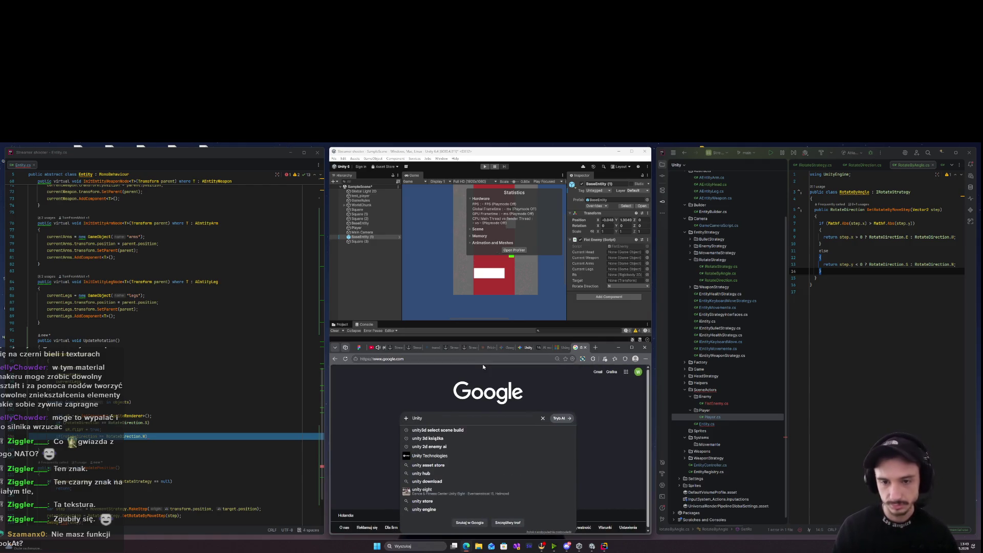
{"action": "type", "text": " 2d lookat"}
{"action": "key", "text": "Return"}
Check the first Unity Discussions result, then skim the remaining search results.
{"action": "left_click", "coordinate": [378, 422]}
{"action": "key", "text": "alt+Left"}
{"action": "scroll", "coordinate": [487, 472], "scroll_direction": "down", "scroll_amount": 1}
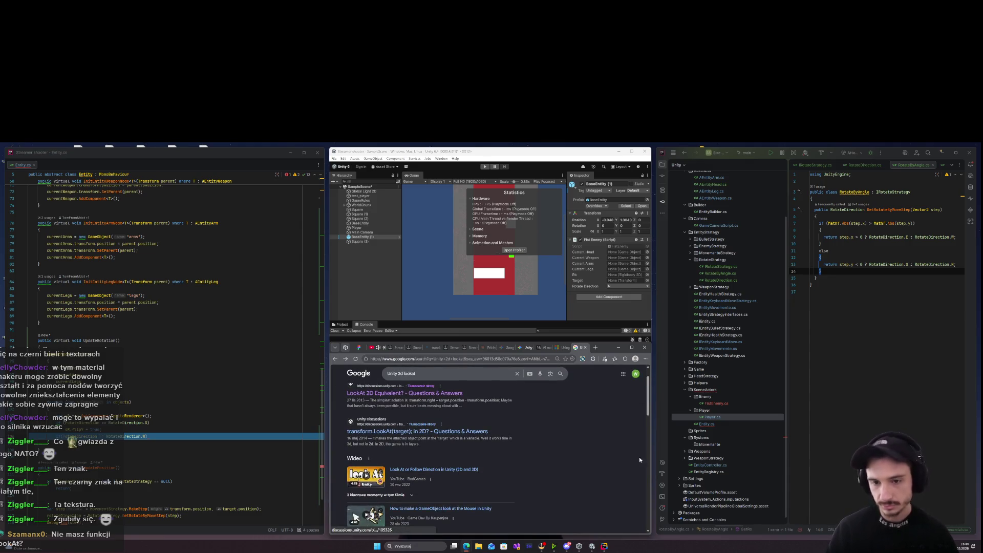
{"action": "scroll", "coordinate": [639, 459], "scroll_direction": "down", "scroll_amount": 5}
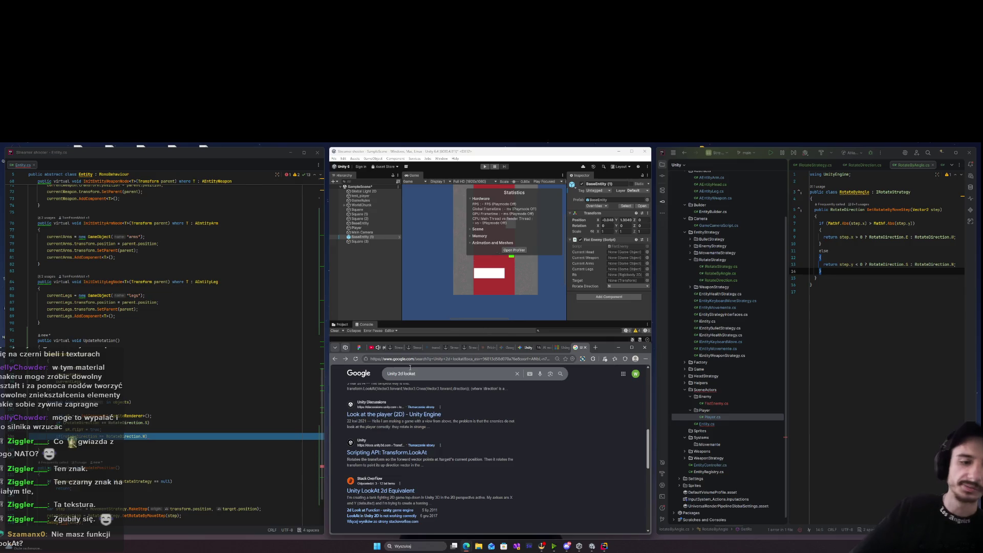
{"action": "left_click", "coordinate": [156, 431]}
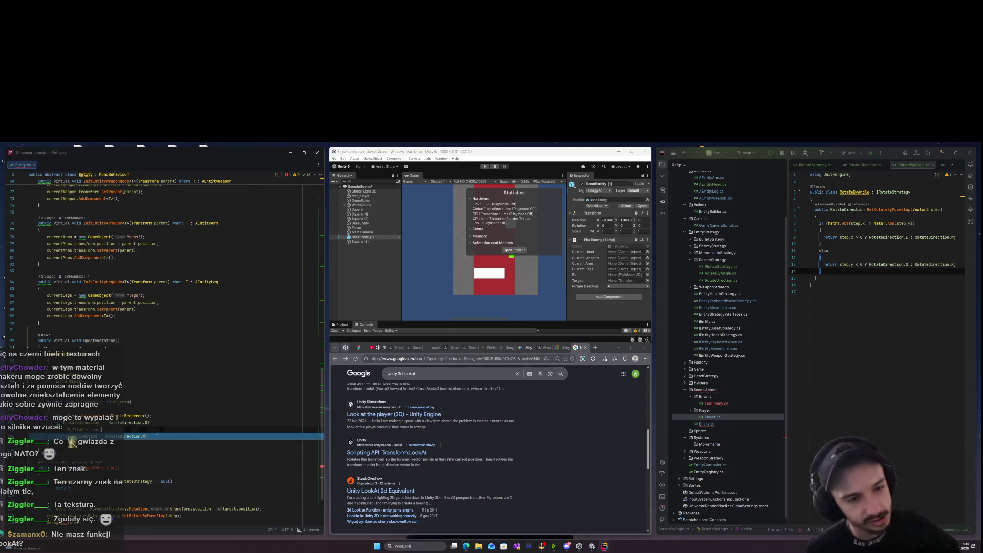
Delete the unfinished RotateDirection.W condition line after the flipY statement.
{"action": "left_click_drag", "start_coordinate": [156, 431], "coordinate": [131, 429]}
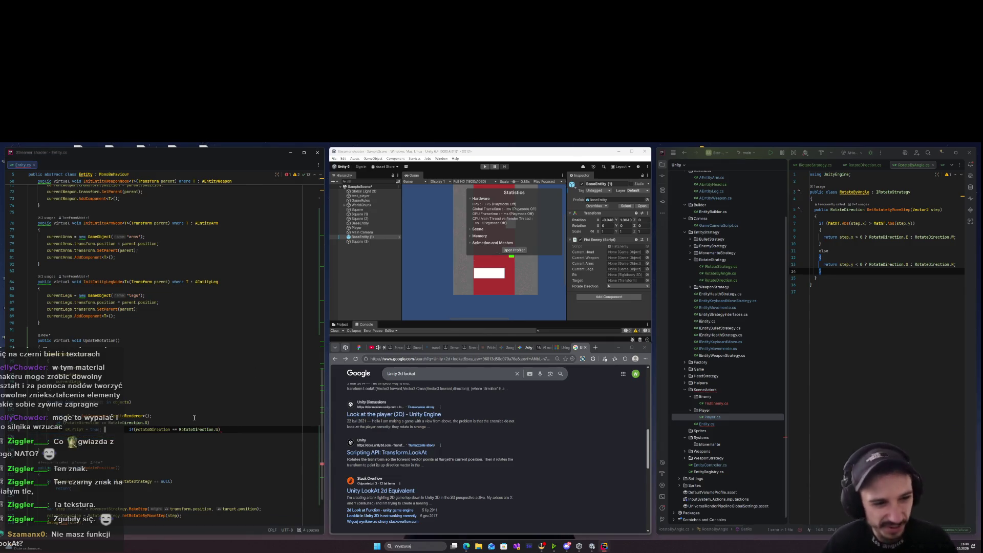
{"action": "key", "text": "ctrl+Right"}
{"action": "key", "text": "ctrl+Right"}
{"action": "key", "text": "ctrl+Right"}
{"action": "key", "text": "Delete"}
{"action": "key", "text": "Delete"}
{"action": "key", "text": "Delete"}
{"action": "key", "text": "BackSpace"}
{"action": "key", "text": "BackSpace"}
{"action": "key", "text": "BackSpace"}
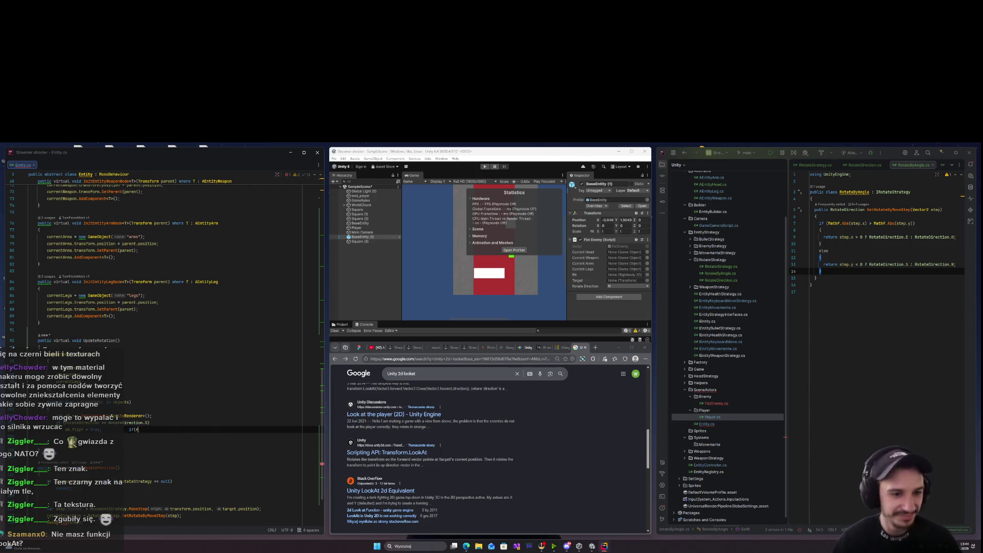
{"action": "key", "text": "Return"}
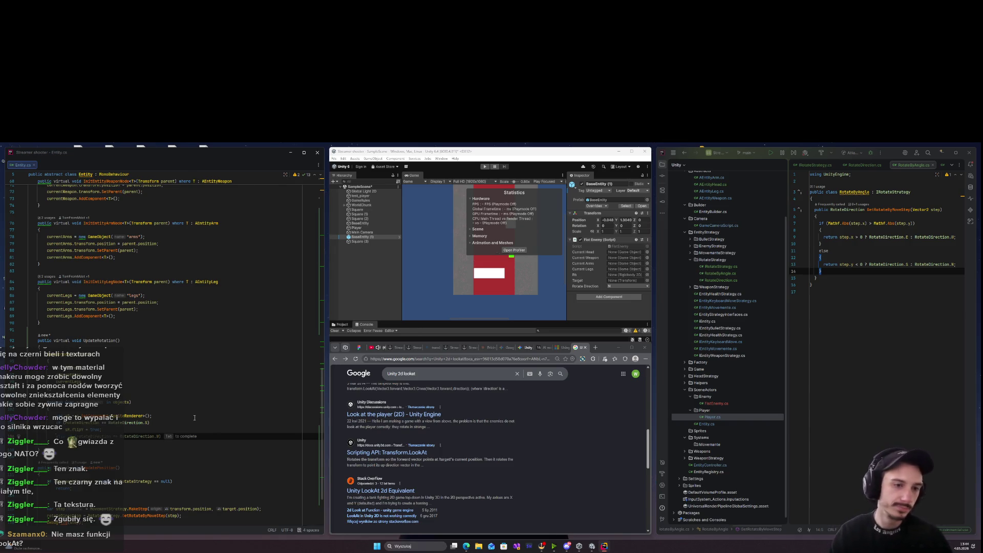
{"action": "key", "text": "BackSpace"}
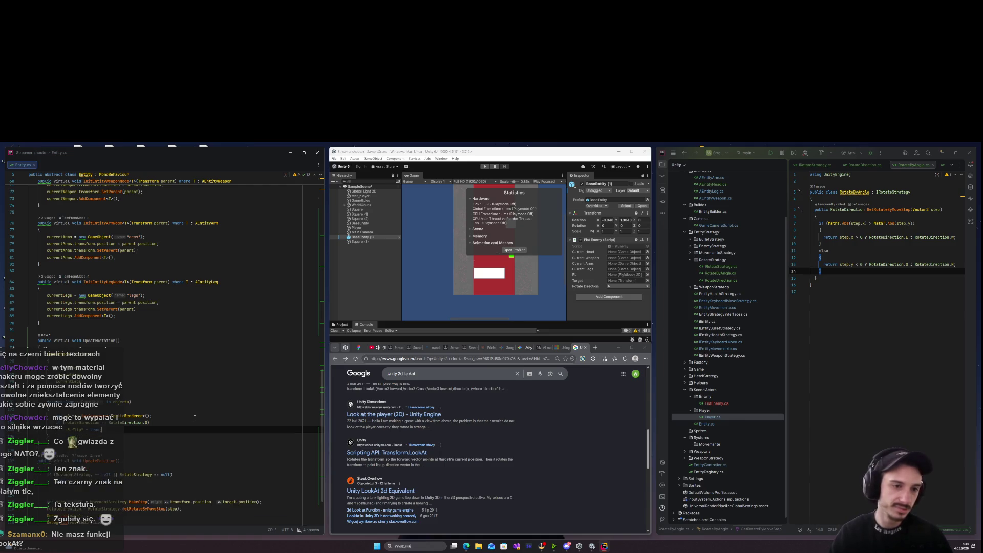
Close the block with a brace after sR.flipY = true;, then recompile in Unity and press Play.
{"action": "key", "text": "Return"}
{"action": "type", "text": "}"}
{"action": "key", "text": "Return"}
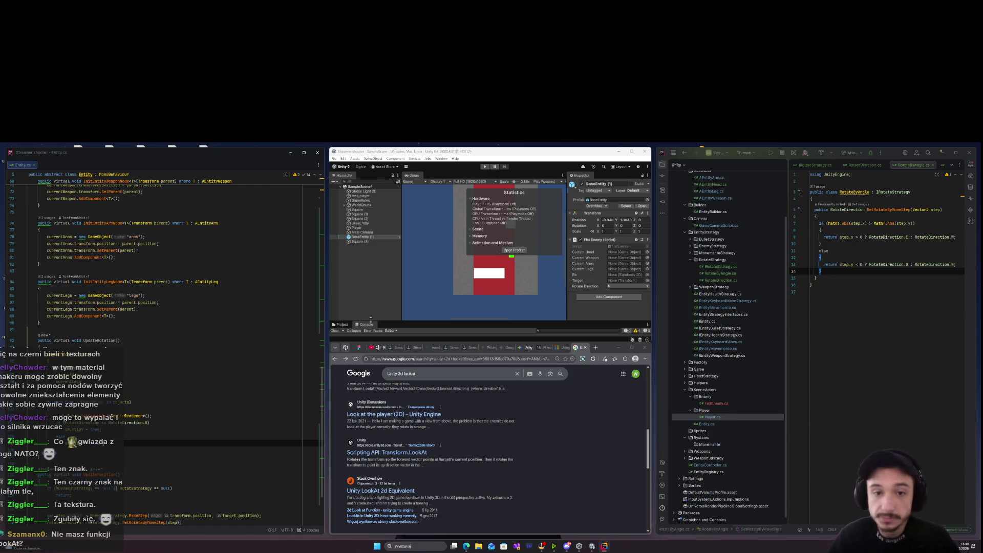
{"action": "left_click", "coordinate": [451, 163]}
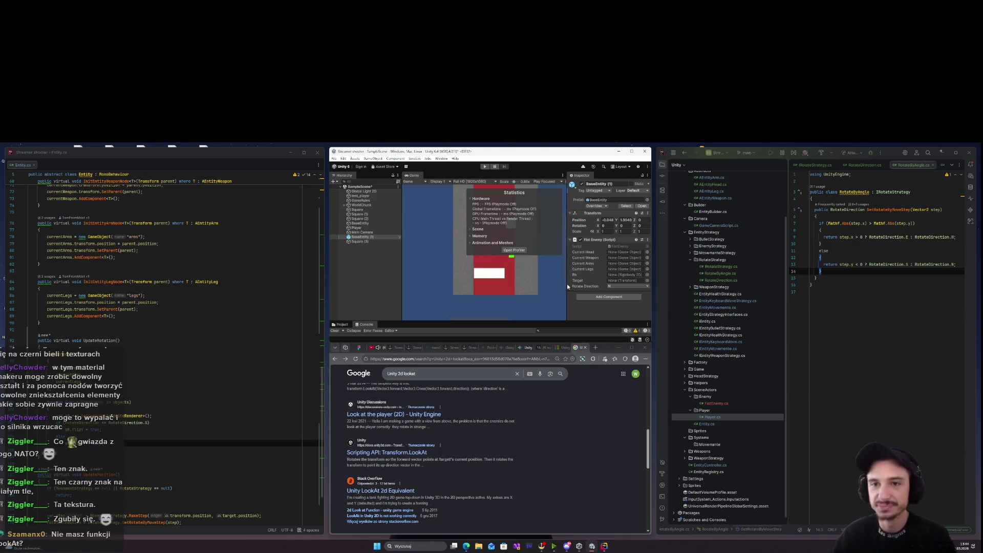
{"action": "left_click", "coordinate": [485, 167]}
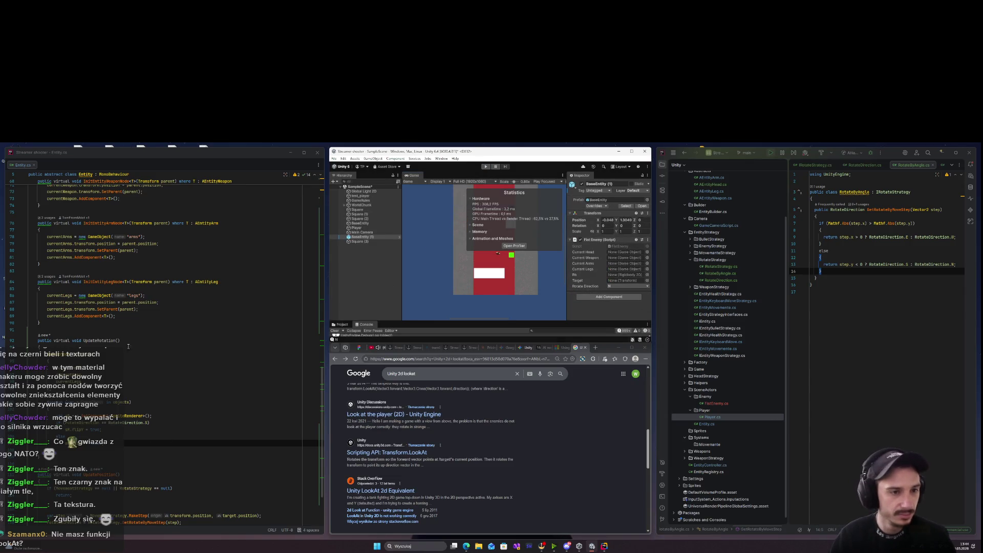
Review the rotation call in Entity.cs, then open the enemy script from the file list.
{"action": "left_click_drag", "start_coordinate": [29, 227], "coordinate": [146, 454]}
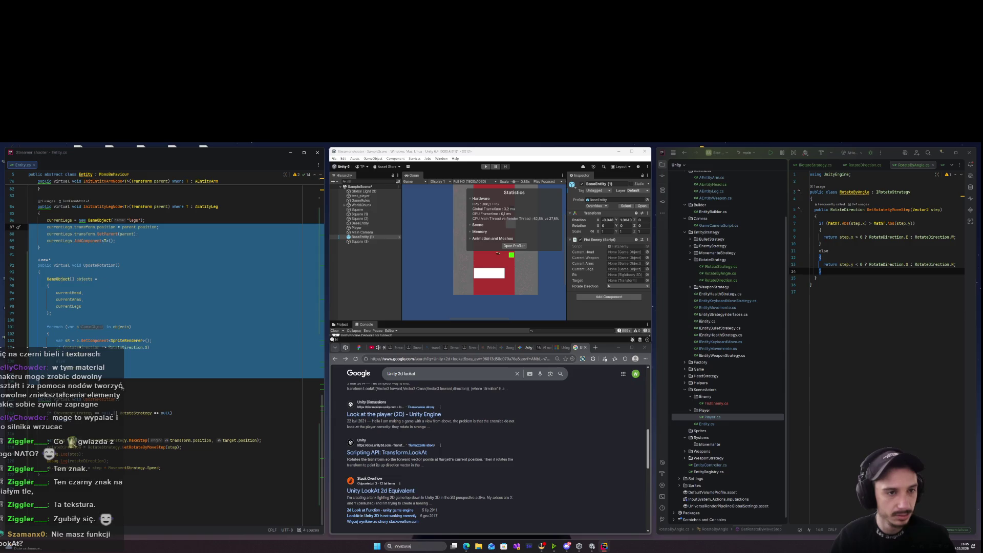
{"action": "left_click", "coordinate": [133, 456]}
{"action": "key", "text": "Return"}
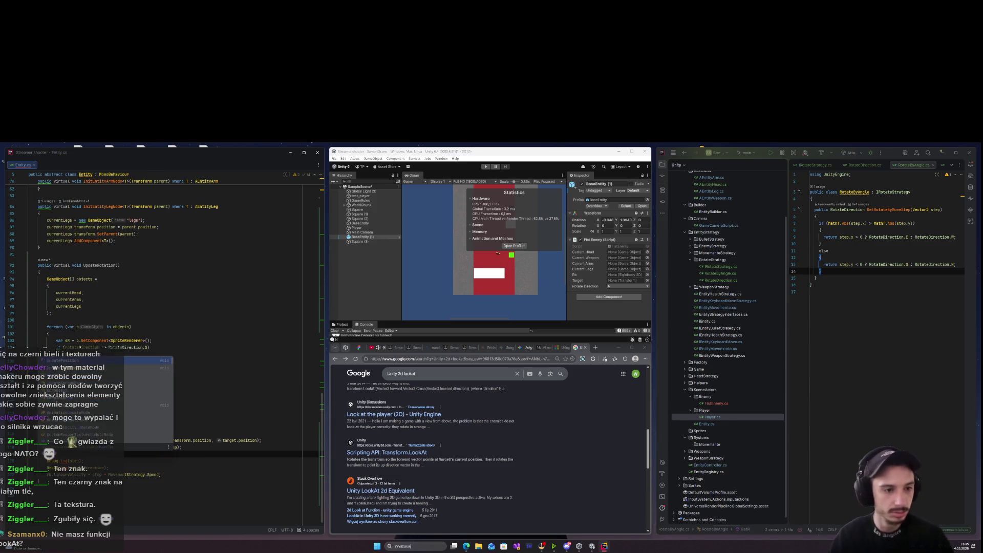
{"action": "key", "text": "BackSpace"}
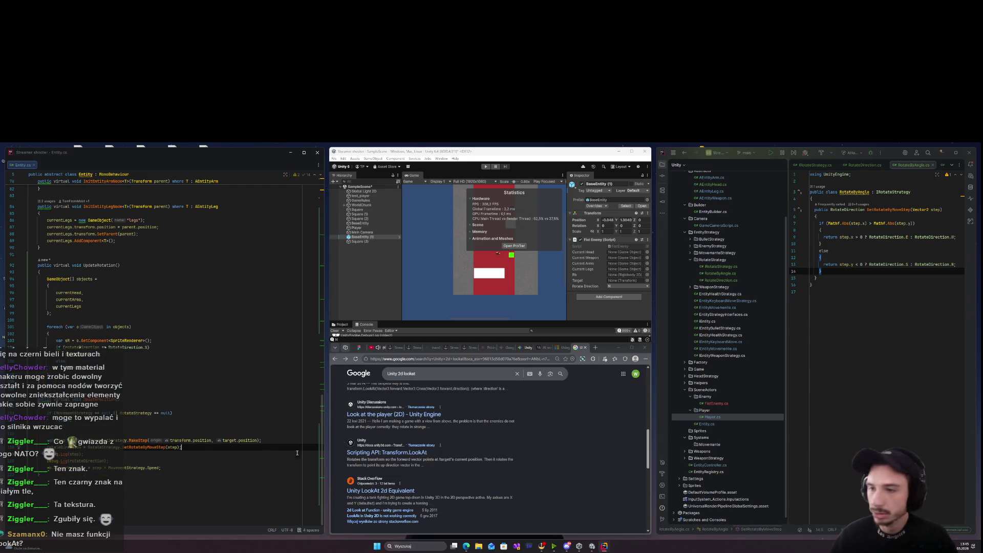
{"action": "left_click", "coordinate": [807, 166]}
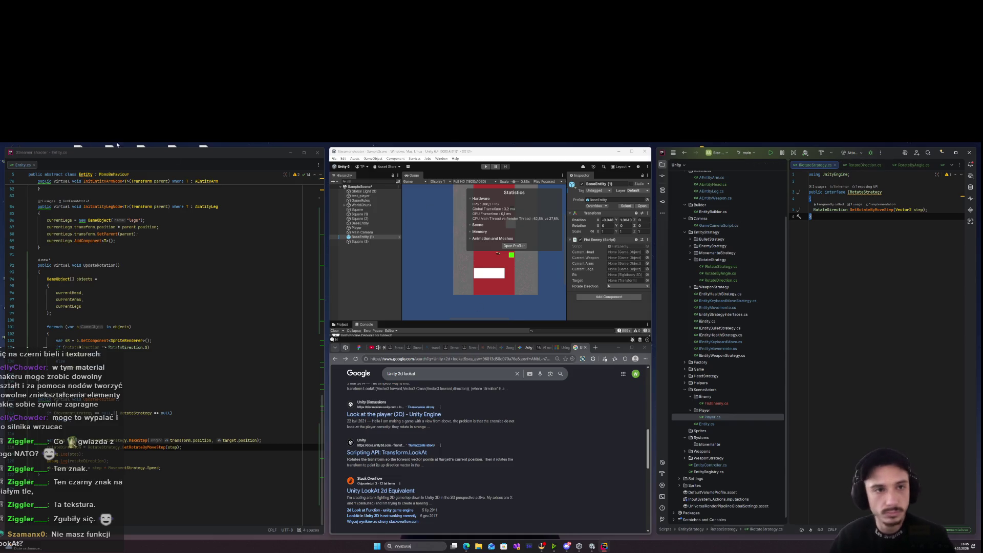
{"action": "scroll", "coordinate": [732, 412], "scroll_direction": "down", "scroll_amount": 1}
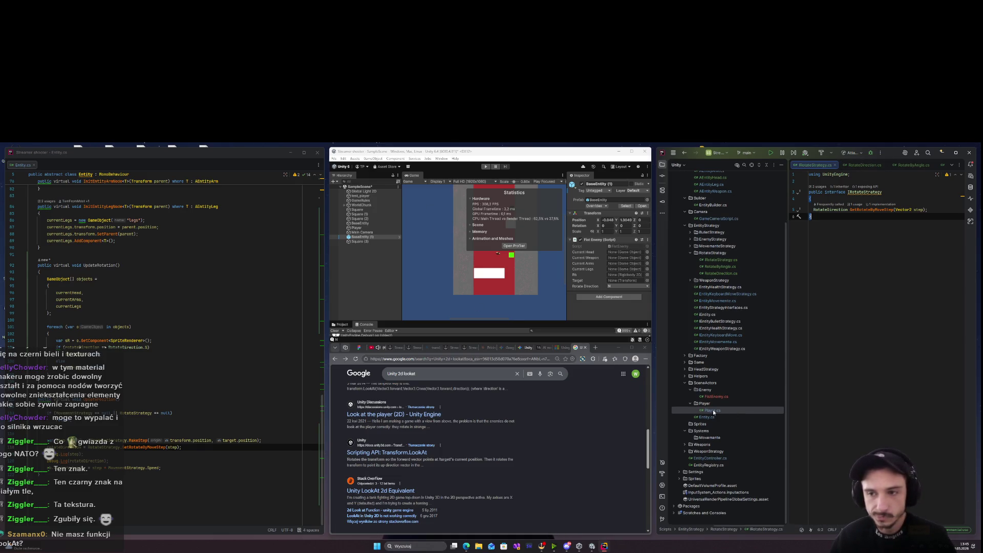
{"action": "double_click", "coordinate": [716, 397]}
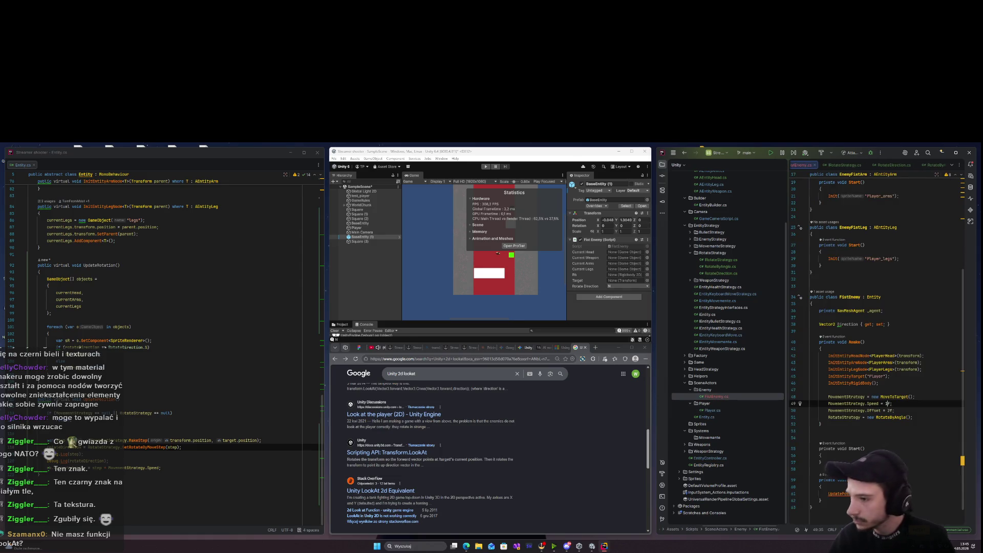
Add an UpdateRotation() call after UpdatePosition() in Update, then run the game in Unity.
{"action": "left_click", "coordinate": [871, 494]}
{"action": "key", "text": "Return"}
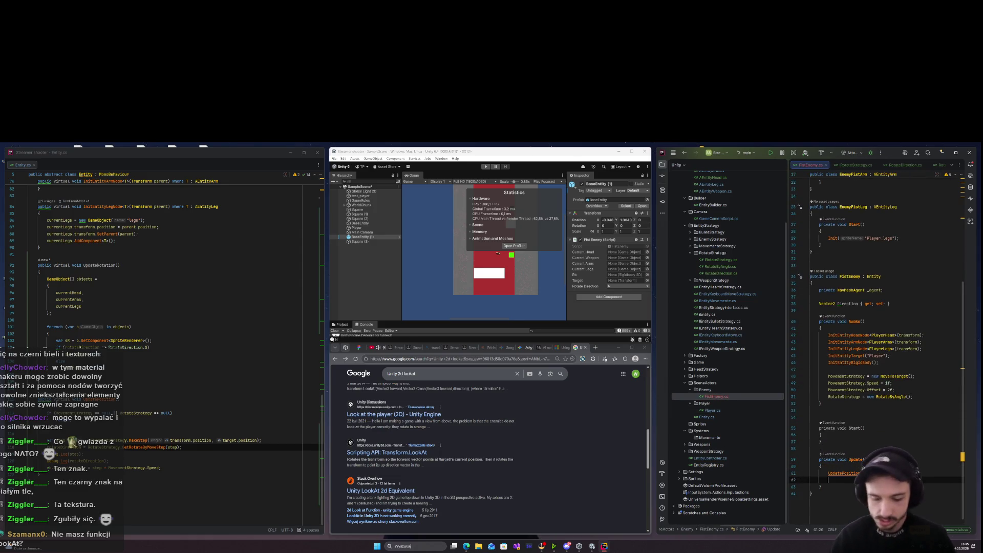
{"action": "type", "text": "U"}
{"action": "key", "text": "Down"}
{"action": "key", "text": "Down"}
{"action": "key", "text": "Return"}
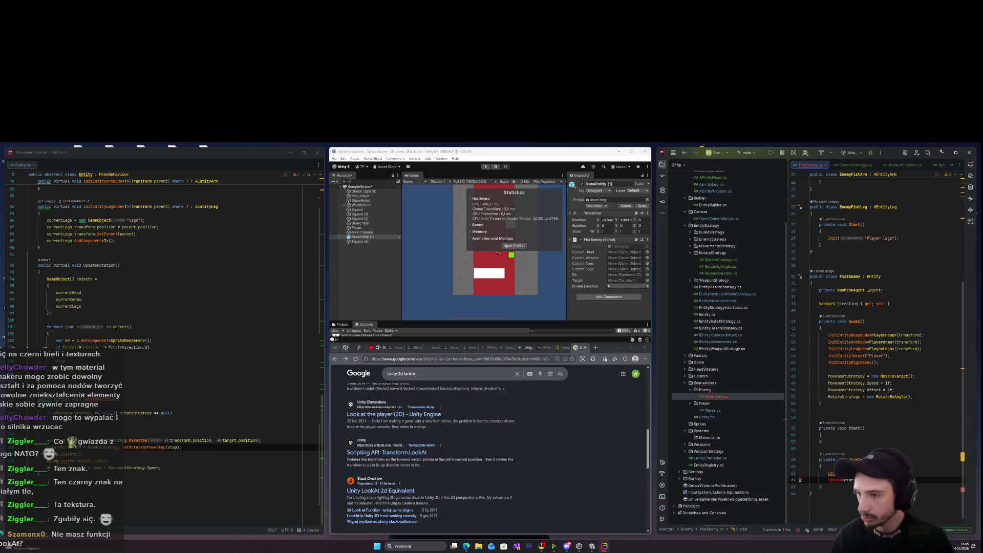
{"action": "left_click", "coordinate": [490, 184]}
{"action": "left_click", "coordinate": [486, 167]}
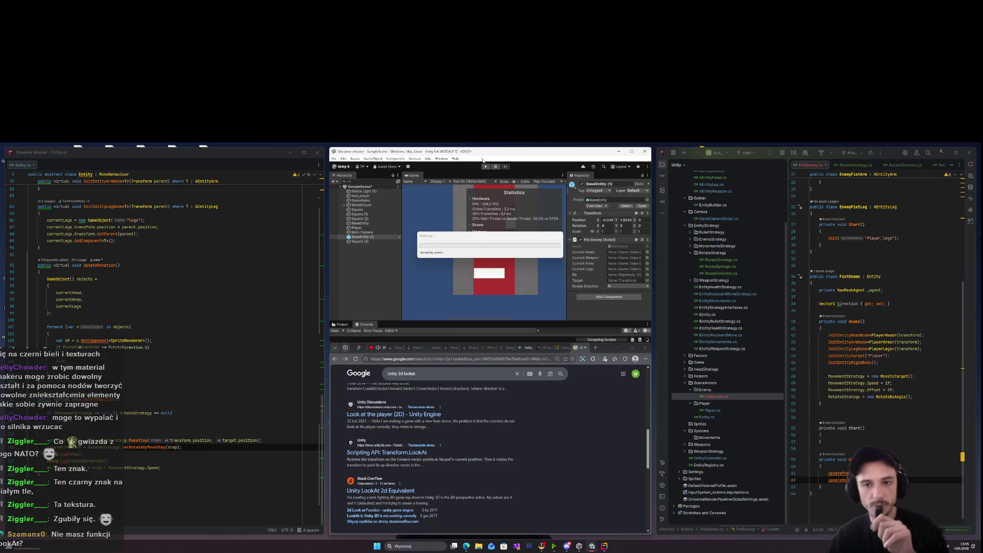
Stop Play mode after the domain reload and start the game again.
{"action": "left_click", "coordinate": [485, 167]}
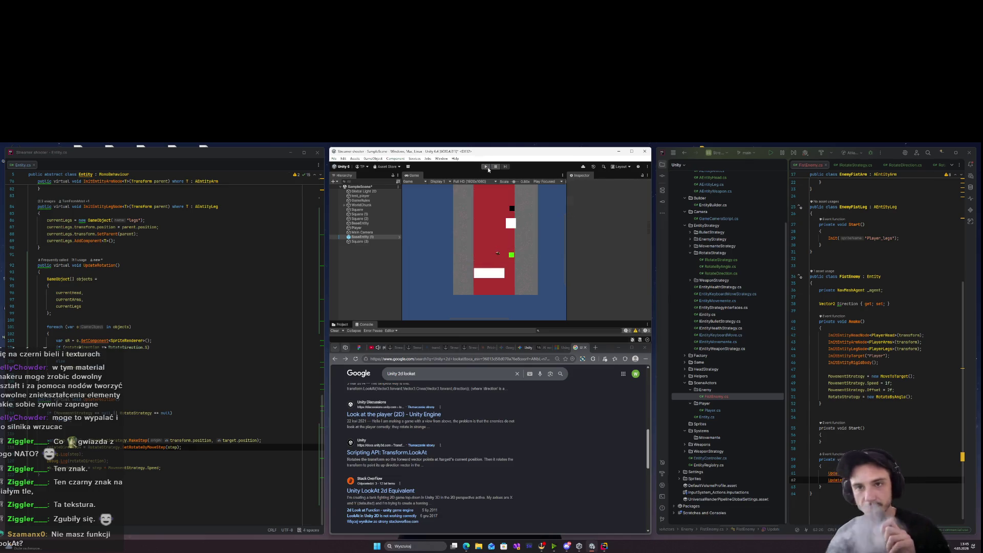
{"action": "left_click", "coordinate": [486, 167]}
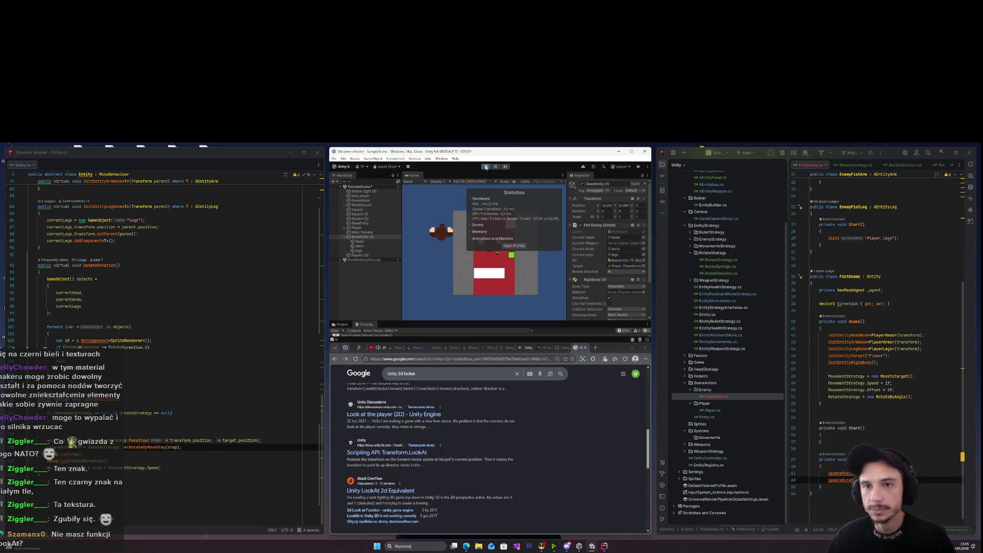
Ask Gemini how to rotate a SpriteRenderer sprite 90 degrees left or right.
{"action": "left_click", "coordinate": [523, 348]}
{"action": "type", "text": "Sp"}
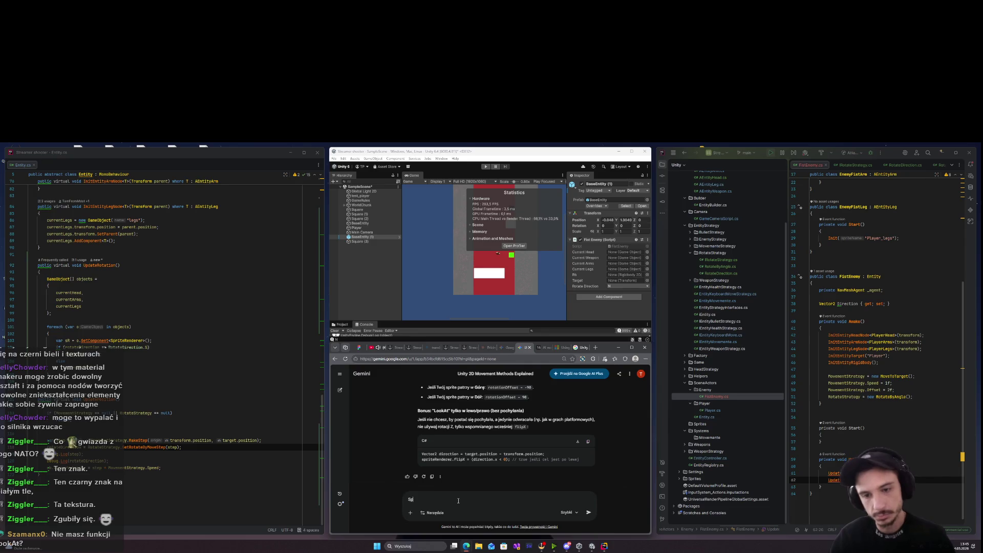
{"action": "type", "text": "riteRender moge"}
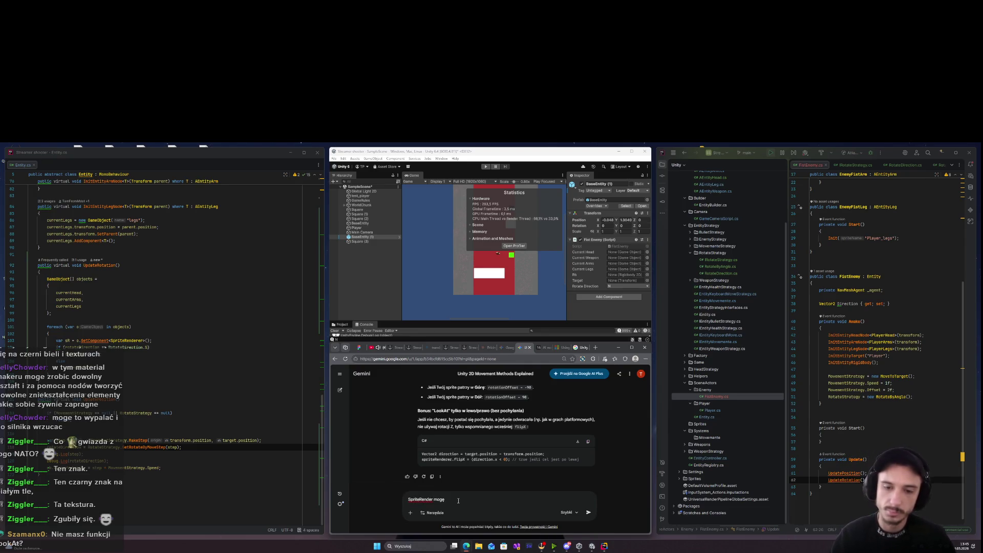
{"action": "key", "text": "BackSpace"}
{"action": "key", "text": "BackSpace"}
{"action": "key", "text": "BackSpace"}
{"action": "type", "text": "bkręcić"}
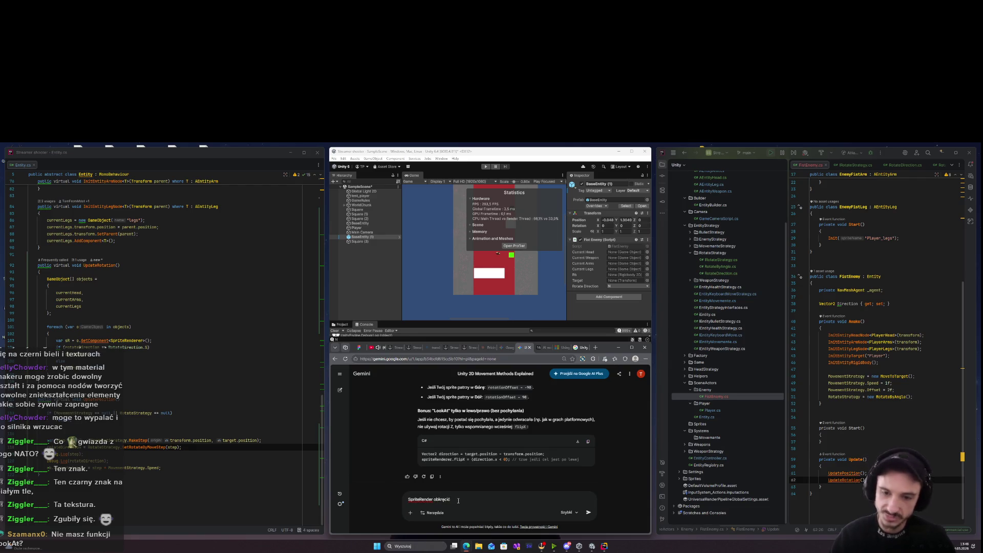
{"action": "key", "text": "BackSpace"}
{"action": "key", "text": "BackSpace"}
{"action": "key", "text": "BackSpace"}
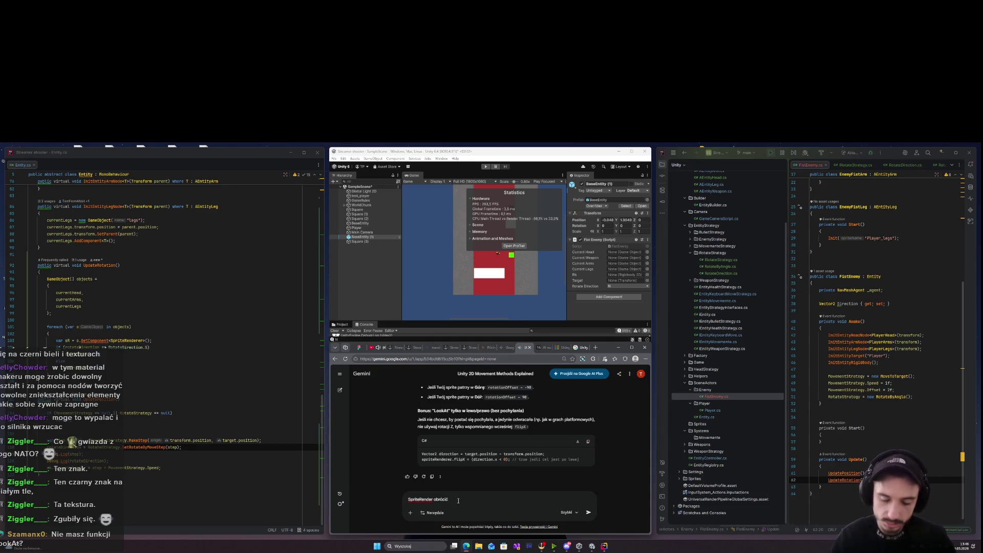
{"action": "type", "text": "Sprite o 90"}
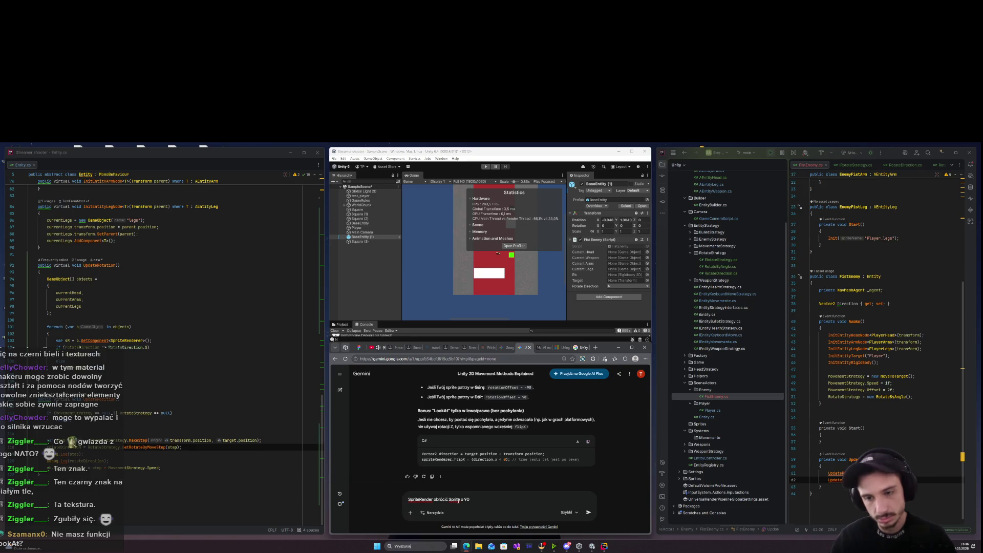
{"action": "type", "text": "opni"}
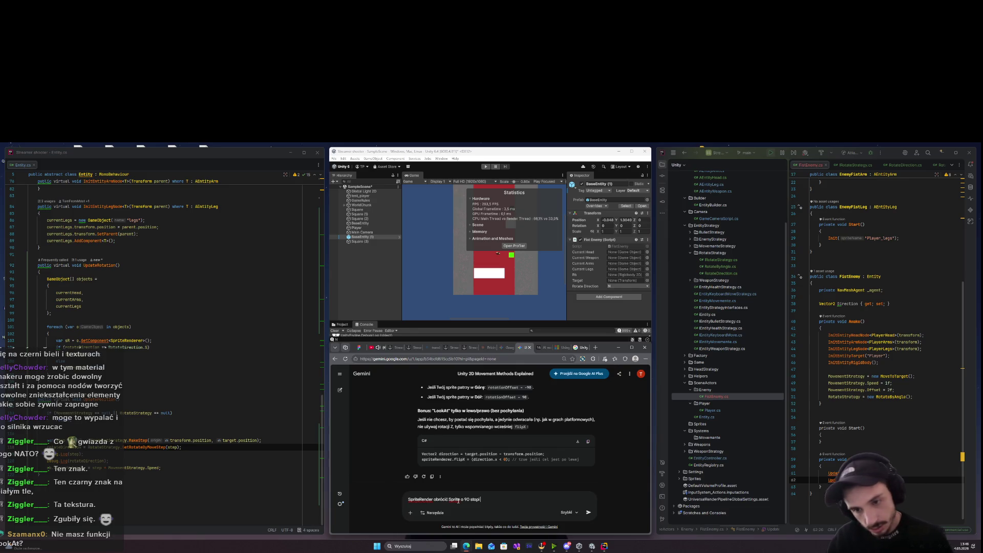
{"action": "type", "text": "ewo awo a"}
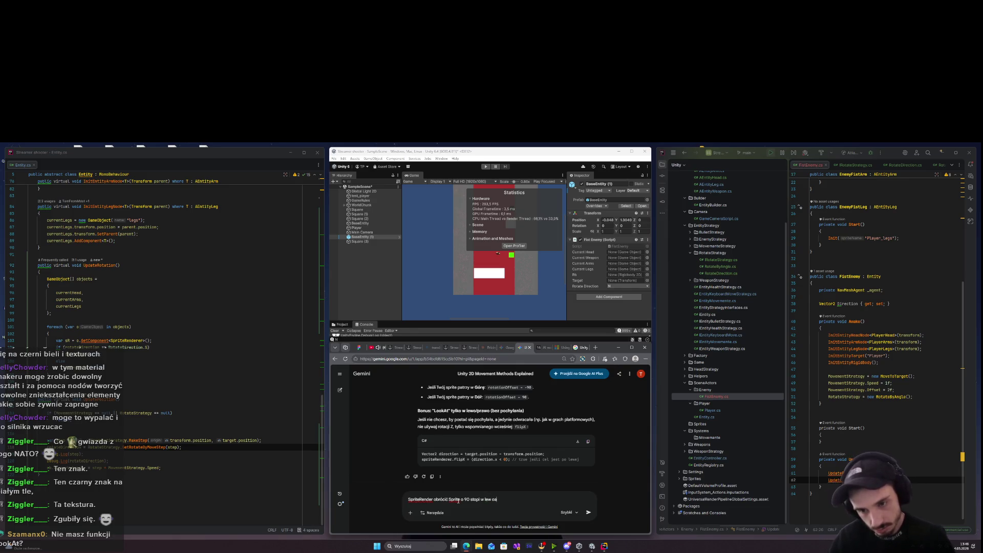
{"action": "type", "text": "lbo prawo ?"}
{"action": "key", "text": "Return"}
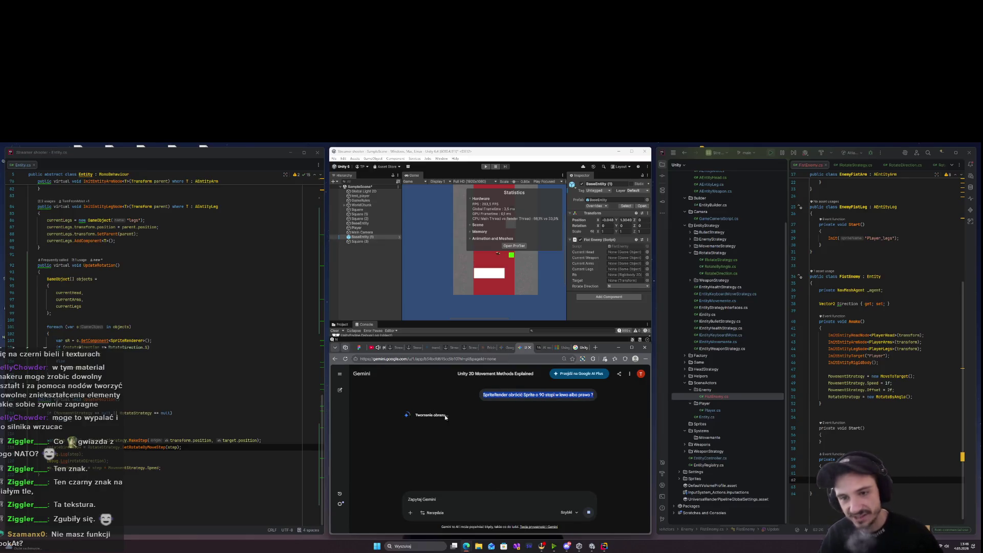
Stop the reply and resend a reworded question about rotating a sprite by 90 or -90 degrees.
{"action": "left_click", "coordinate": [592, 512]}
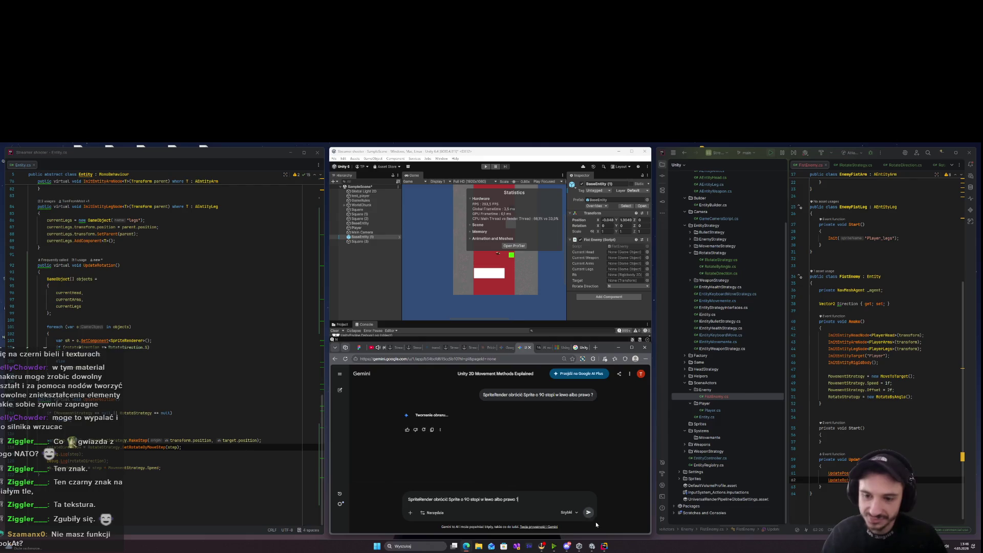
{"action": "key", "text": "ctrl+a"}
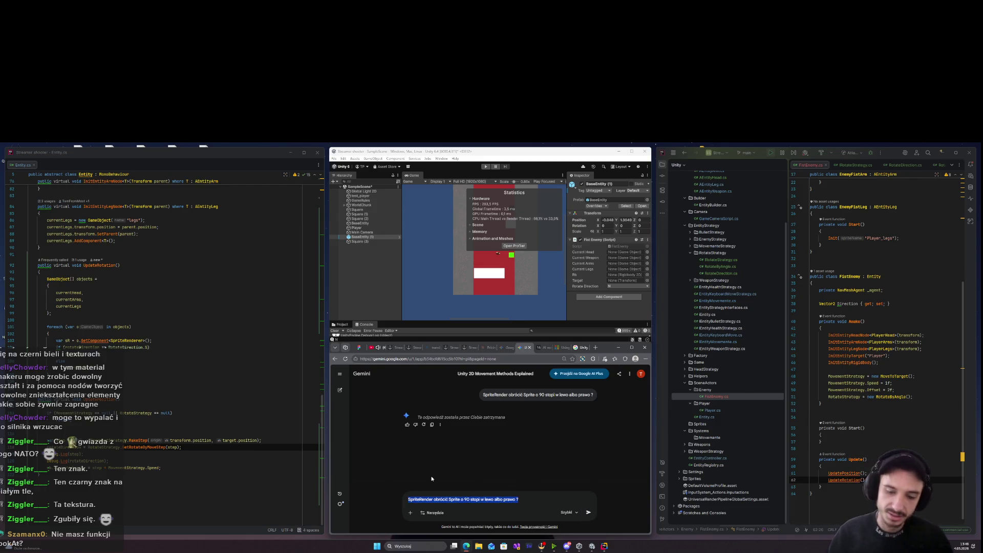
{"action": "type", "text": "Unity"}
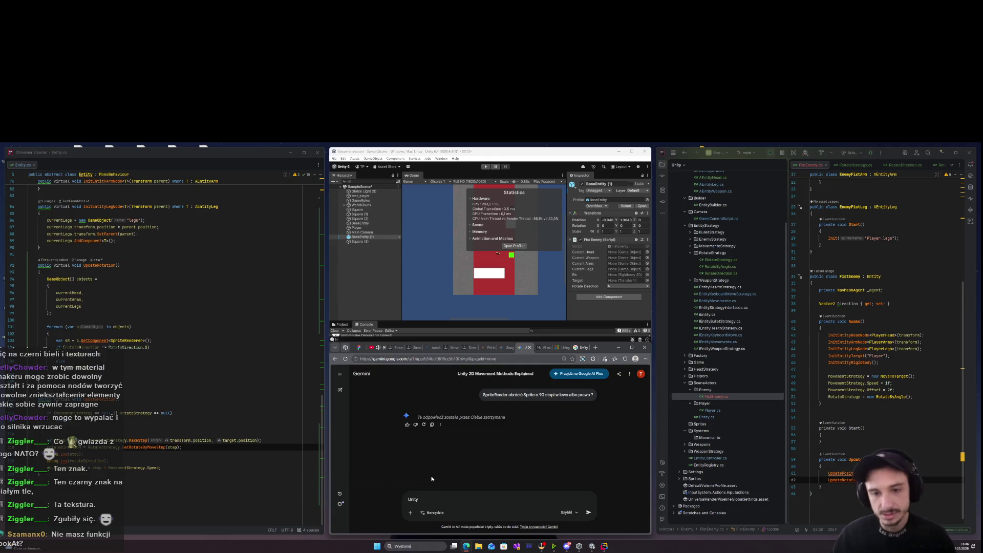
{"action": "type", "text": " 2d O"}
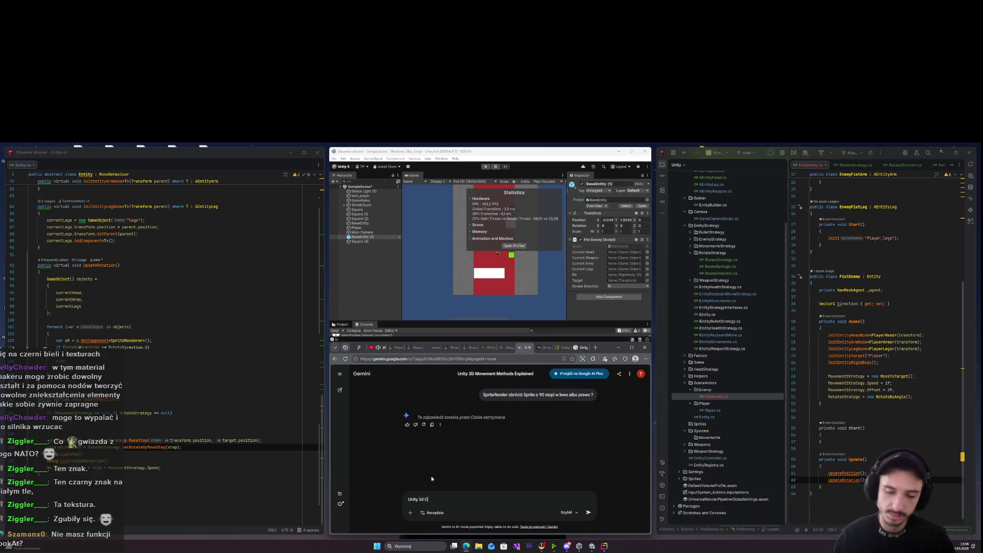
{"action": "type", "text": "bruc"}
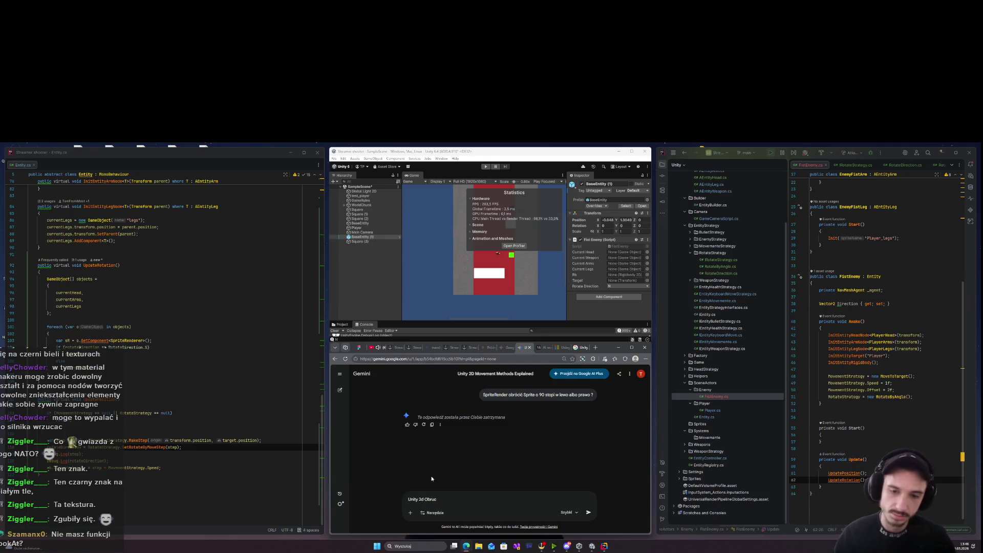
{"action": "type", "text": "encenie sp"}
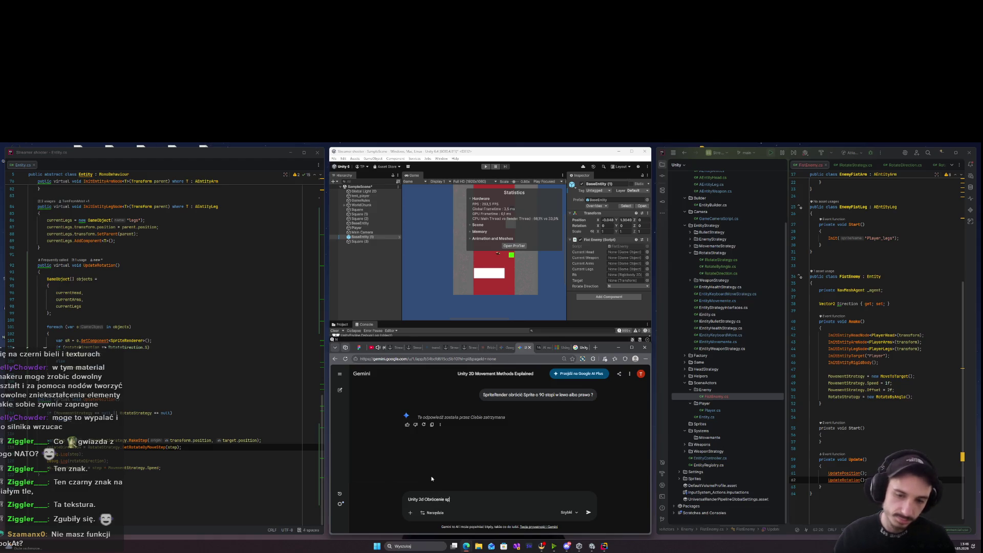
{"action": "type", "text": "ite o 90 sto"}
{"action": "type", "text": "pni albo"}
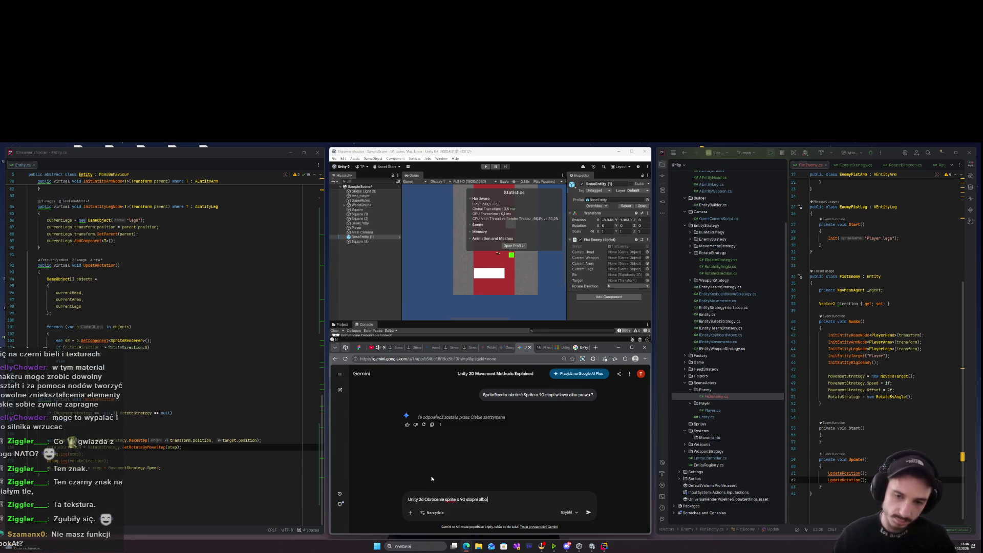
{"action": "type", "text": " -90"}
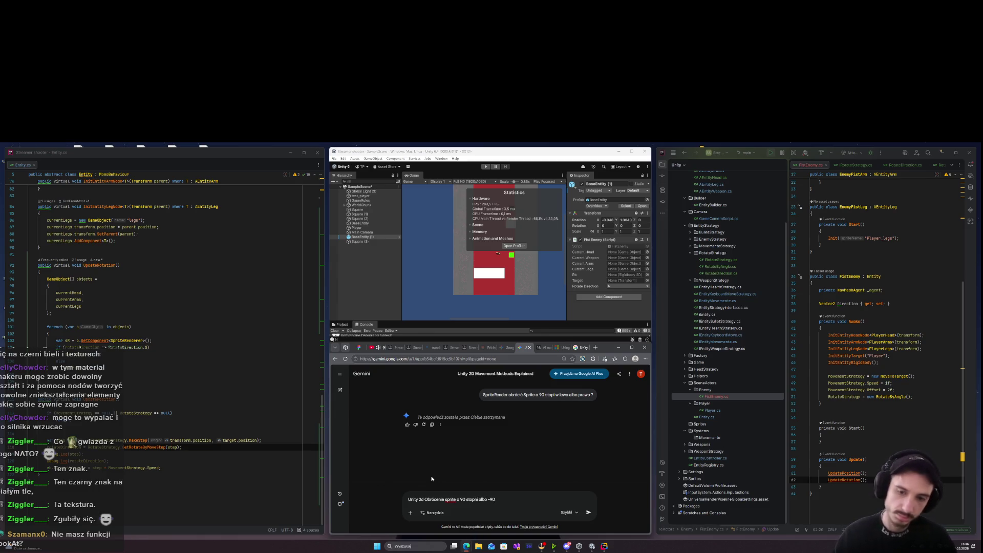
{"action": "type", "text": "a spr"}
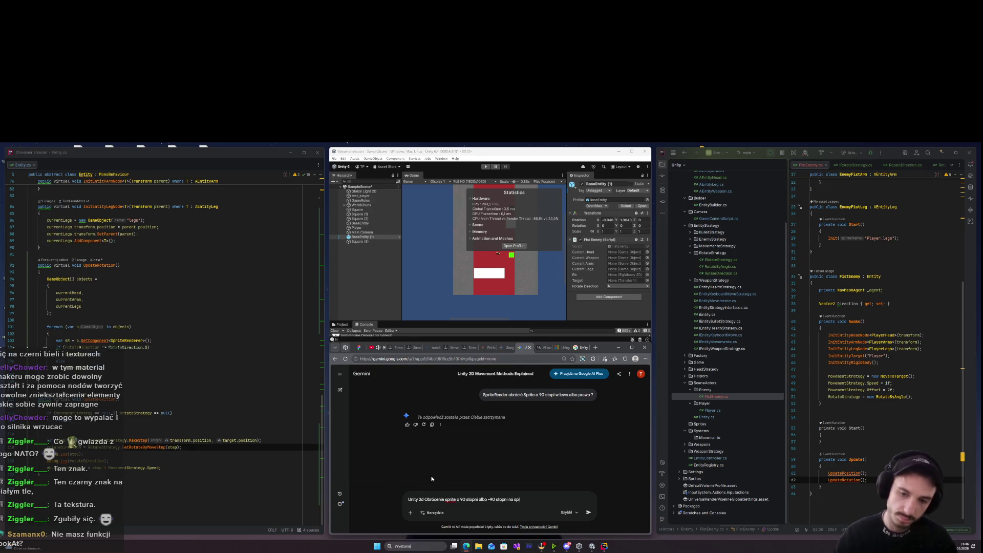
{"action": "type", "text": "ite renderze"}
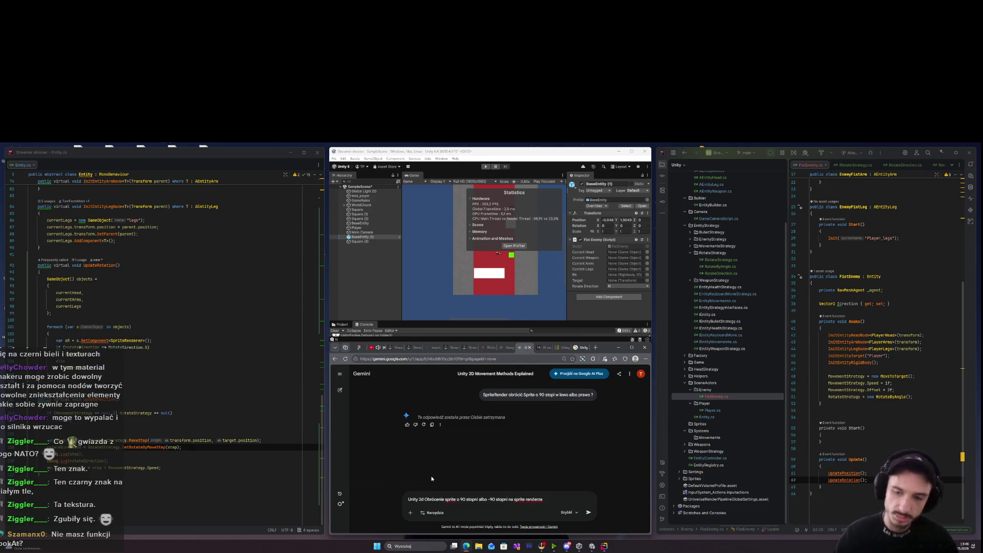
{"action": "key", "text": "Return"}
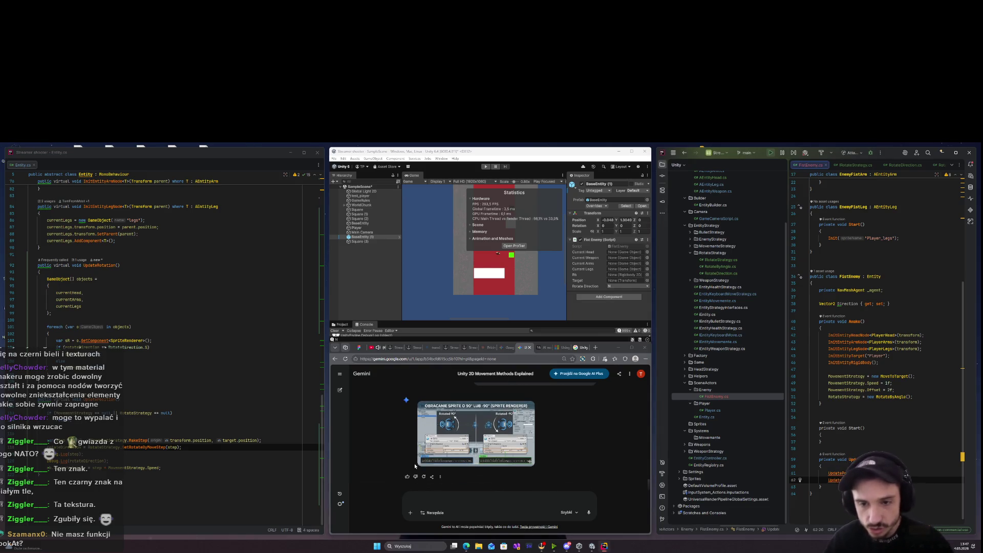
View the sprite 90 / -90 degree rotation infographic full size, then return to Entity.cs.
{"action": "left_click", "coordinate": [473, 443]}
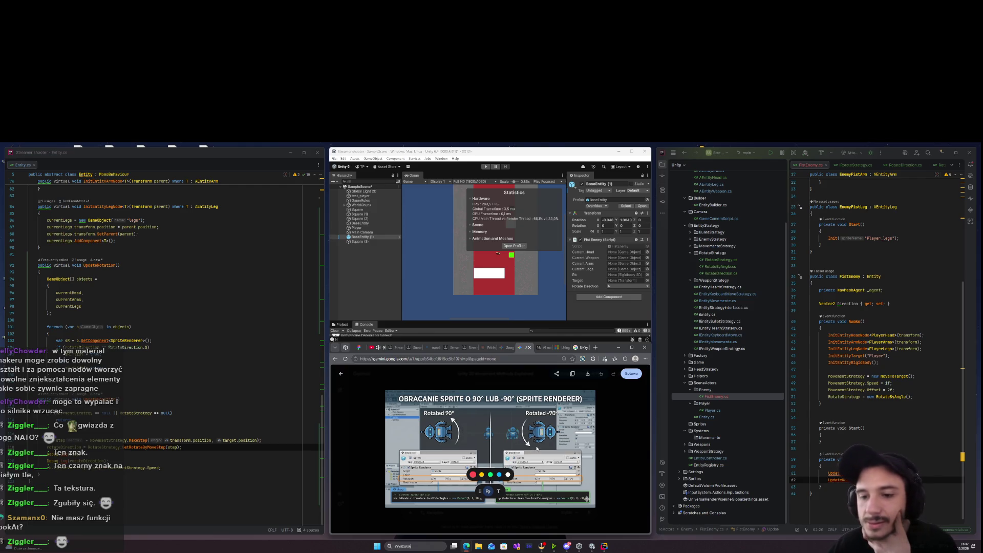
{"action": "left_click", "coordinate": [601, 446]}
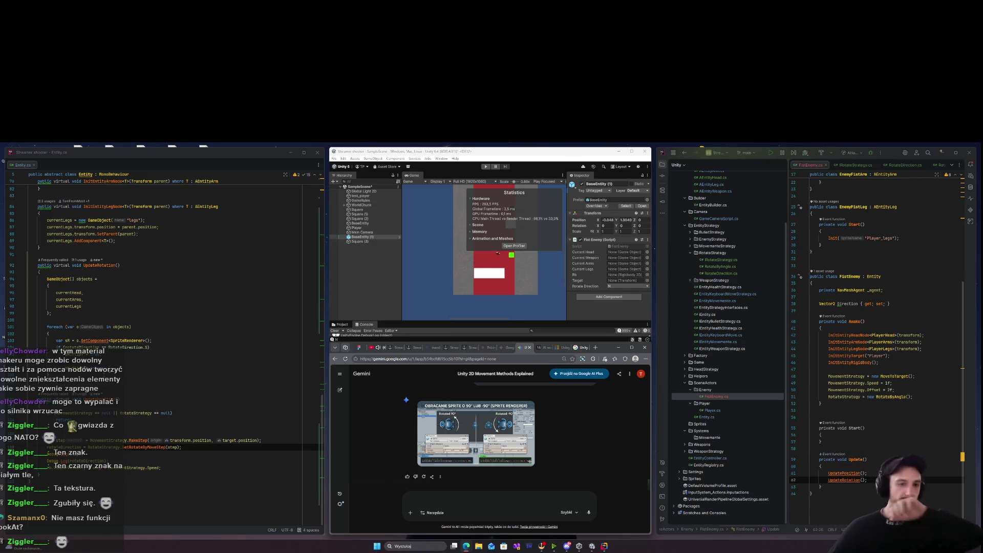
{"action": "left_click", "coordinate": [29, 348]}
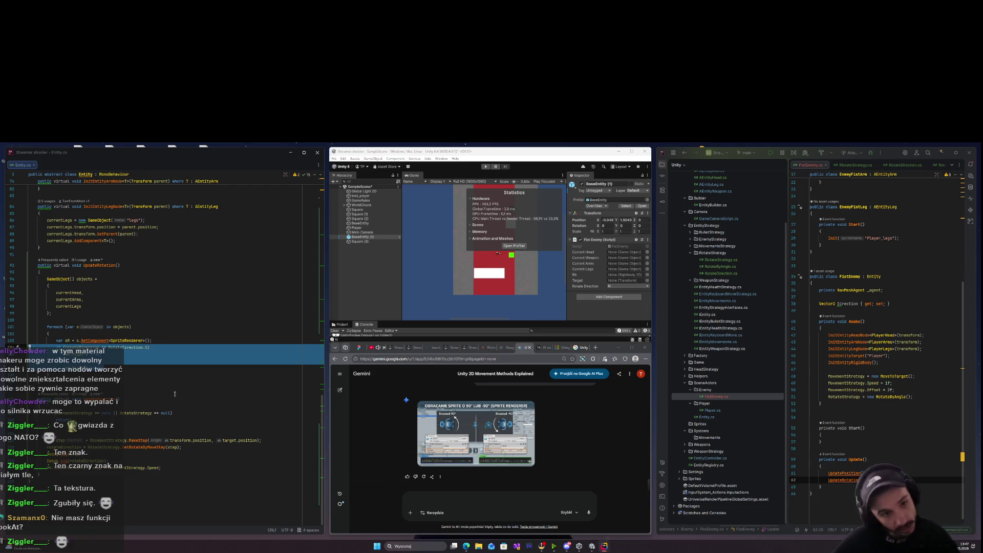
Begin a transform.rotation = assignment in UpdateRotation using code completion.
{"action": "scroll", "coordinate": [175, 394], "scroll_direction": "up", "scroll_amount": 1}
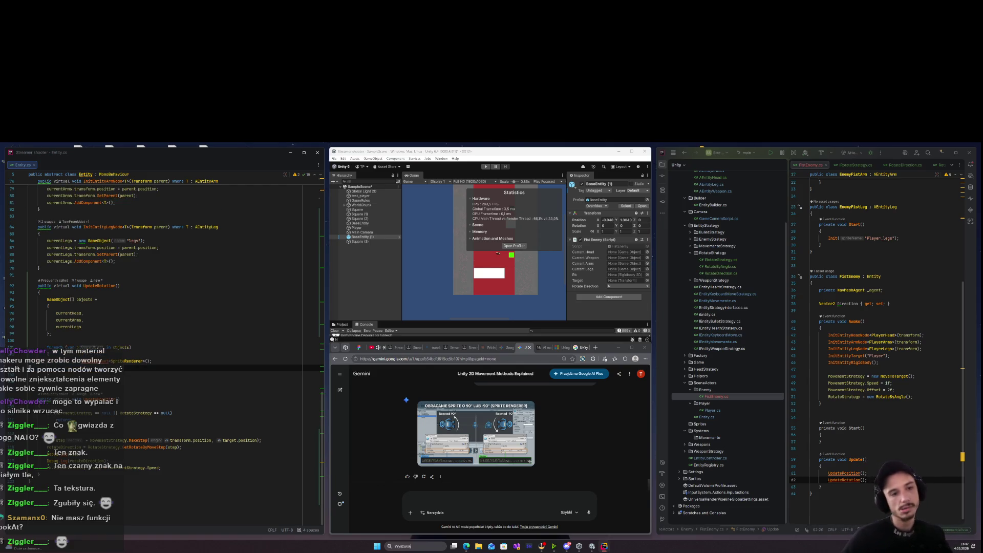
{"action": "left_click", "coordinate": [152, 361]}
{"action": "scroll", "coordinate": [174, 338], "scroll_direction": "up", "scroll_amount": 1}
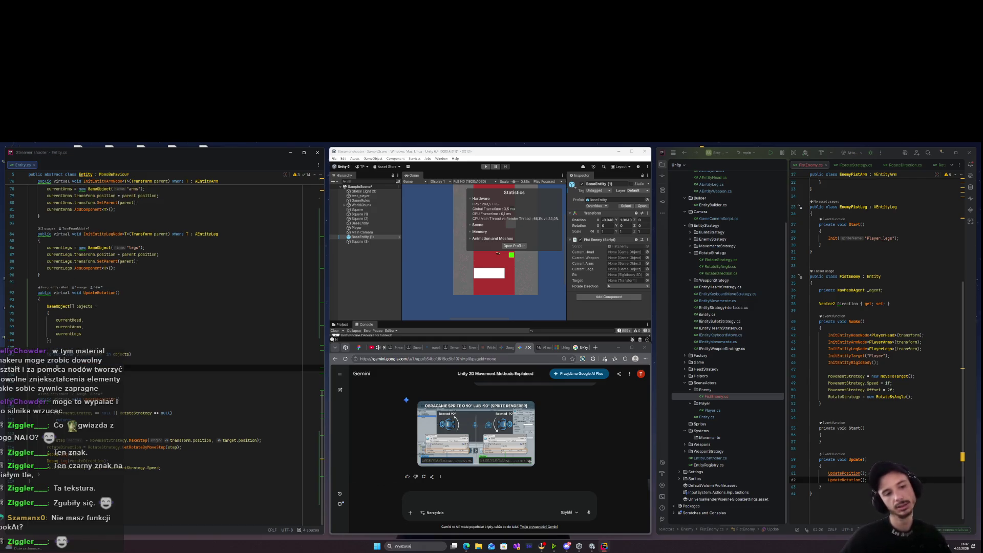
{"action": "key", "text": "ctrl+space"}
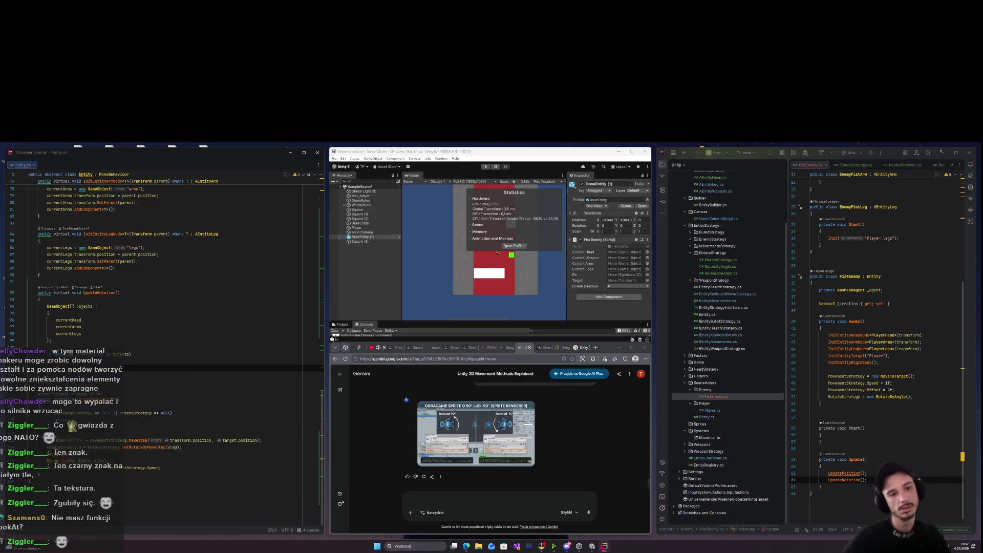
{"action": "type", "text": "."}
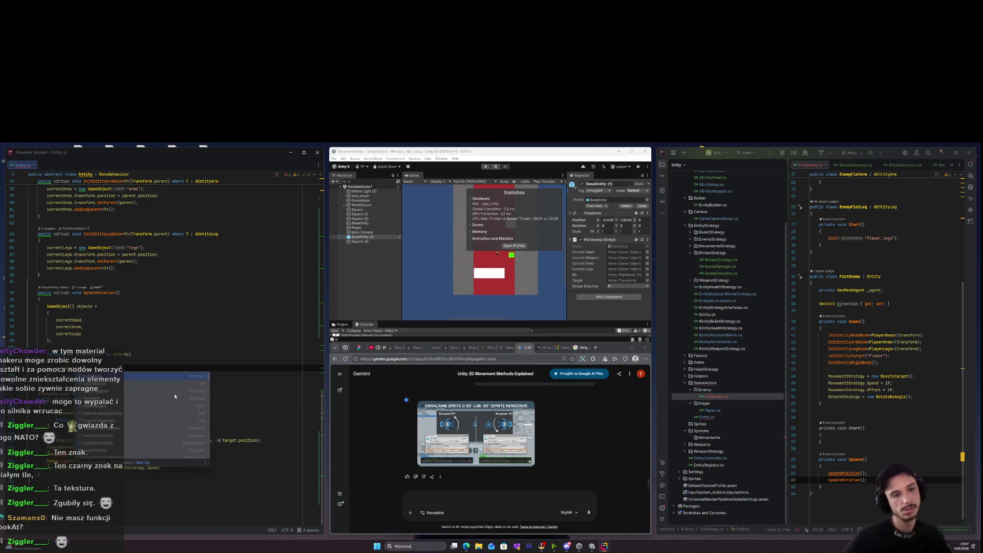
{"action": "type", "text": "rot"}
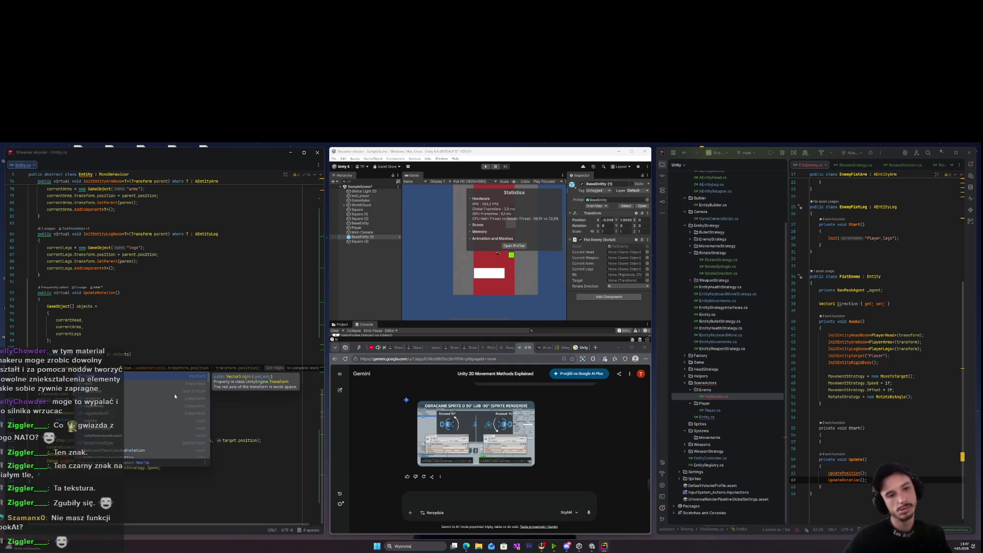
{"action": "key", "text": "Return"}
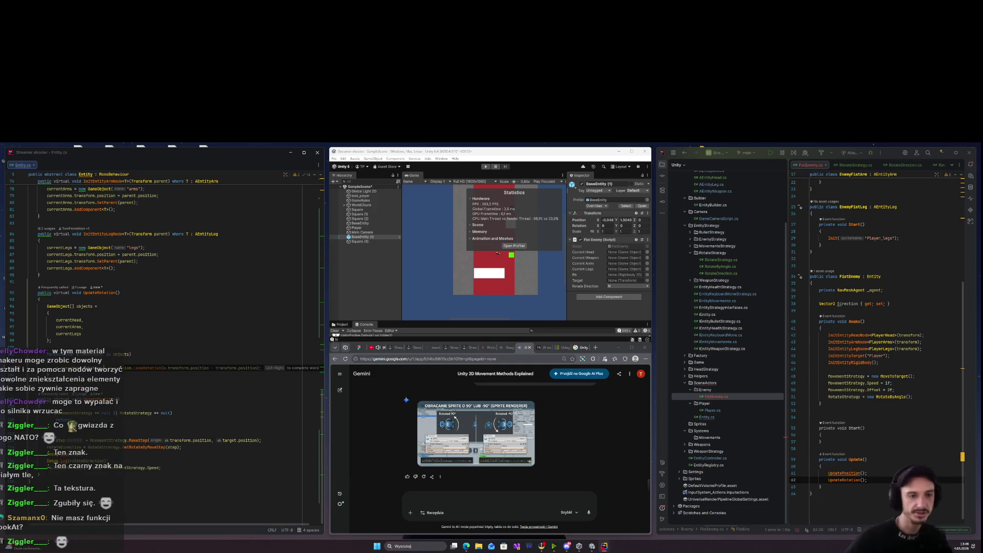
{"action": "type", "text": "="}
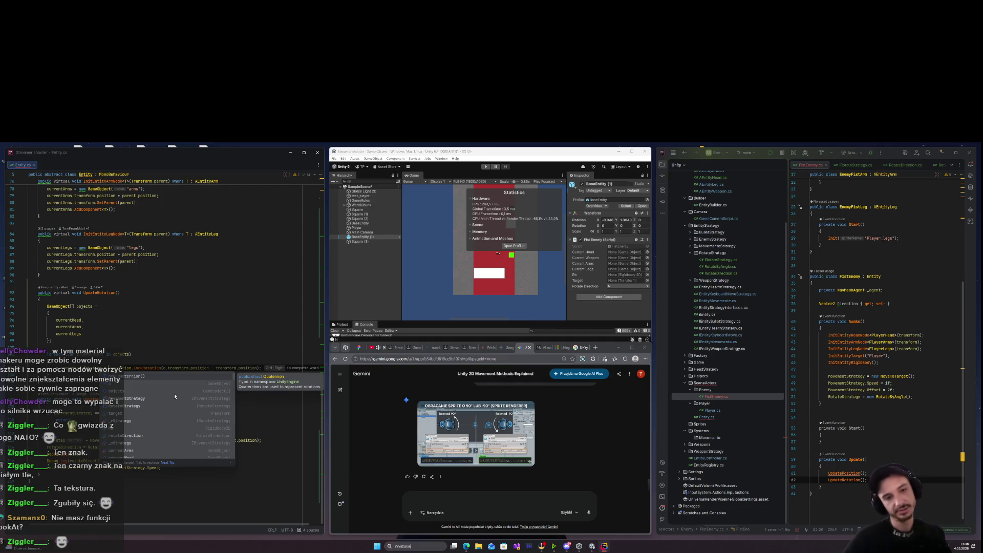
{"action": "key", "text": "Escape"}
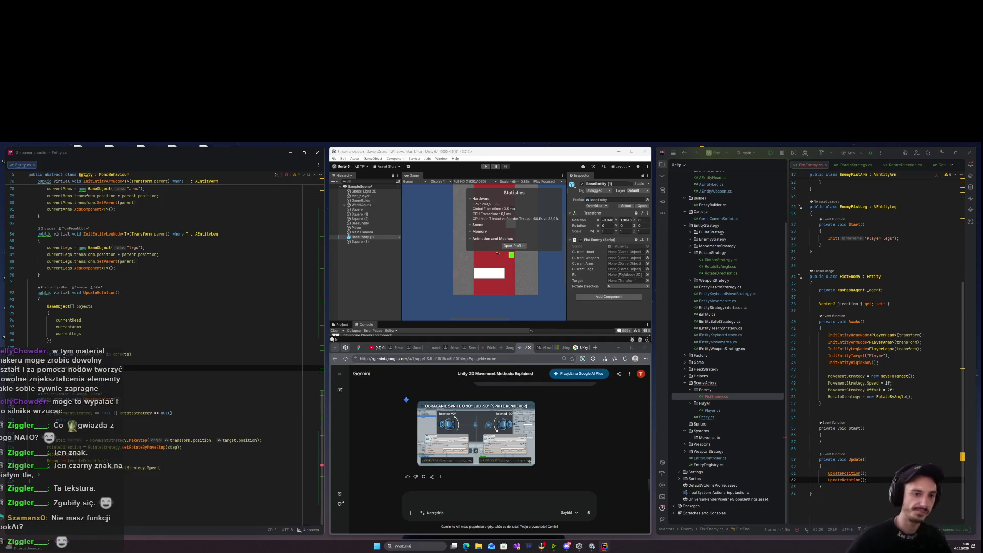
{"action": "key", "text": "ctrl+space"}
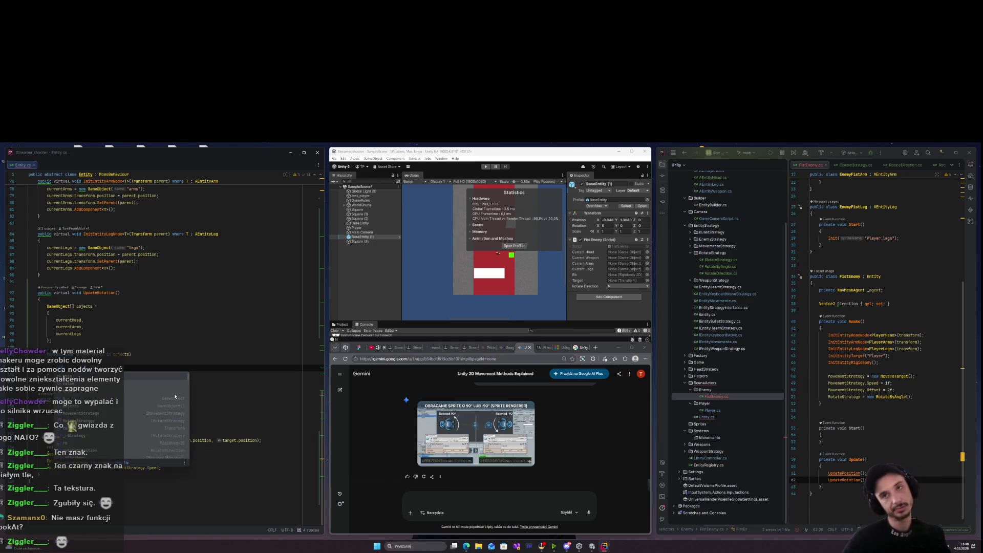
{"action": "key", "text": "Escape"}
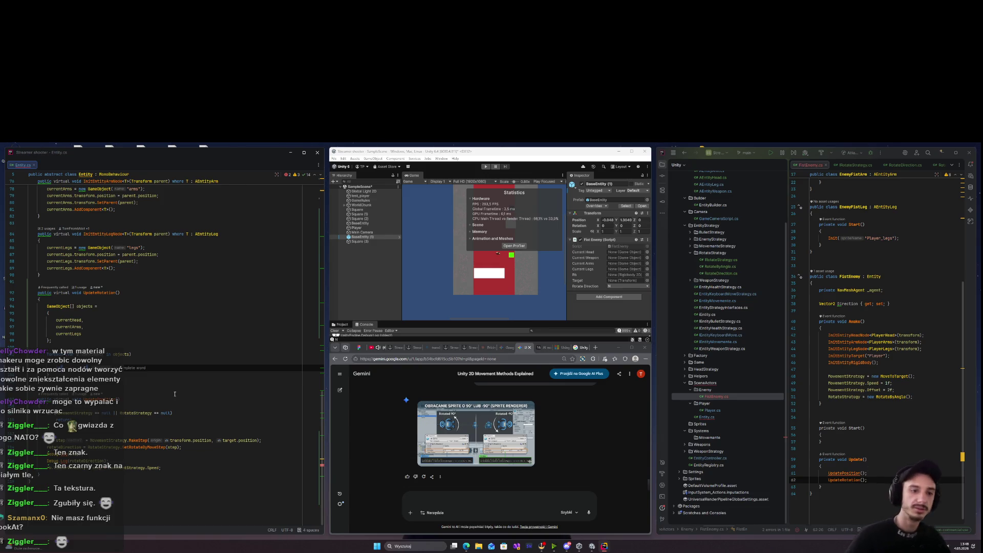
Add an if branch comparing the direction to RotateDirection.S and begin its transform. statement.
{"action": "key", "text": "ctrl+space"}
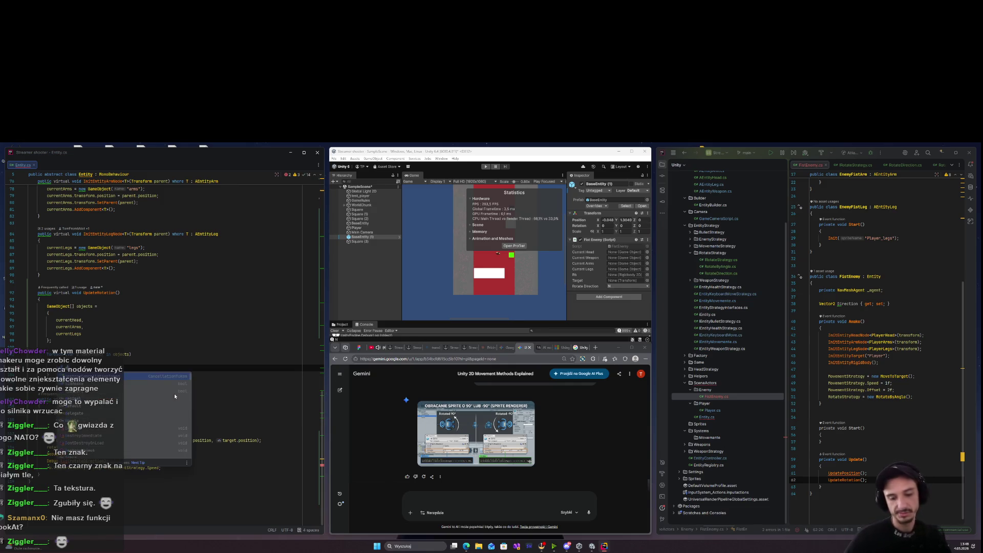
{"action": "type", "text": "Ro"}
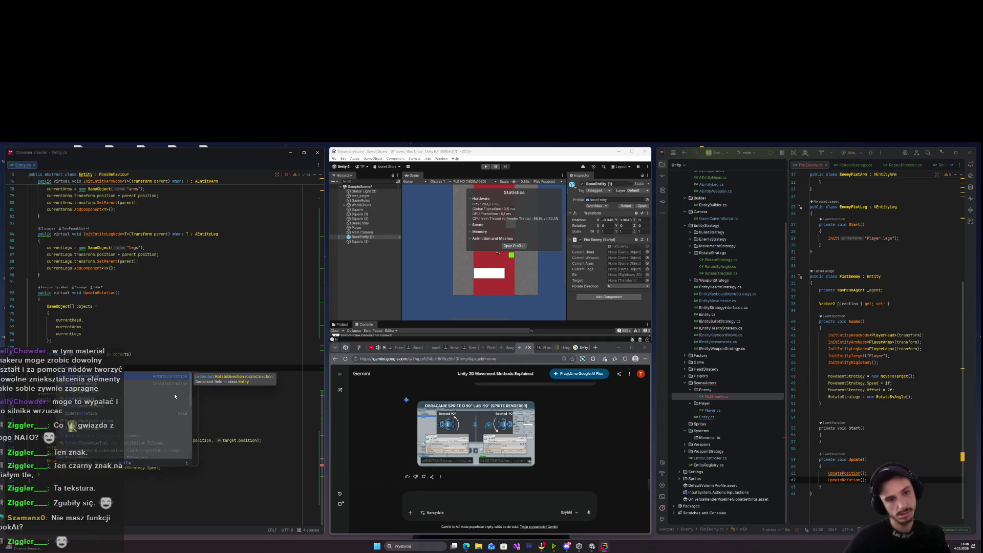
{"action": "key", "text": "Escape"}
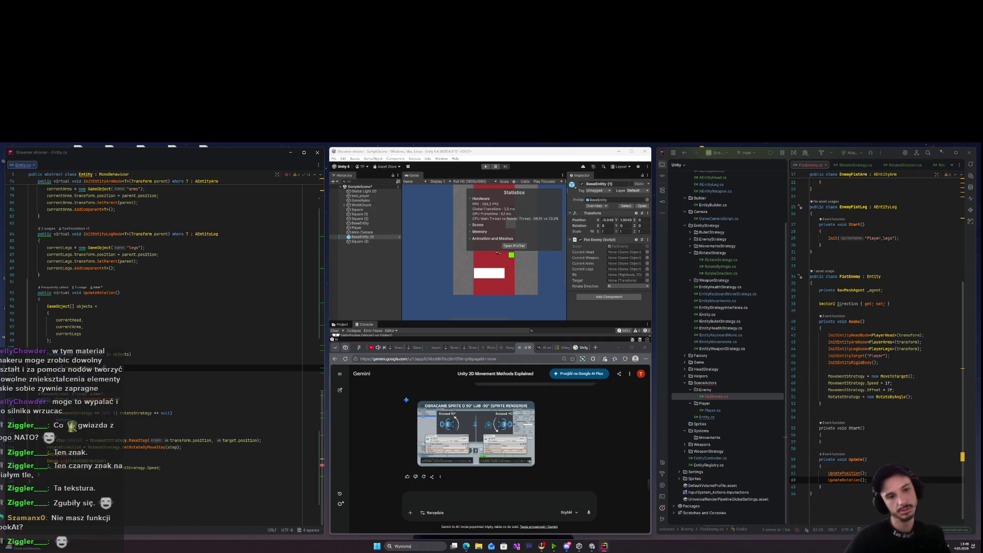
{"action": "key", "text": "ctrl+space"}
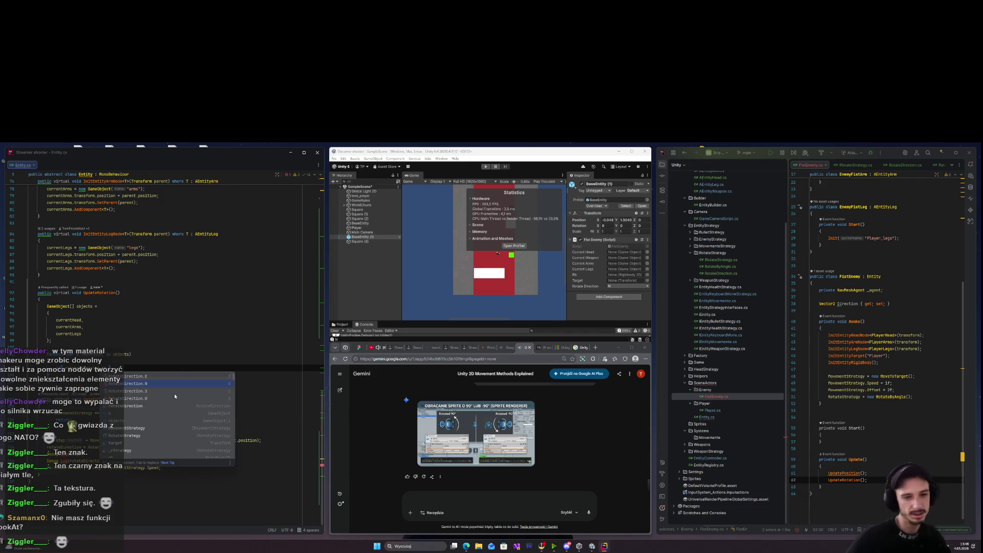
{"action": "left_click", "coordinate": [174, 392]}
{"action": "key", "text": "Return"}
{"action": "type", "text": "transform."}
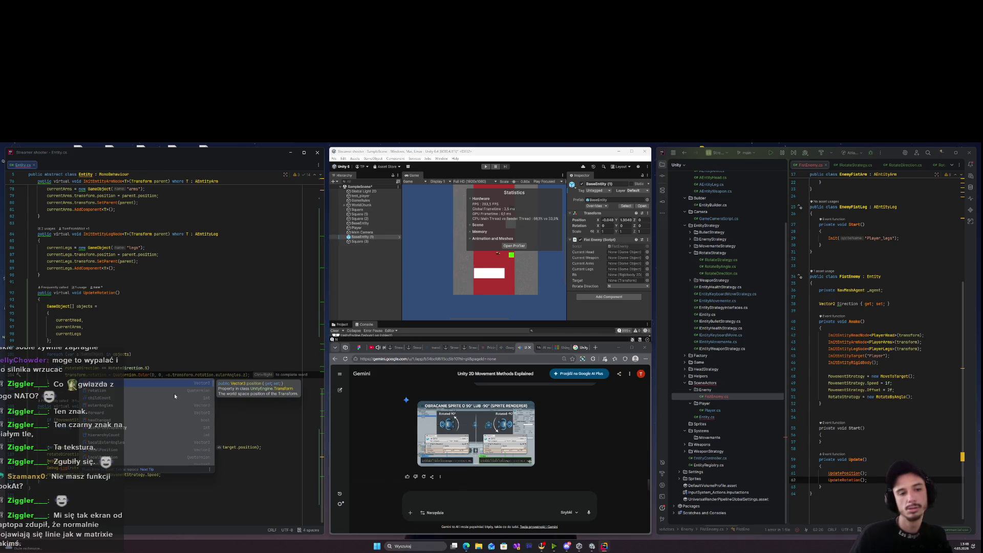
{"action": "left_click", "coordinate": [475, 435]}
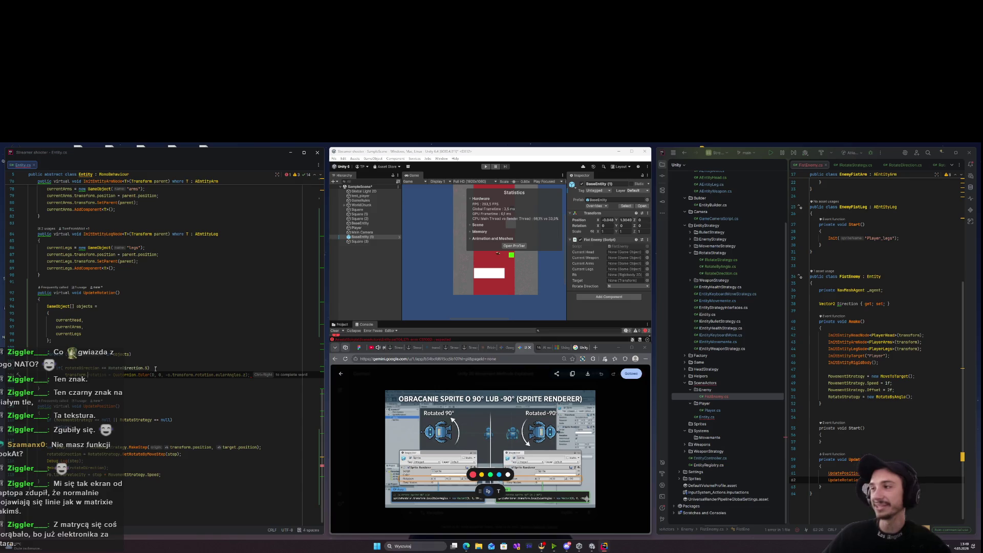
Accept the suggested transform.rotation line and change its z angle to give Quaternion.Euler(0, 0, 180).
{"action": "key", "text": "Tab"}
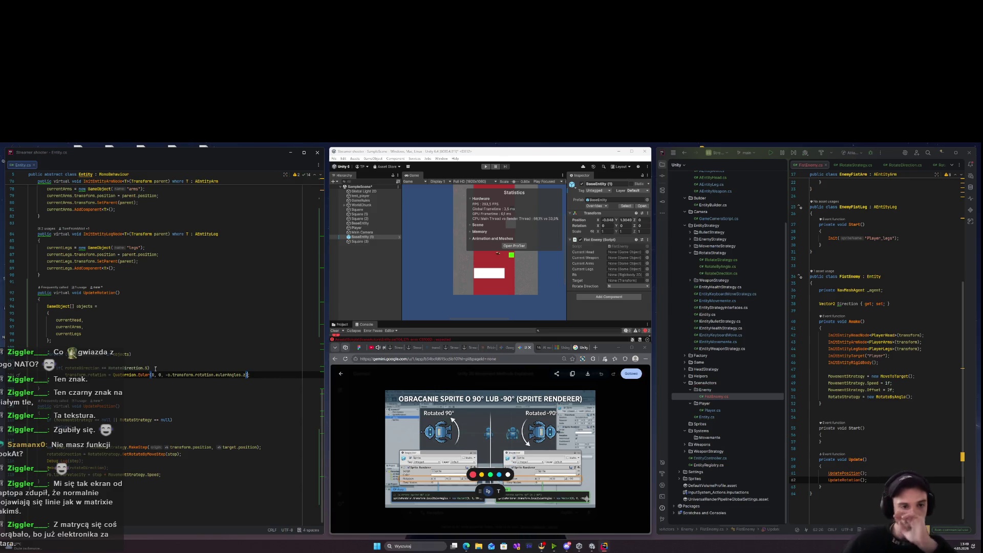
{"action": "key", "text": "BackSpace"}
{"action": "key", "text": "BackSpace"}
{"action": "key", "text": "BackSpace"}
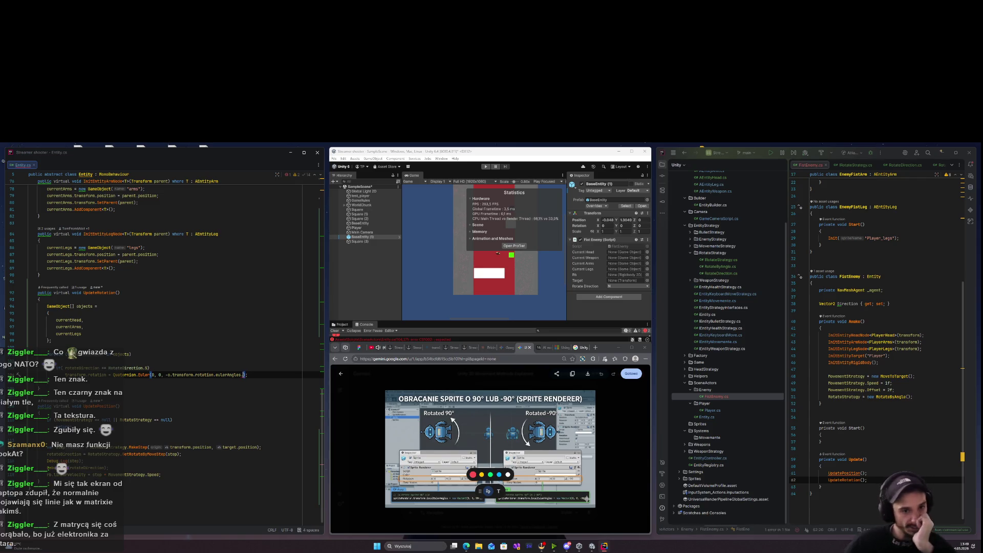
{"action": "key", "text": "BackSpace"}
{"action": "key", "text": "BackSpace"}
{"action": "key", "text": "BackSpace"}
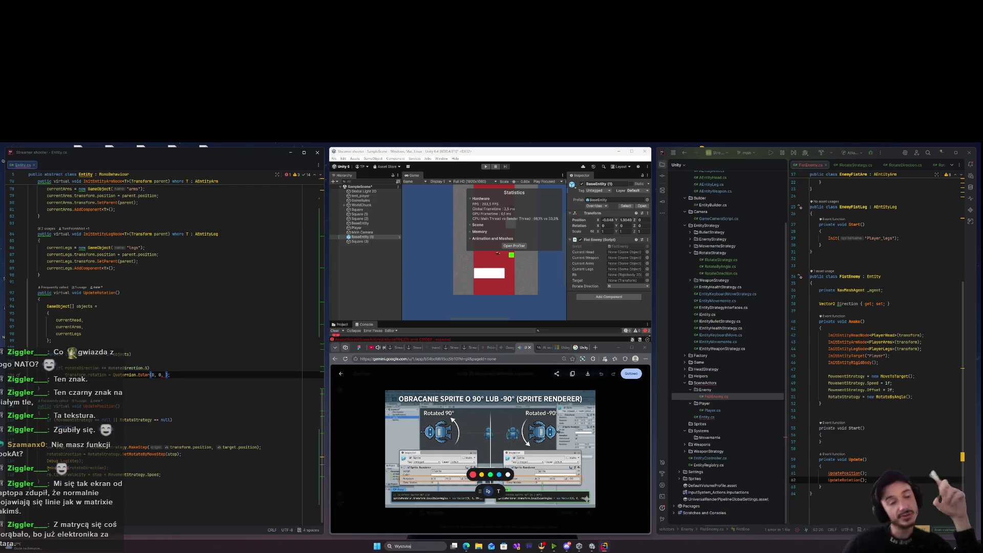
{"action": "type", "text": "180"}
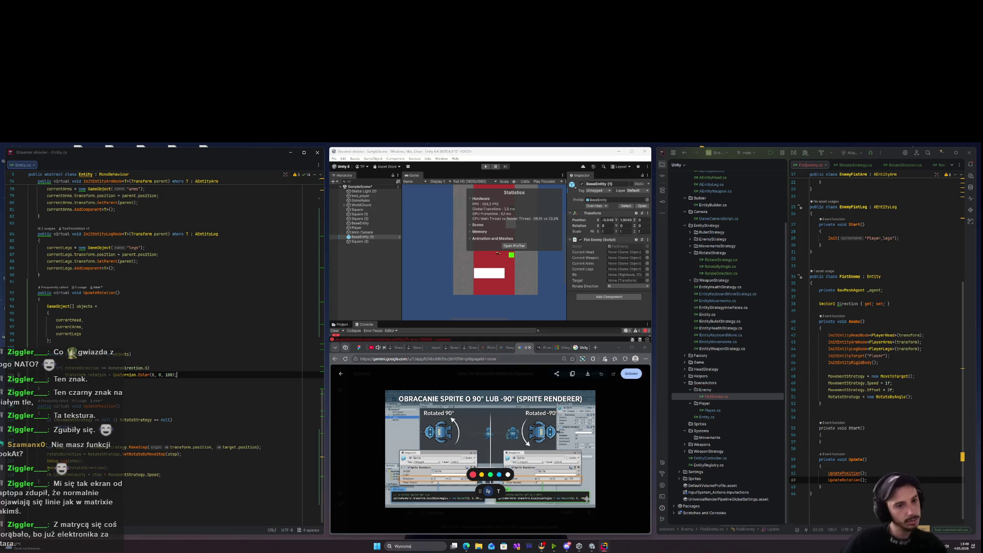
{"action": "key", "text": "Return"}
{"action": "type", "text": "if"}
{"action": "key", "text": "Escape"}
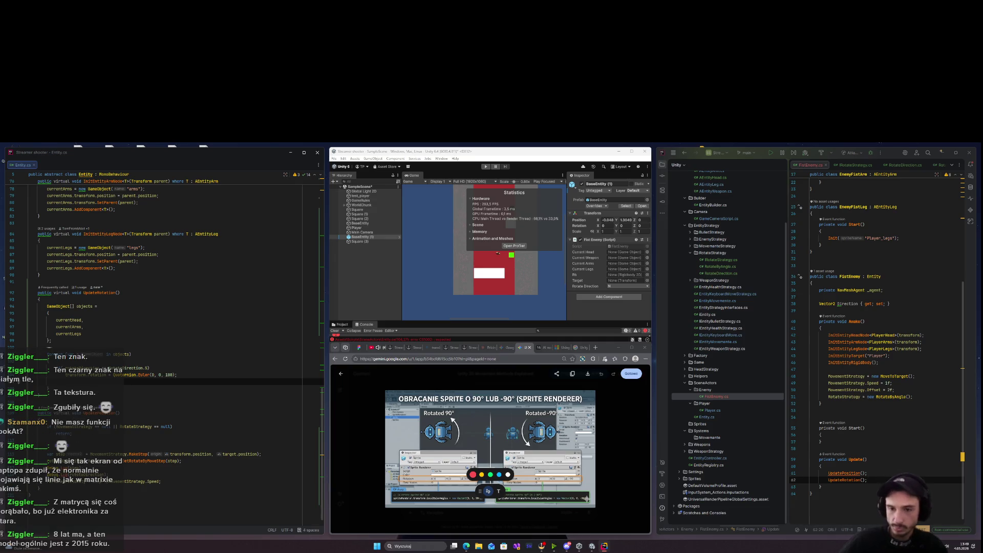
{"action": "mouse_move", "coordinate": [240, 455]}
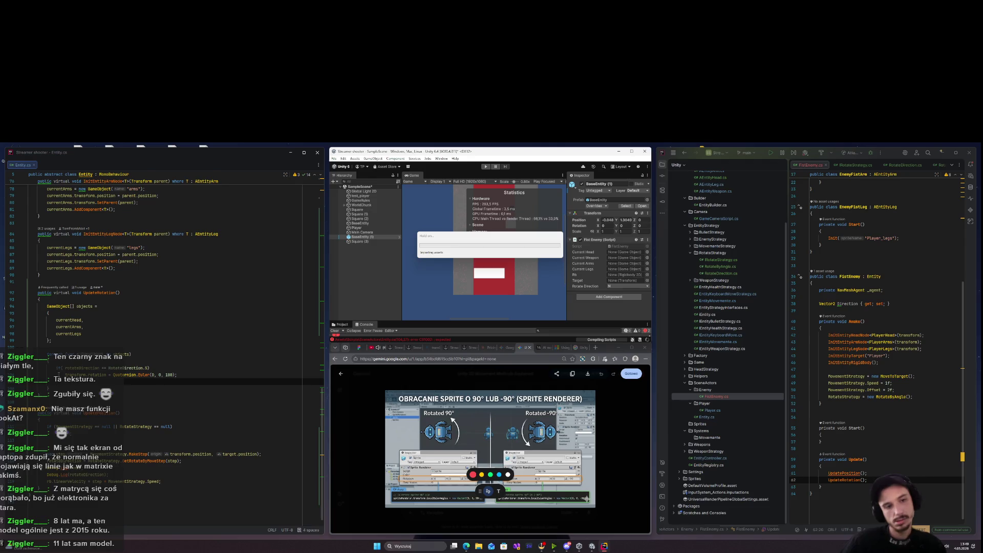
Return to the 180-degree rotation line while Unity recompiles, then switch the browser to YouTube.
{"action": "left_click", "coordinate": [189, 375]}
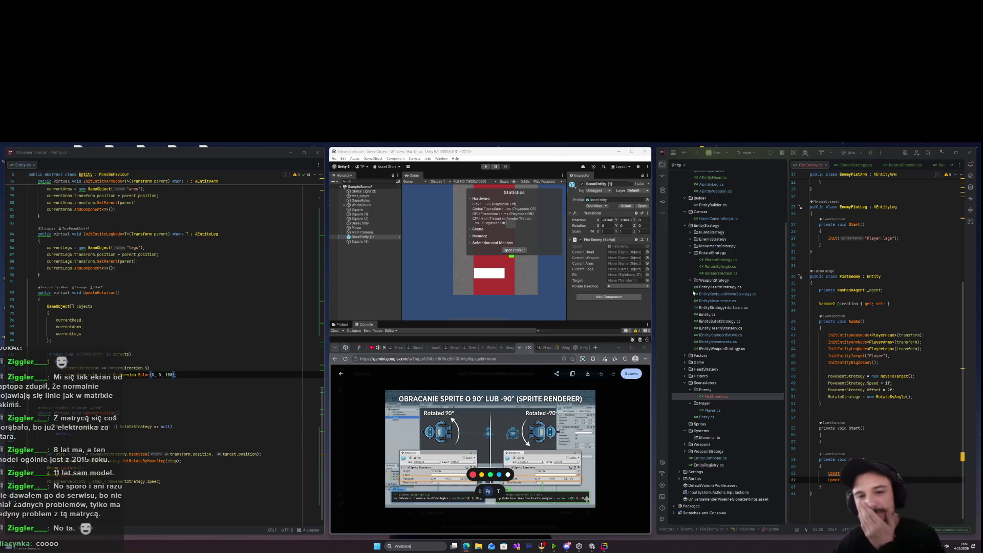
{"action": "left_click", "coordinate": [376, 349]}
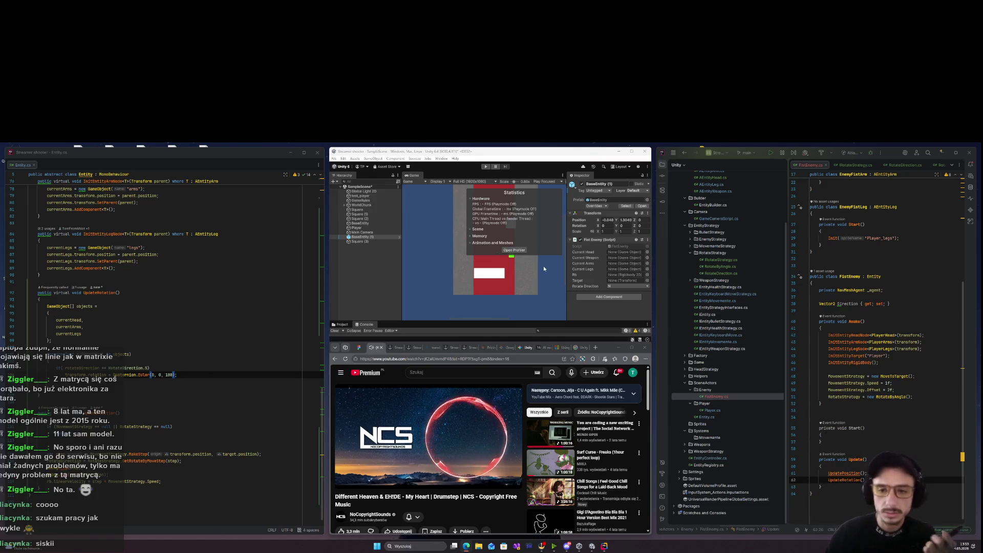
Open the 'AI move between points in Unity 2D' article, dismissing the translation and signup prompts.
{"action": "left_click", "coordinate": [542, 347]}
{"action": "left_click", "coordinate": [439, 520]}
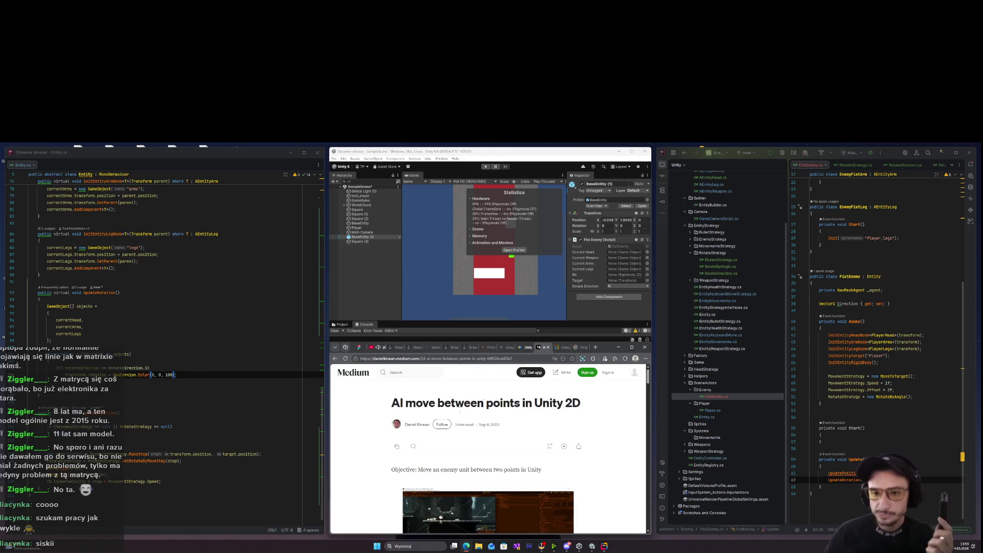
{"action": "scroll", "coordinate": [439, 519], "scroll_direction": "down", "scroll_amount": 3}
{"action": "left_click", "coordinate": [578, 372]}
Scroll through the article to bring the MossMovement code example into view.
{"action": "scroll", "coordinate": [482, 442], "scroll_direction": "down", "scroll_amount": 5}
{"action": "scroll", "coordinate": [476, 441], "scroll_direction": "down", "scroll_amount": 1}
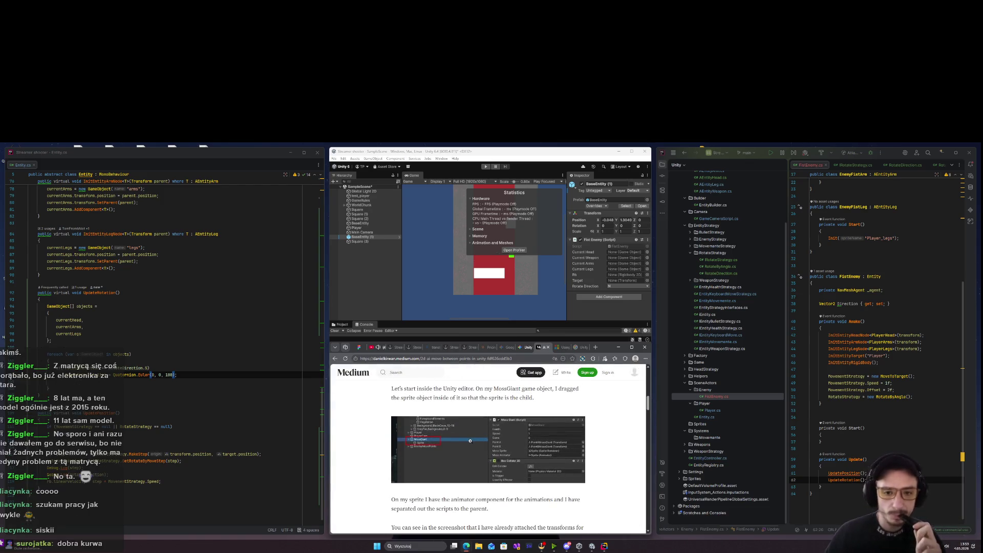
{"action": "scroll", "coordinate": [471, 440], "scroll_direction": "down", "scroll_amount": 5}
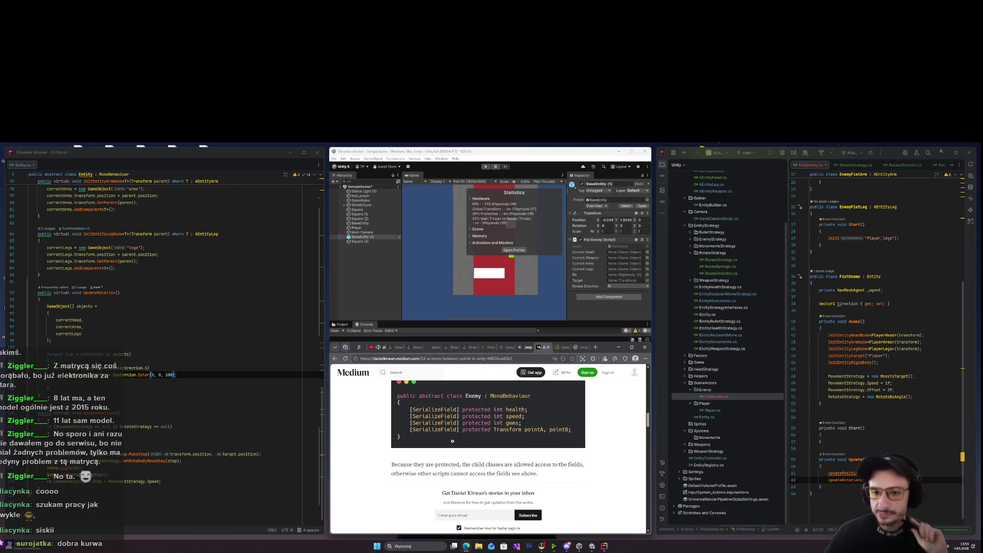
{"action": "scroll", "coordinate": [452, 441], "scroll_direction": "up", "scroll_amount": 1}
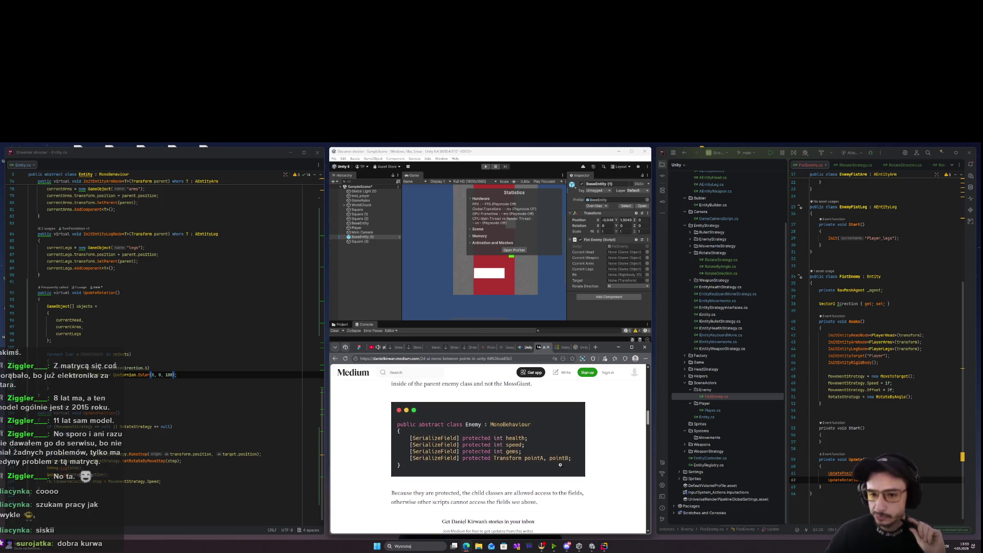
{"action": "scroll", "coordinate": [558, 465], "scroll_direction": "down", "scroll_amount": 5}
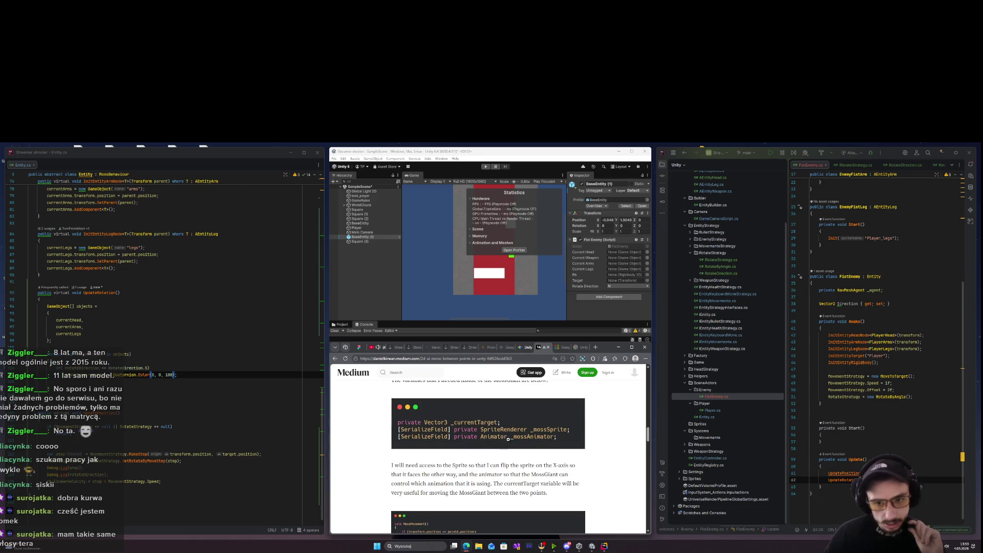
{"action": "scroll", "coordinate": [554, 439], "scroll_direction": "down", "scroll_amount": 3}
{"action": "scroll", "coordinate": [551, 445], "scroll_direction": "up", "scroll_amount": 1}
{"action": "scroll", "coordinate": [551, 445], "scroll_direction": "down", "scroll_amount": 3}
{"action": "scroll", "coordinate": [543, 447], "scroll_direction": "up", "scroll_amount": 1}
{"action": "scroll", "coordinate": [543, 447], "scroll_direction": "up", "scroll_amount": 2}
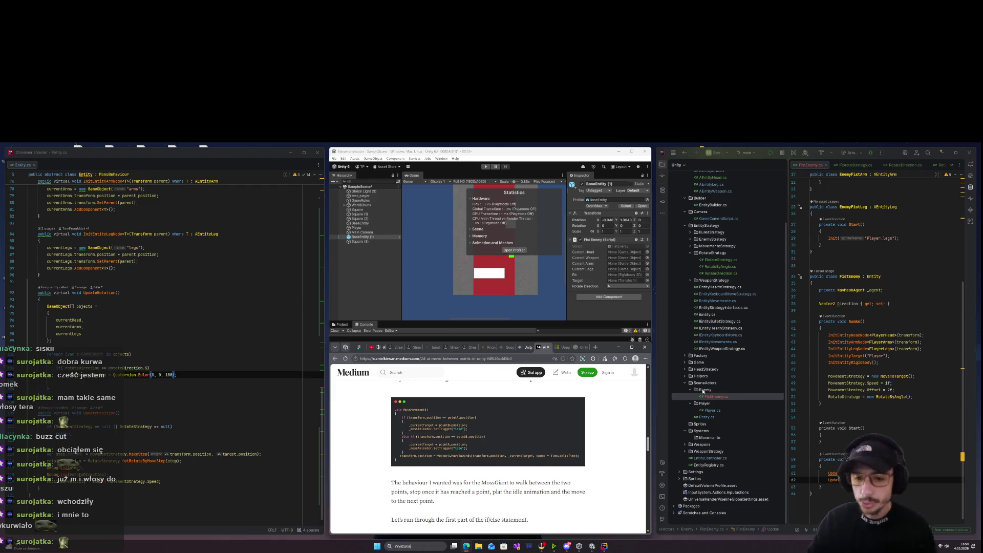
{"action": "left_click", "coordinate": [396, 546]}
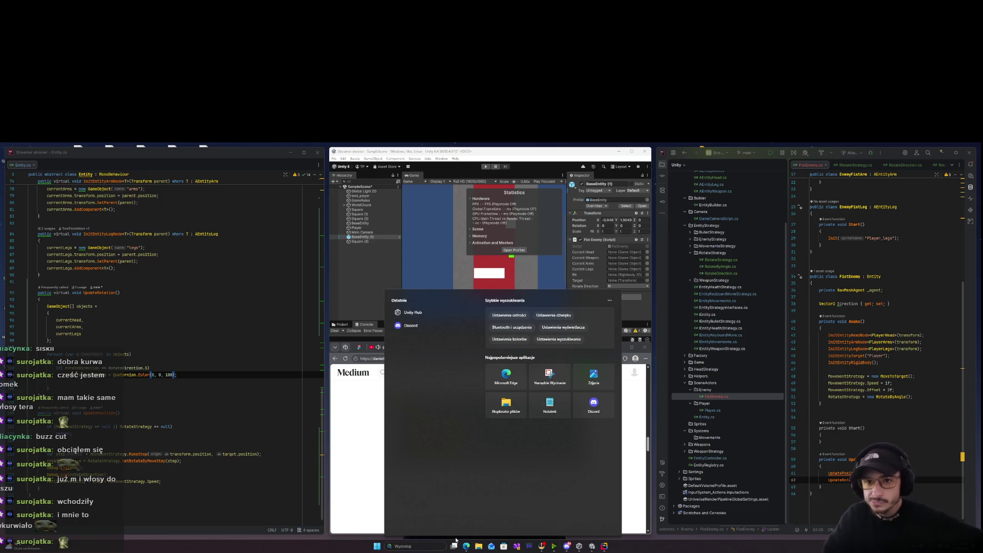
{"action": "key", "text": "Escape"}
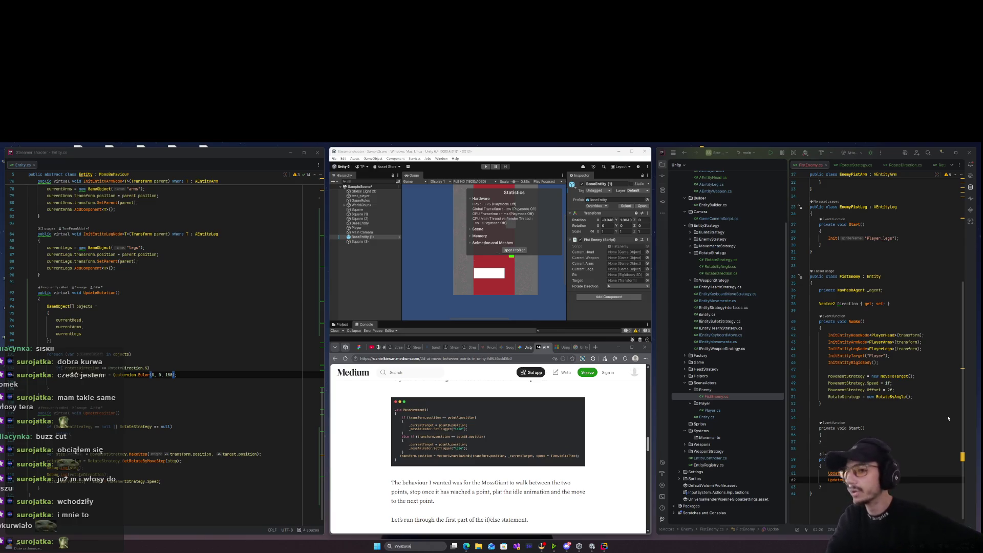
{"action": "scroll", "coordinate": [870, 333], "scroll_direction": "down", "scroll_amount": 1}
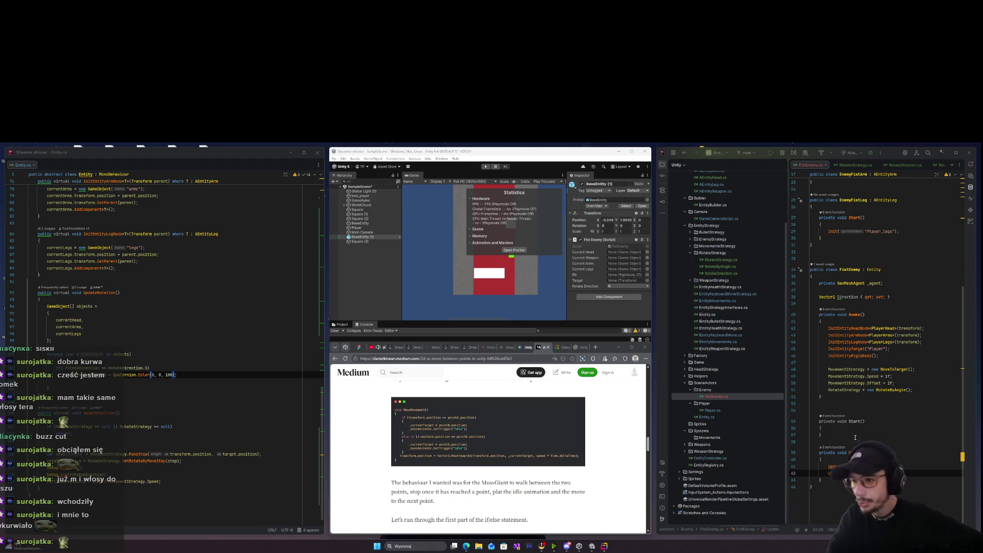
{"action": "scroll", "coordinate": [853, 442], "scroll_direction": "up", "scroll_amount": 5}
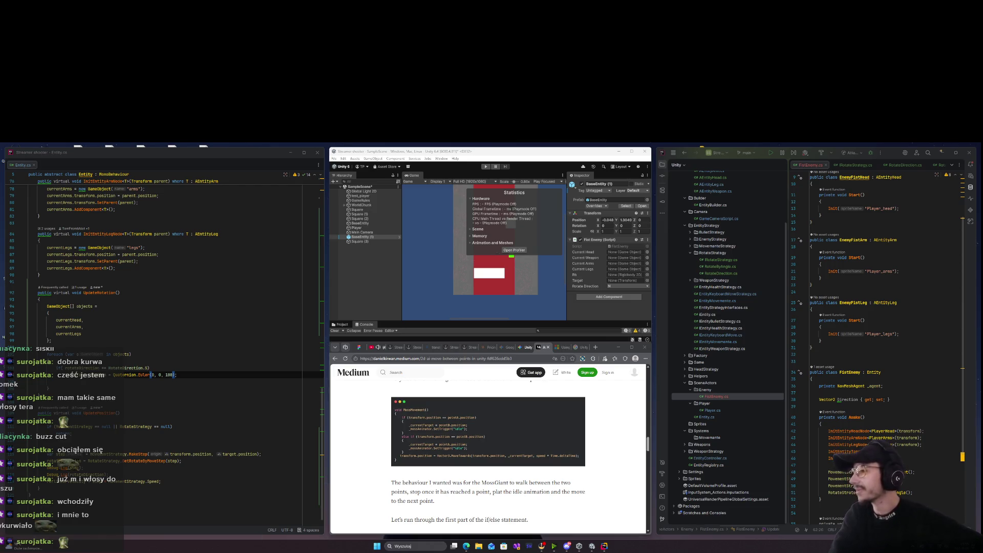
{"action": "key", "text": "super+d"}
{"action": "key", "text": "super+d"}
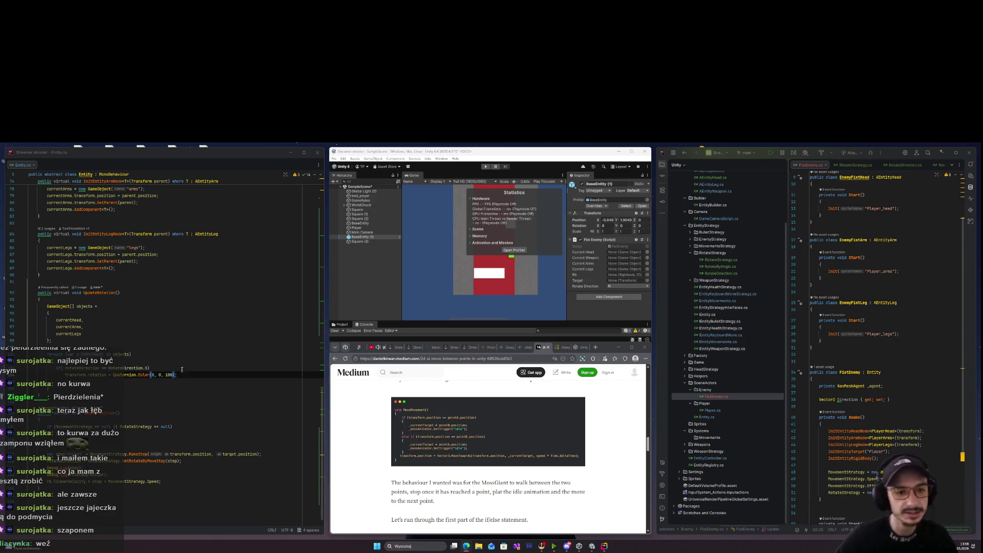
Finish the 180 line and add an else-if RotateDirection.E branch with Quaternion.Euler(0, 0, -90).
{"action": "left_click", "coordinate": [282, 364]}
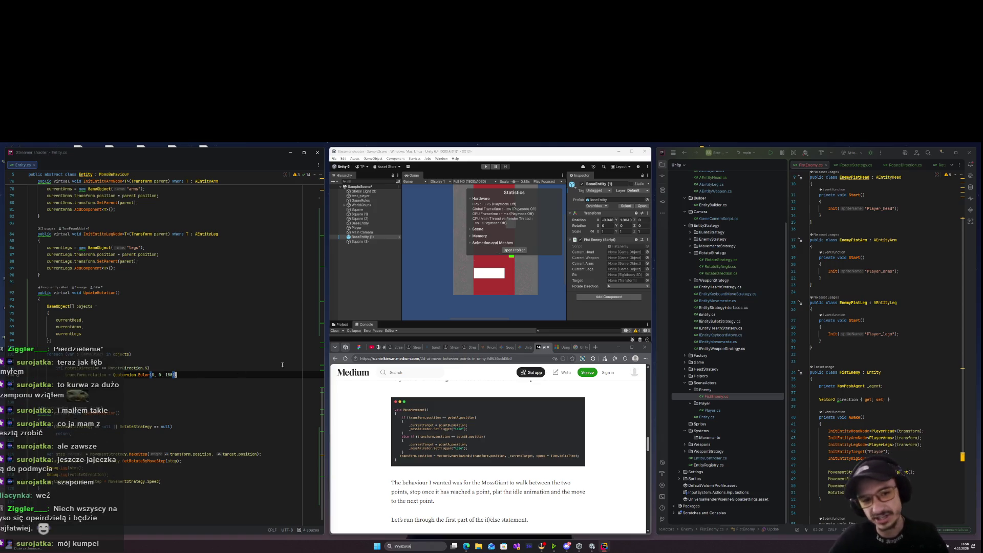
{"action": "type", "text": ";"}
{"action": "key", "text": "Return"}
{"action": "type", "text": "else if"}
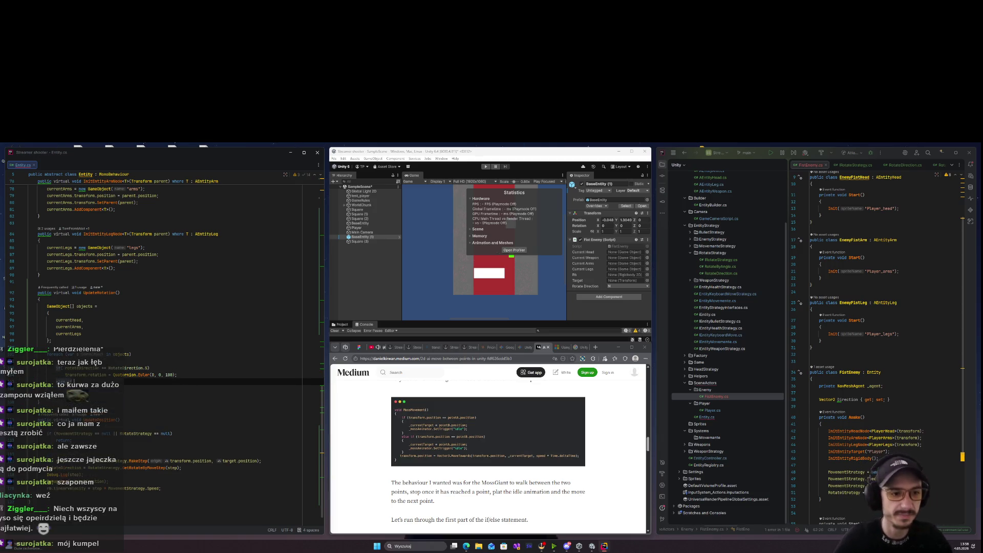
{"action": "type", "text": "("}
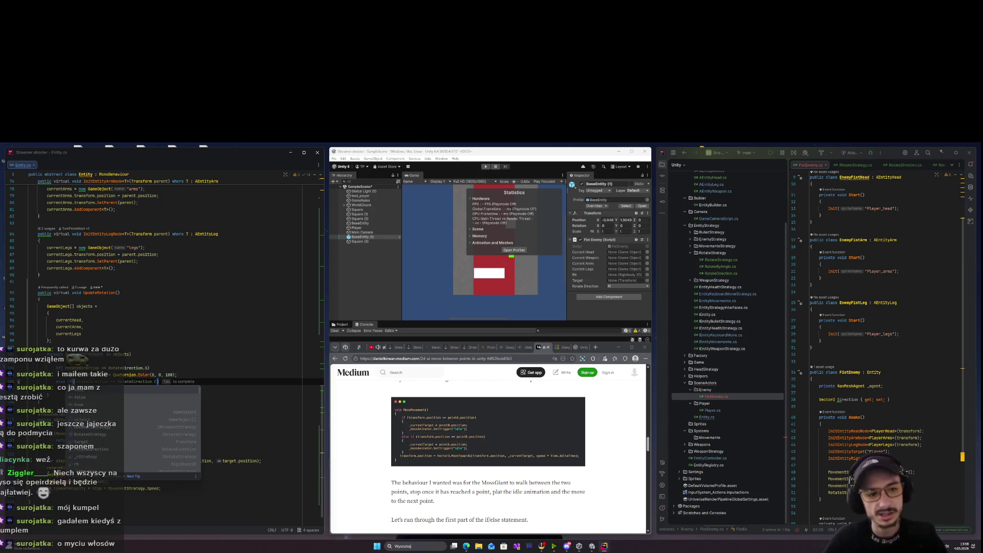
{"action": "key", "text": "Tab"}
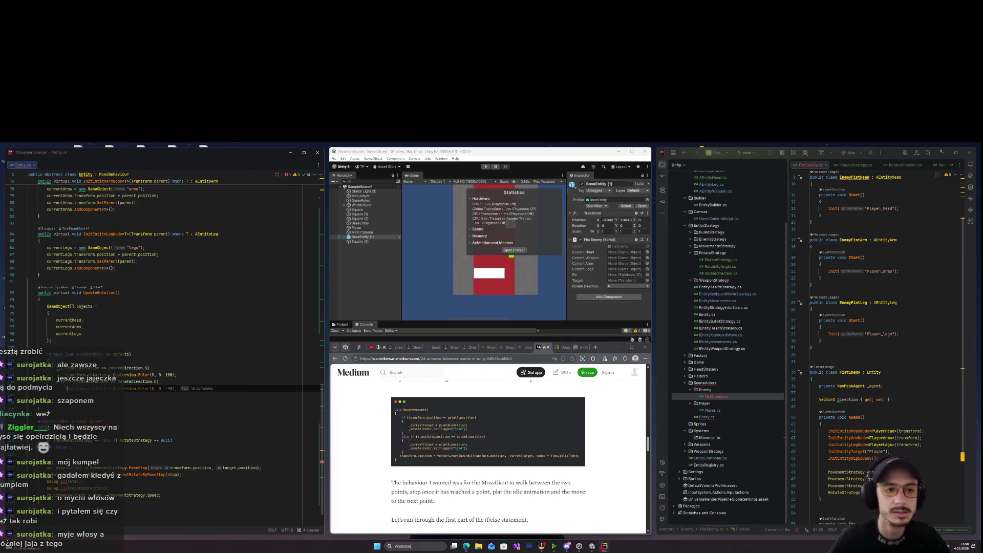
{"action": "key", "text": "Tab"}
Add an else-if RotateDirection.N branch setting rotation to Quaternion.Euler(0, 0, 90).
{"action": "key", "text": "Return"}
{"action": "type", "text": "els"}
{"action": "key", "text": "Tab"}
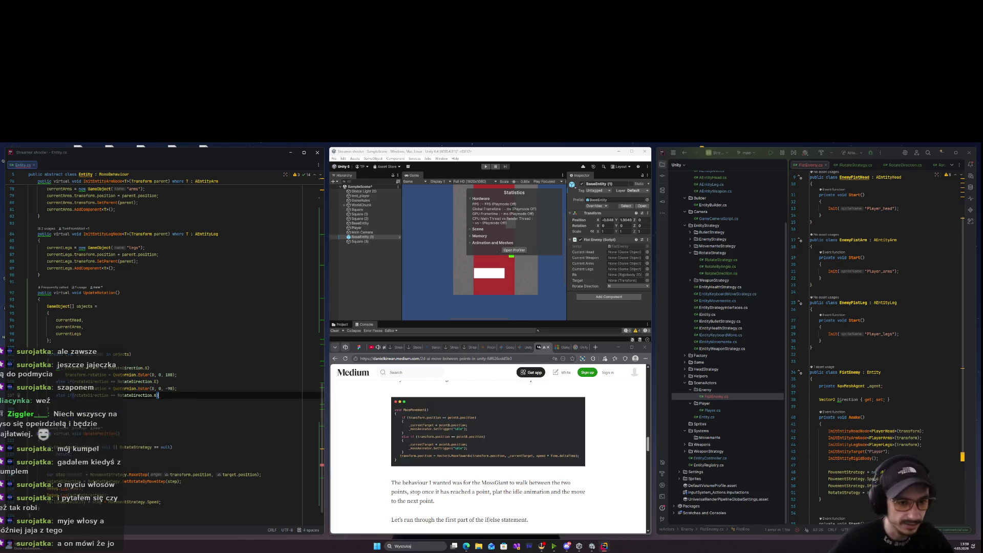
{"action": "key", "text": "Return"}
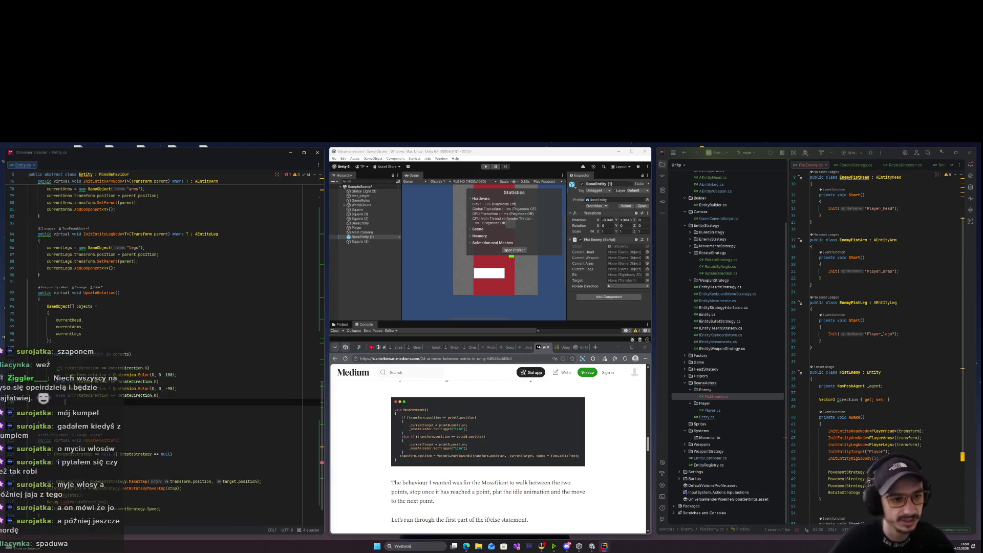
{"action": "key", "text": "Tab"}
{"action": "key", "text": "Left"}
{"action": "key", "text": "Left"}
{"action": "key", "text": "BackSpace"}
{"action": "type", "text": "90"}
{"action": "key", "text": "End"}
Add a transform.rotation line with zero rotation after the N branch.
{"action": "key", "text": "Return"}
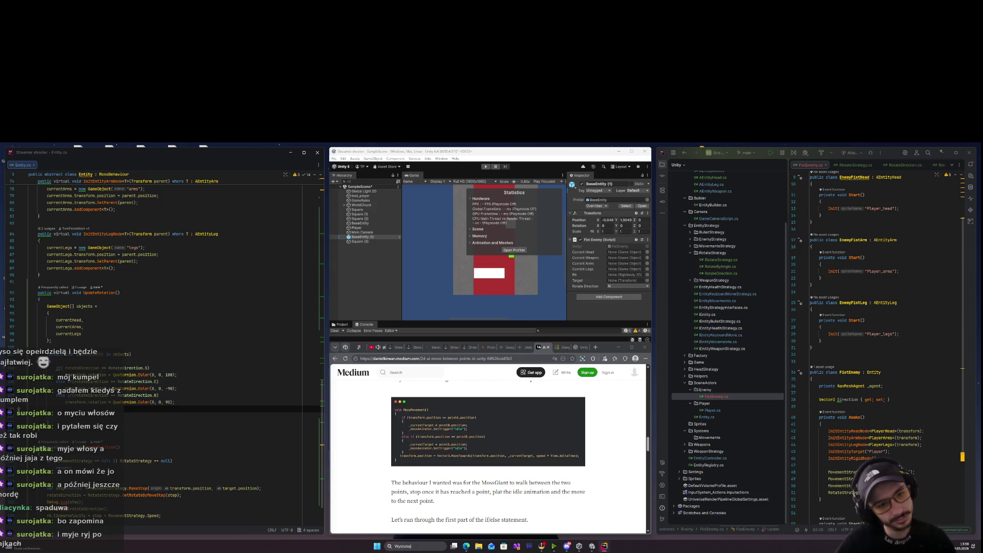
{"action": "type", "text": "transform"}
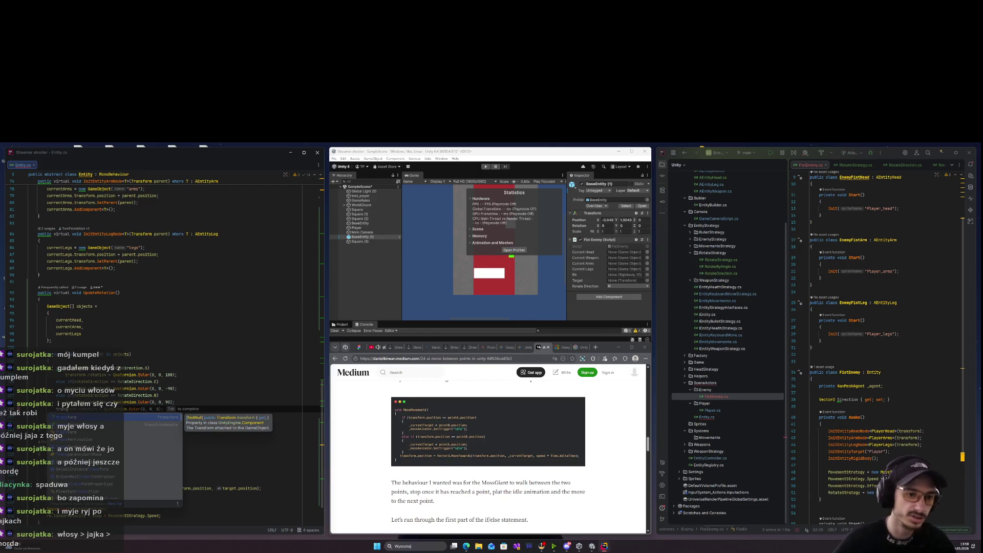
{"action": "key", "text": "Tab"}
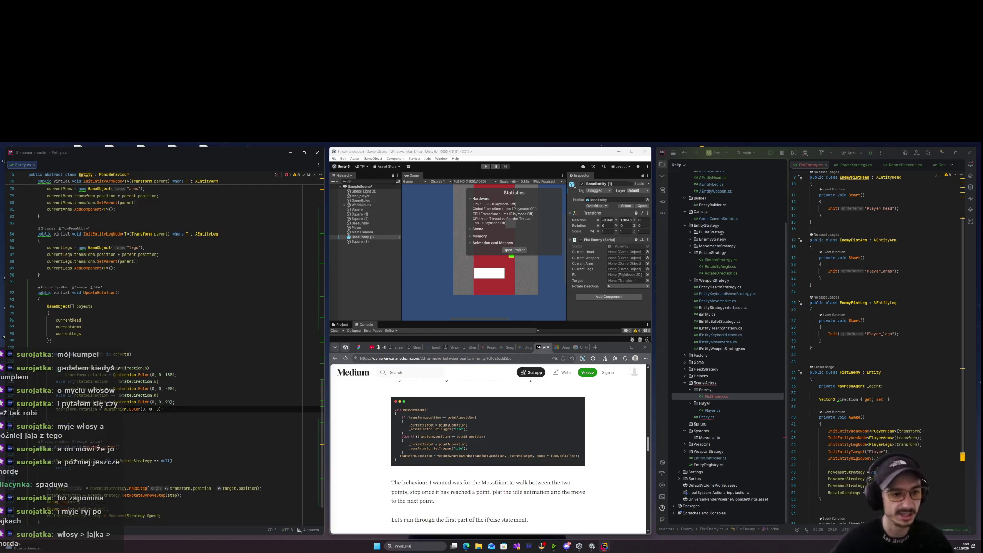
{"action": "key", "text": "Return"}
{"action": "key", "text": "BackSpace"}
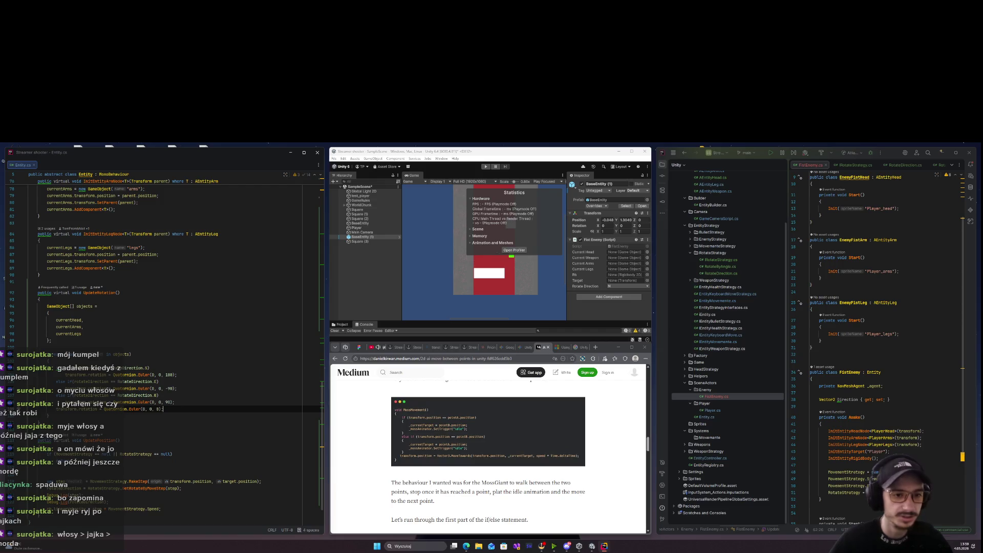